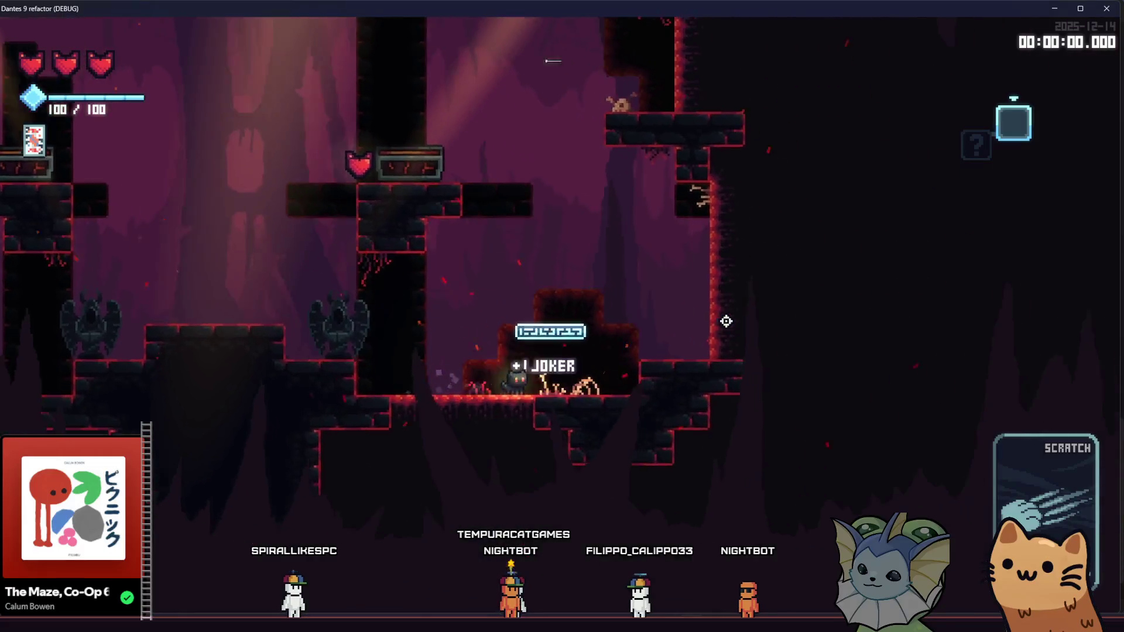
# Run the cat right over the bounce pad, steer mid-air and slash toward the crosshair
pyautogui.press('Right')
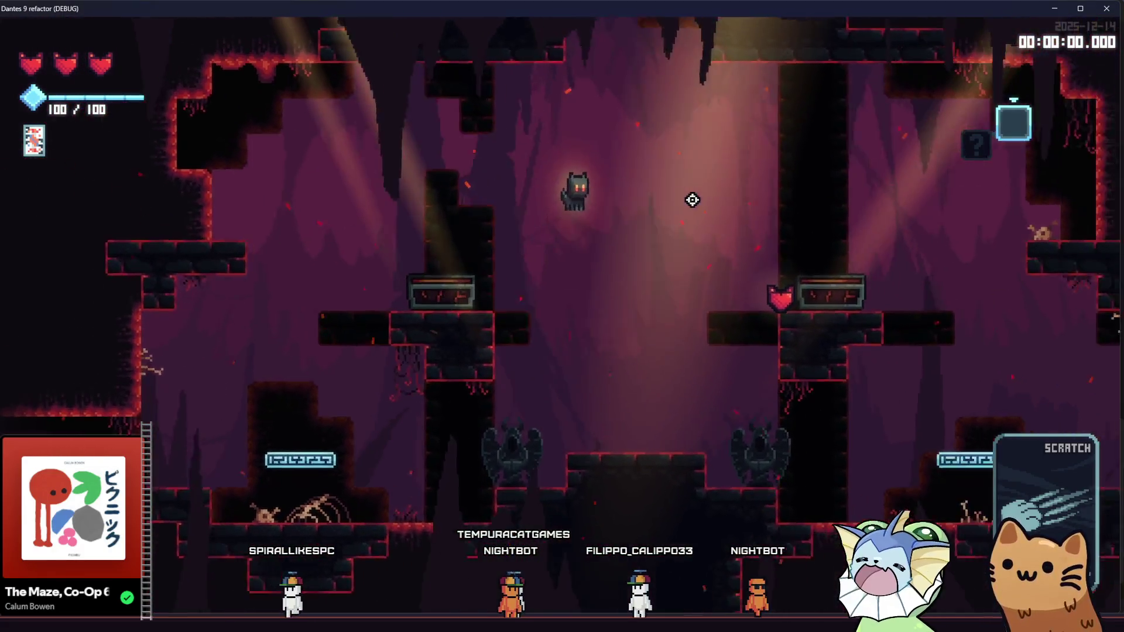
pyautogui.press('Right')
pyautogui.press('Left')
pyautogui.click(609, 262)
pyautogui.press('Left')
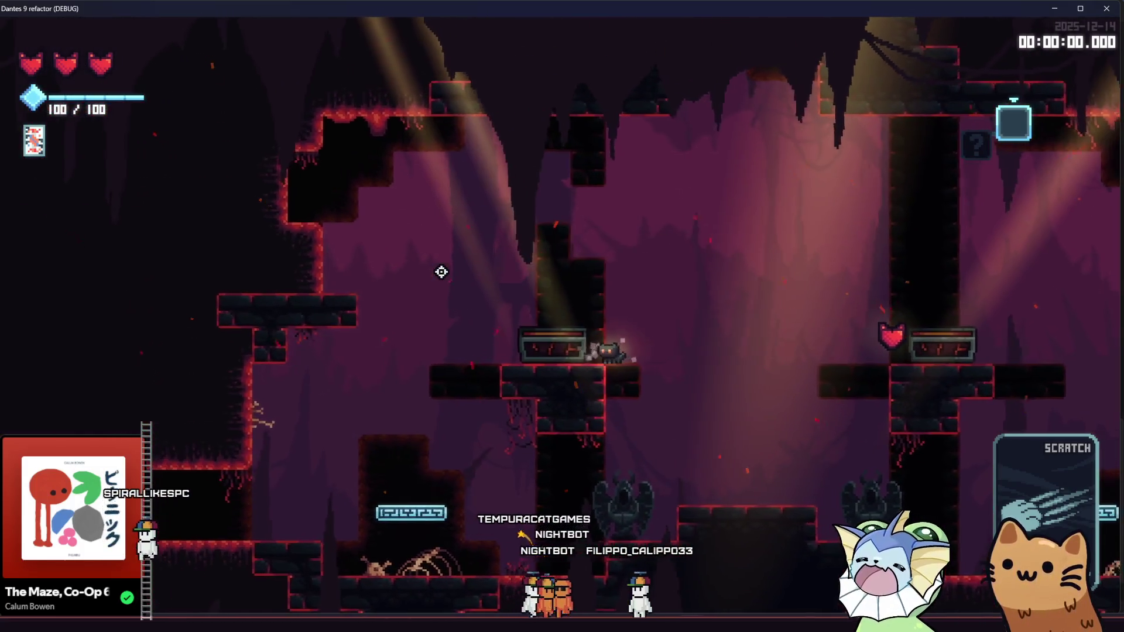
# Move left along the central platform attacking twice, then quit the debug build
pyautogui.press('Left')
pyautogui.click(644, 274)
pyautogui.click(720, 325)
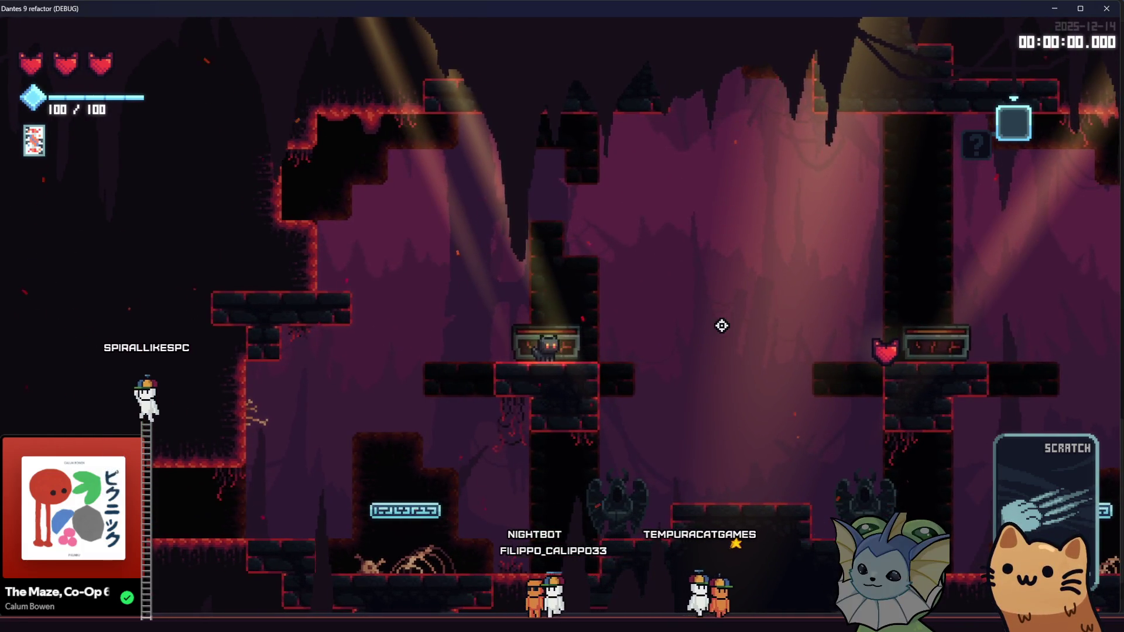
pyautogui.press('Left')
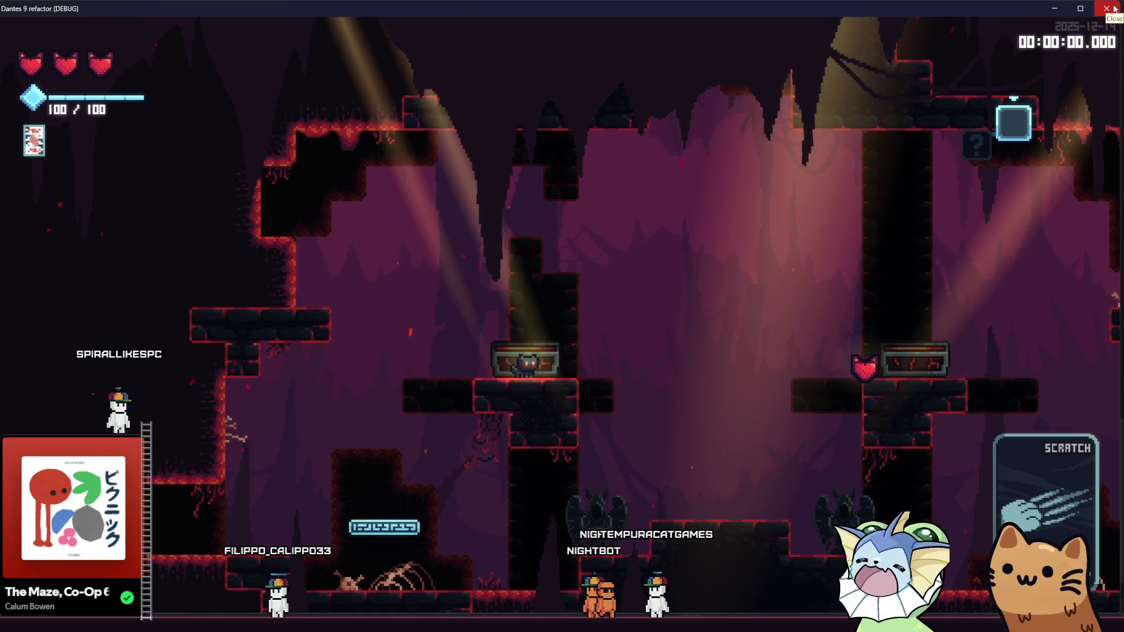
pyautogui.click(1107, 8)
pyautogui.click(550, 414)
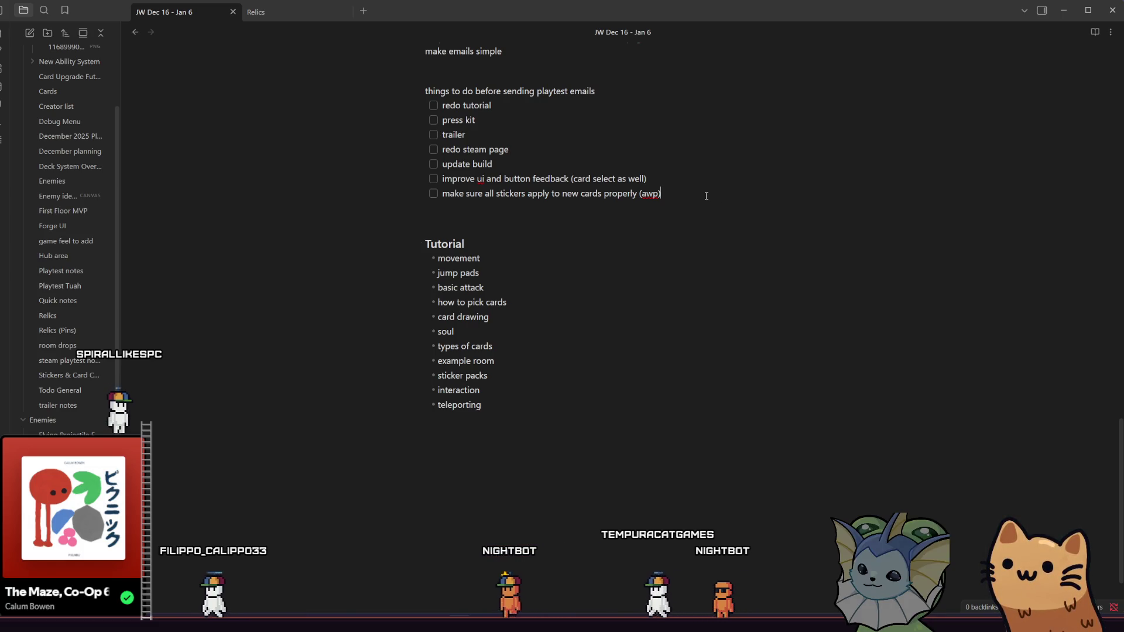
# Add checklist tasks 'hide scratch when card equiped' and 'add interaction prompt on' below the stickers task
pyautogui.press('Return')
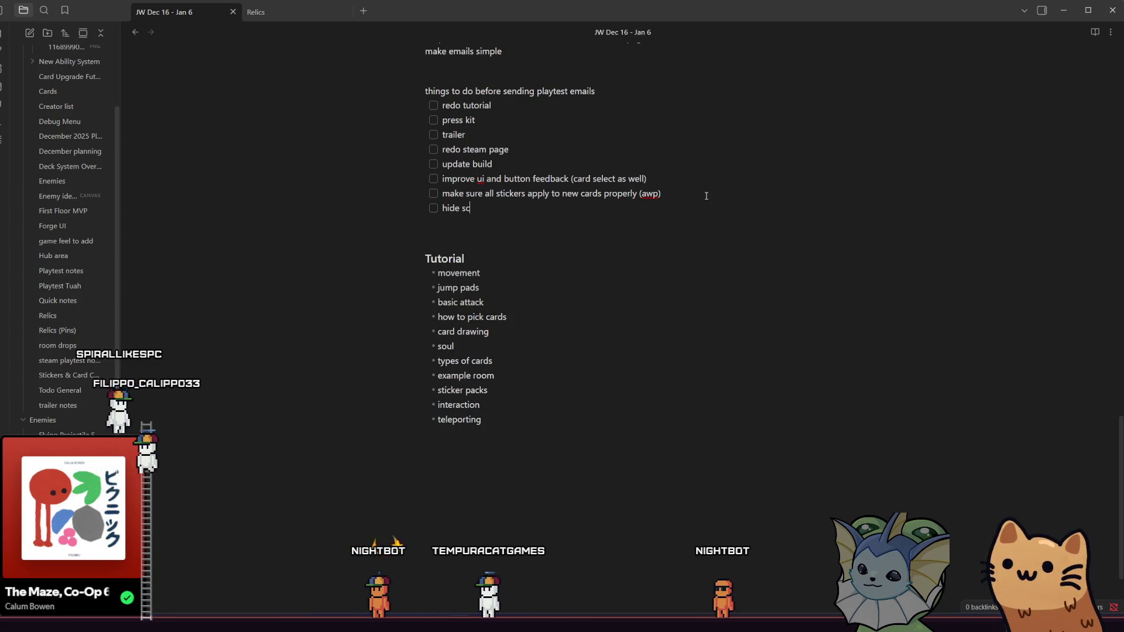
pyautogui.write('hen card equiped')
pyautogui.press('Return')
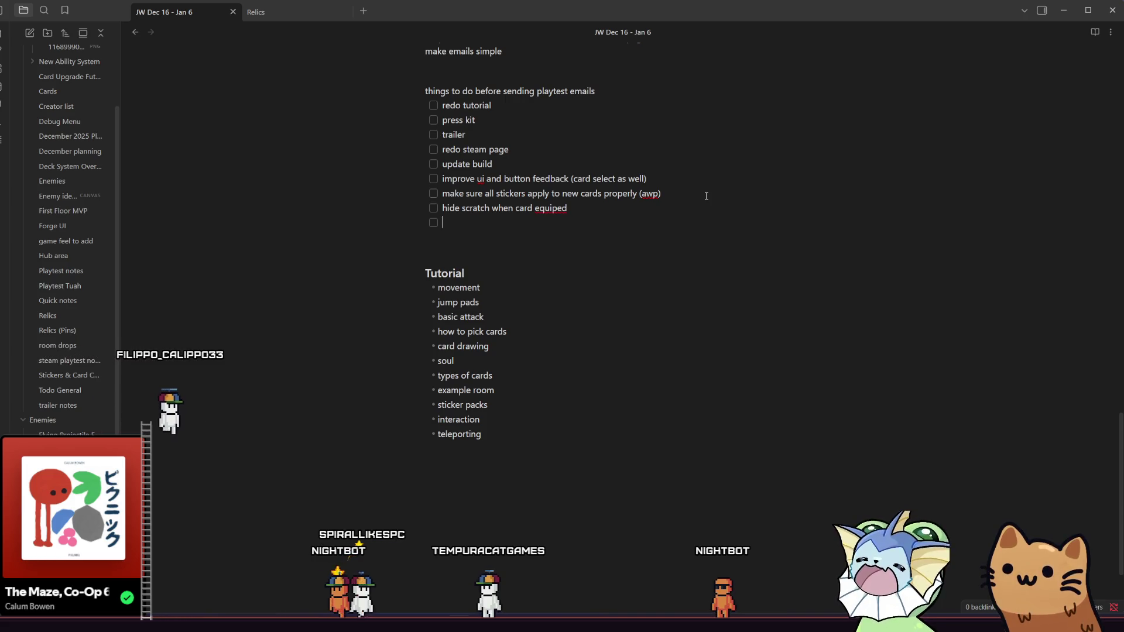
pyautogui.write('add interaction prompt on')
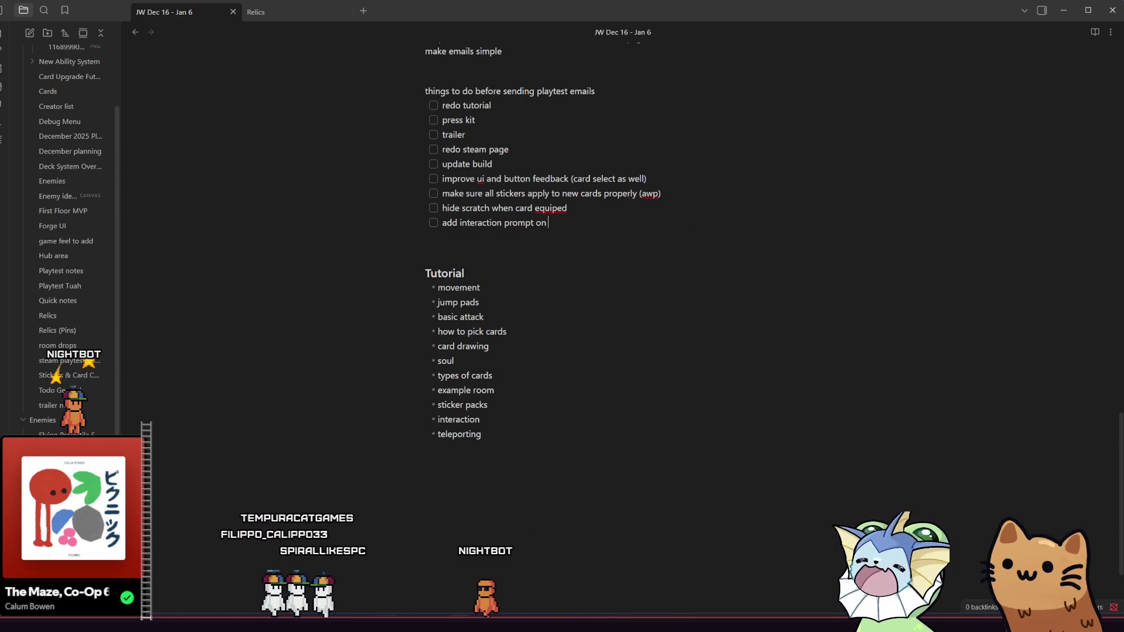
# Insert a 'soul pickups' bullet after 'example room' in the Tutorial list
pyautogui.click(539, 344)
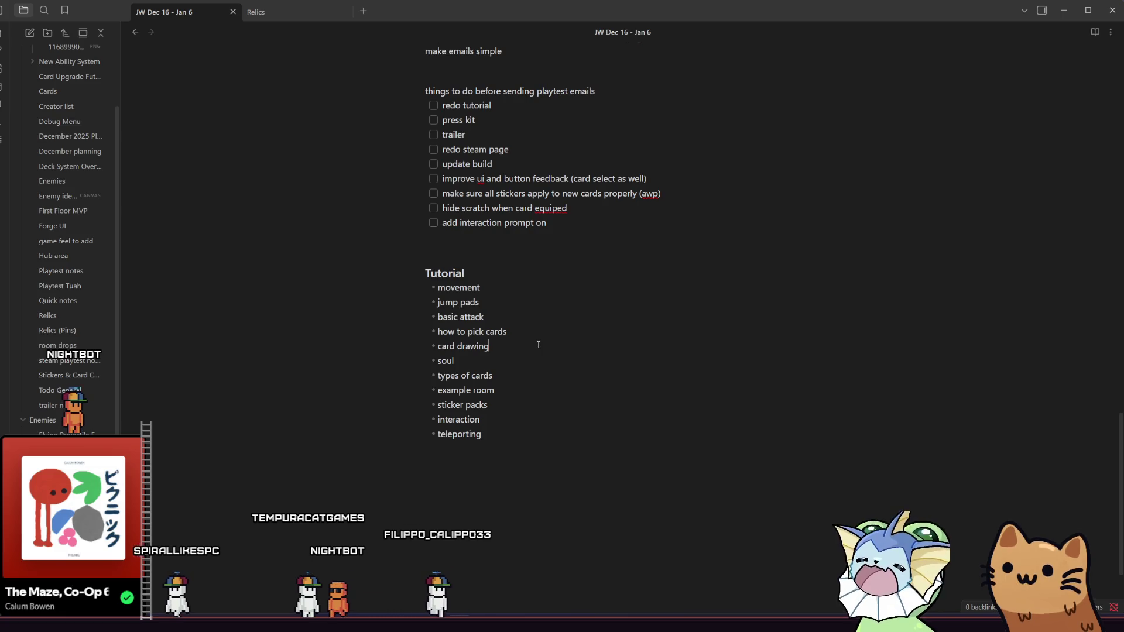
pyautogui.click(545, 392)
pyautogui.press('Return')
pyautogui.write('soul p')
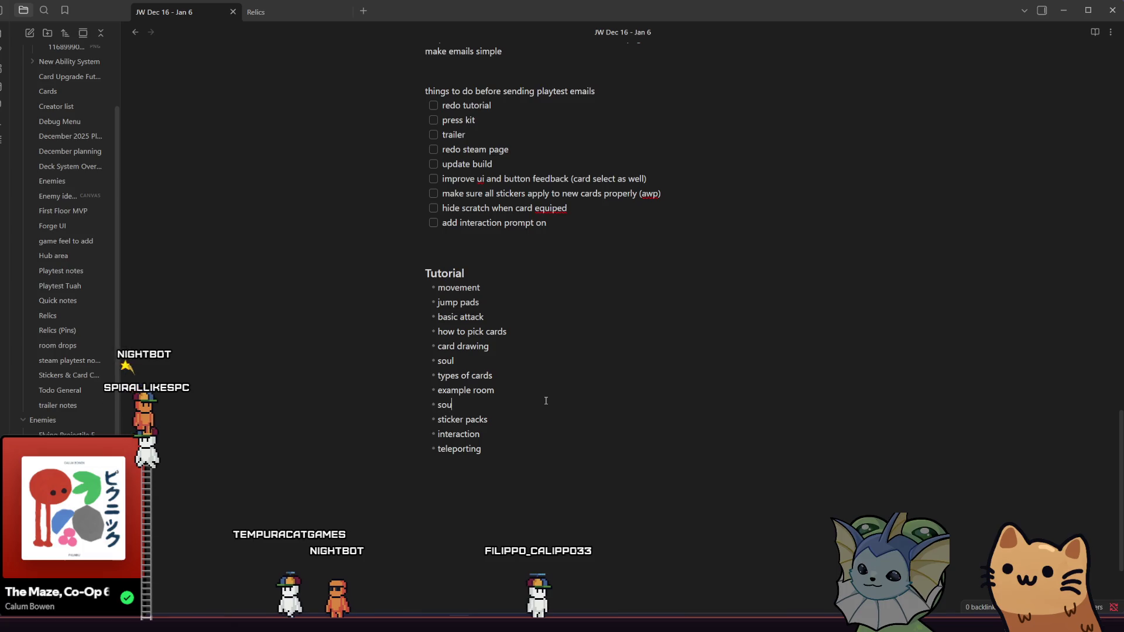
pyautogui.write('ickups')
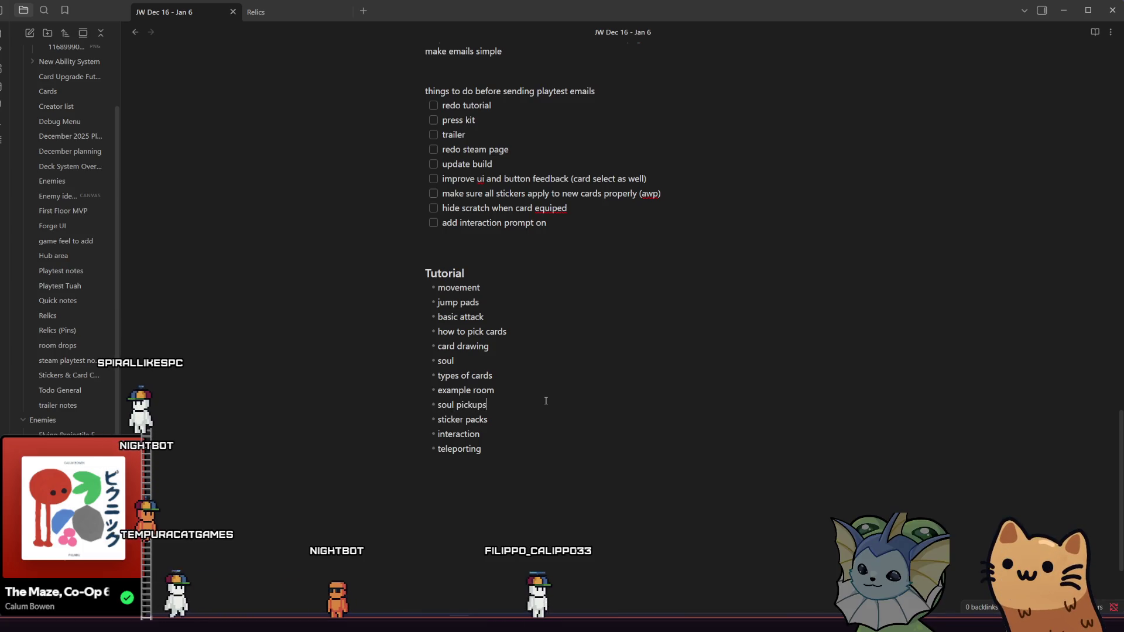
# Delete the 'interaction' bullet from the Tutorial list
pyautogui.click(563, 468)
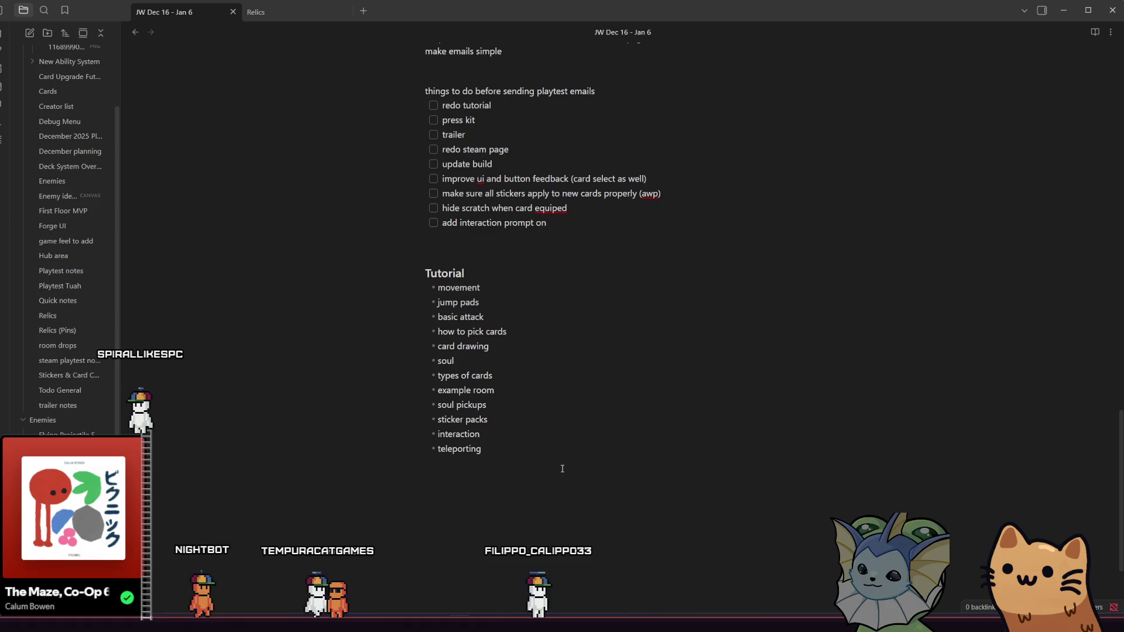
pyautogui.moveTo(481, 434); pyautogui.dragTo(432, 438)
pyautogui.press('BackSpace')
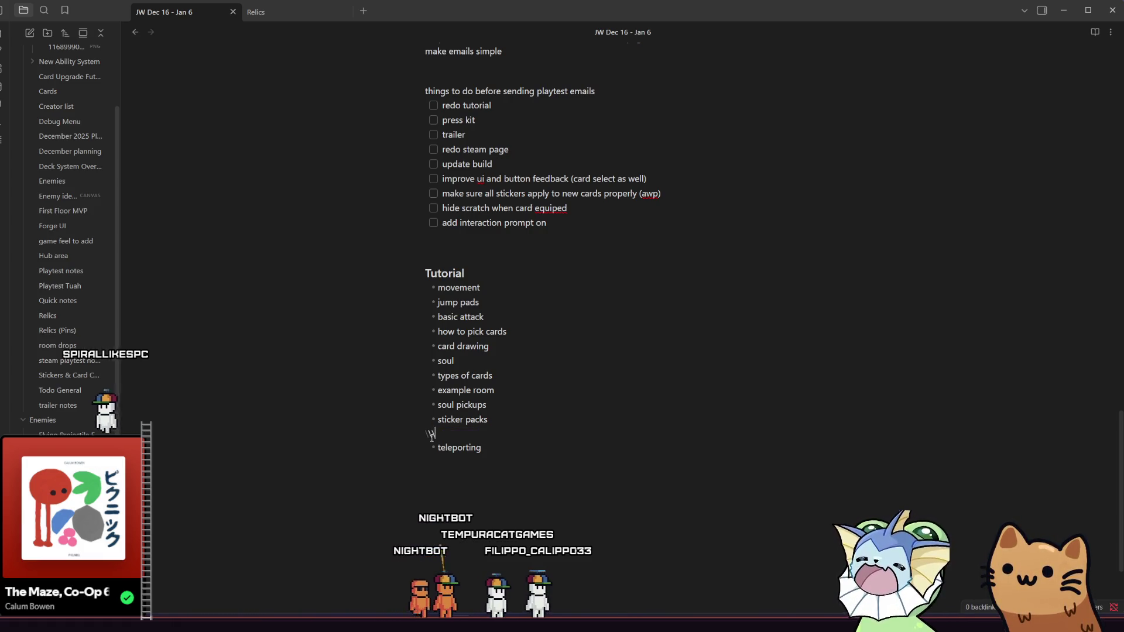
pyautogui.press('BackSpace')
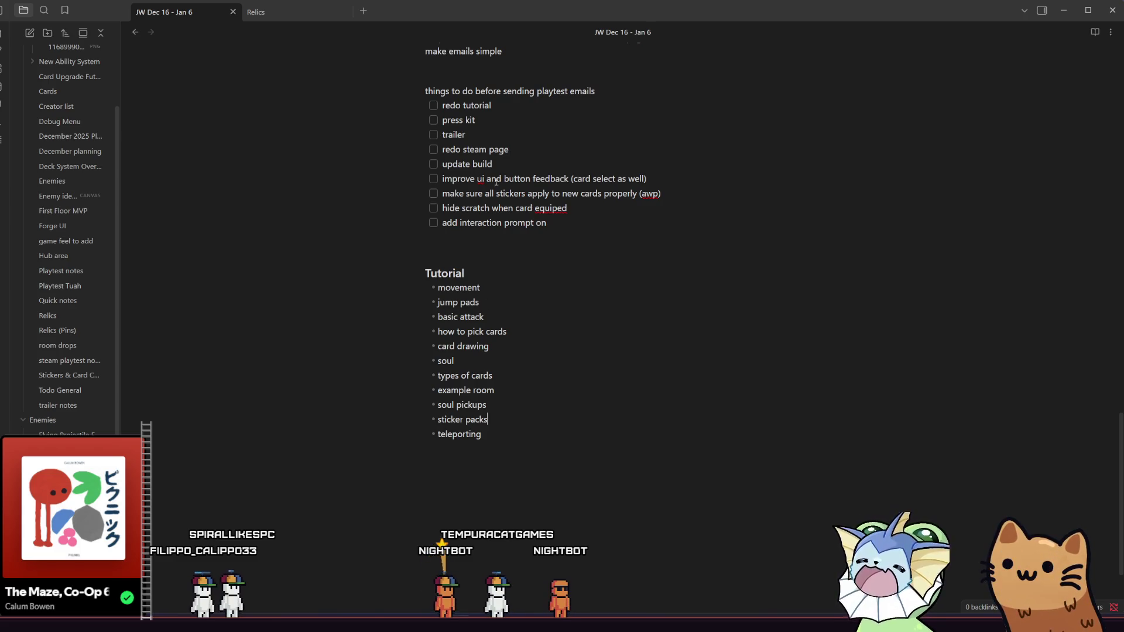
# Add a checklist task 'add full art card icons' after the interaction prompt task
pyautogui.press('Return')
pyautogui.write('add full ')
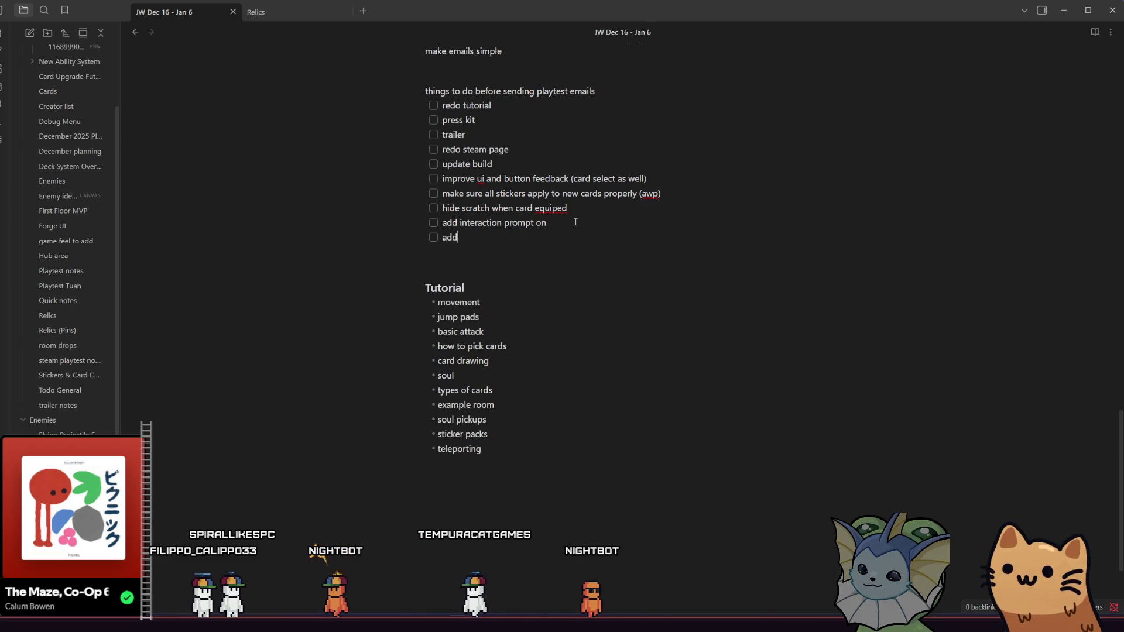
pyautogui.write('art card i')
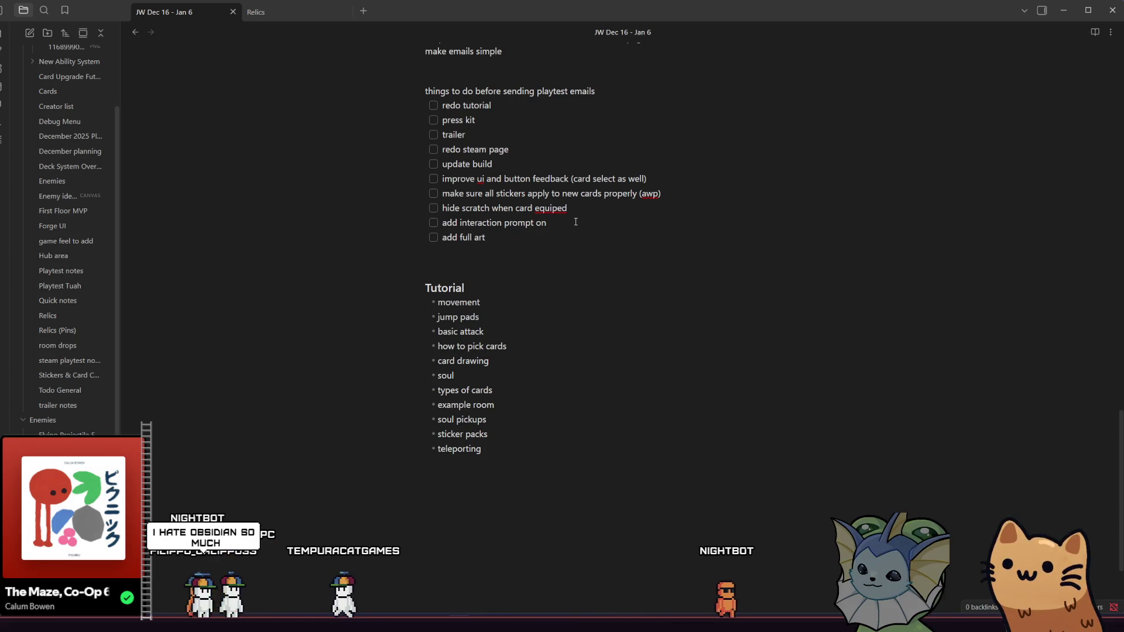
pyautogui.write('cons')
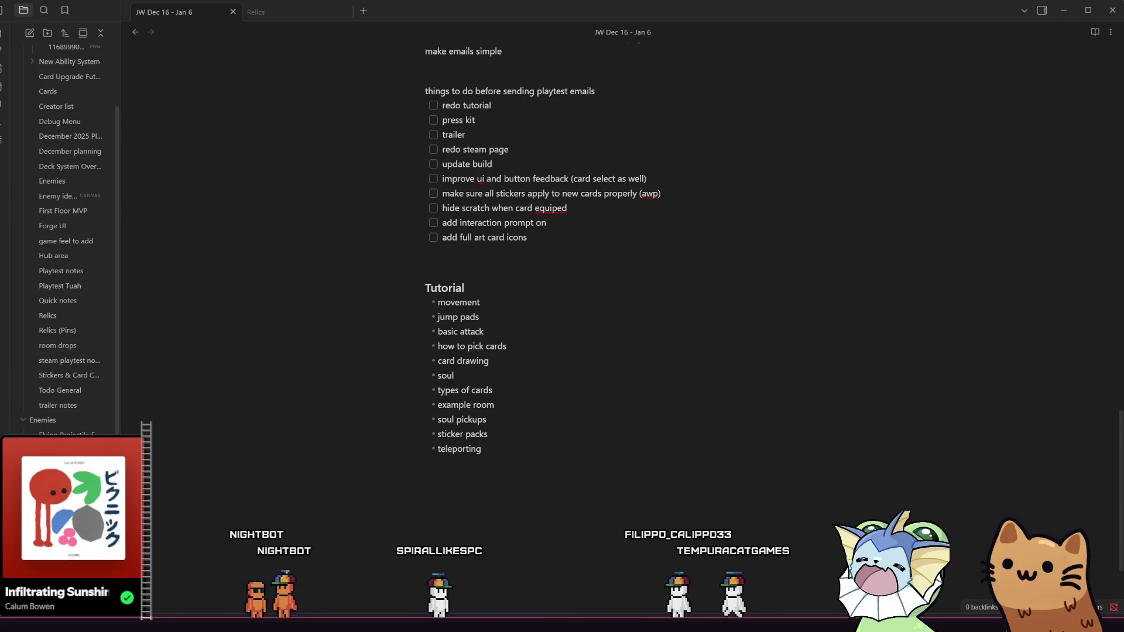
pyautogui.click(584, 469)
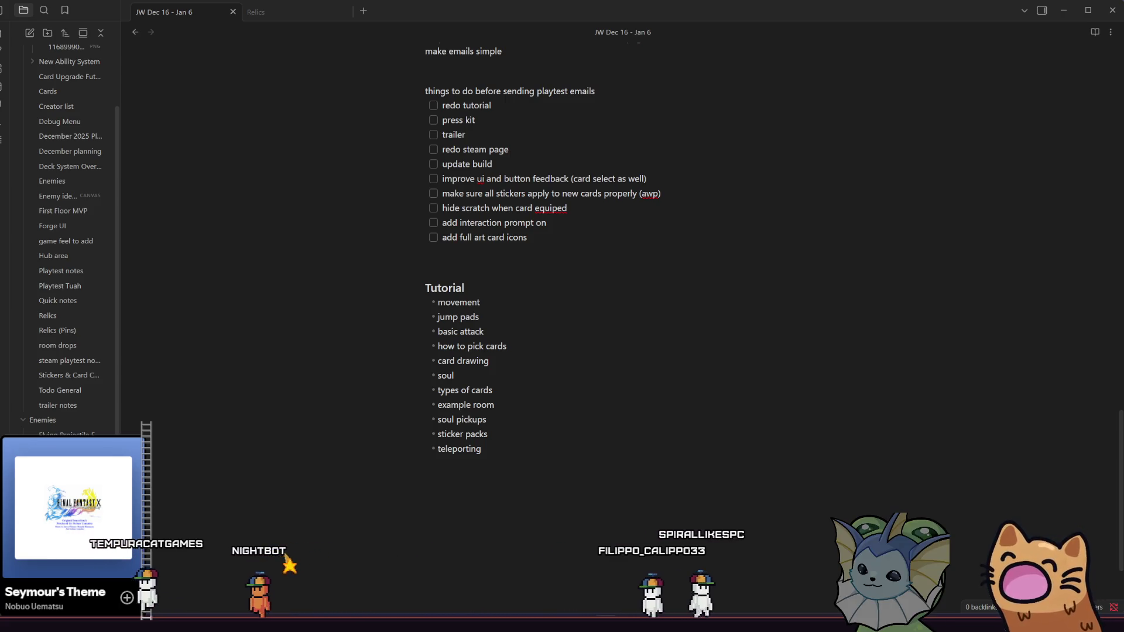
# Select 'movement' under Tutorial, then move the caret to the end of 'card drawing'
pyautogui.doubleClick(459, 303)
pyautogui.click(503, 303)
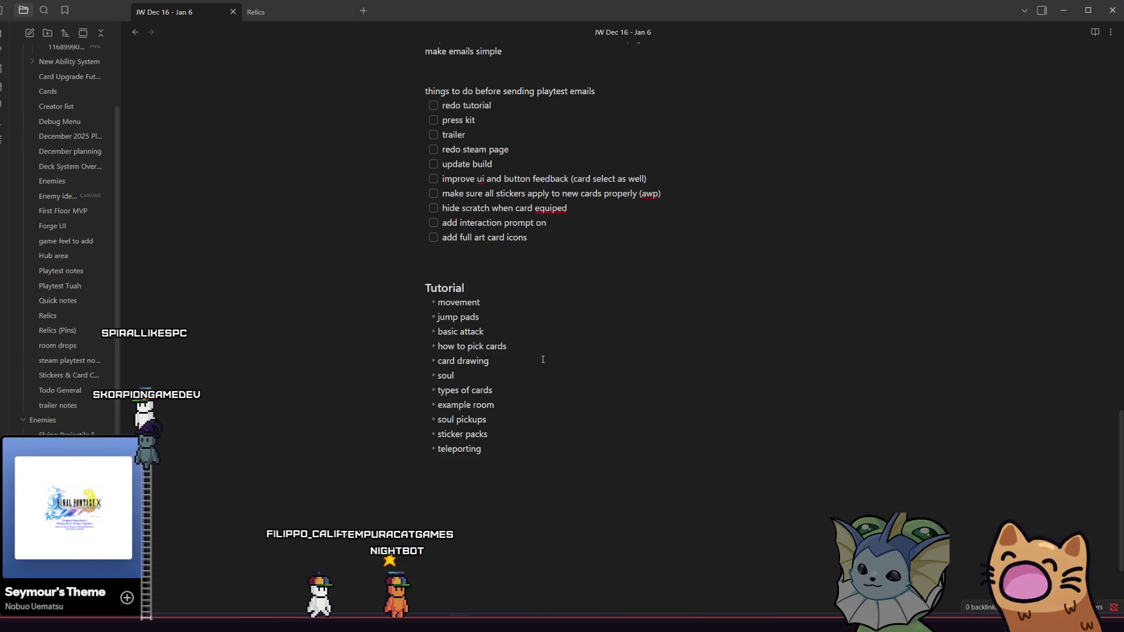
pyautogui.click(543, 359)
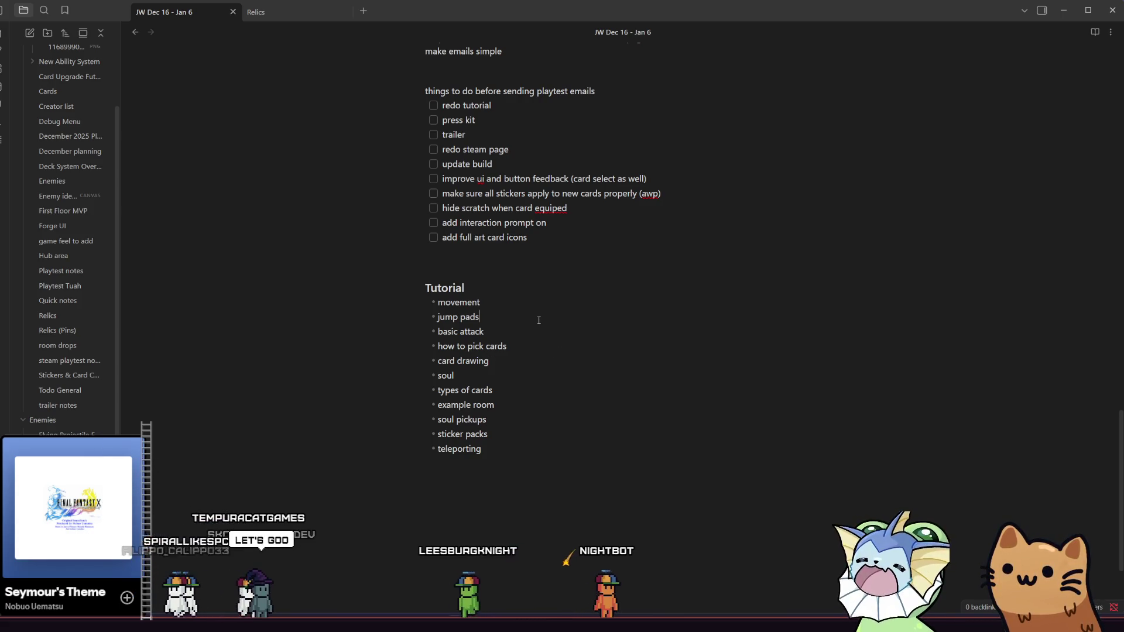
# Add a 'drop through platforms' bullet below 'jump pads', correcting the 'platforme' typo
pyautogui.press('Return')
pyautogui.write('drop throughplatformer')
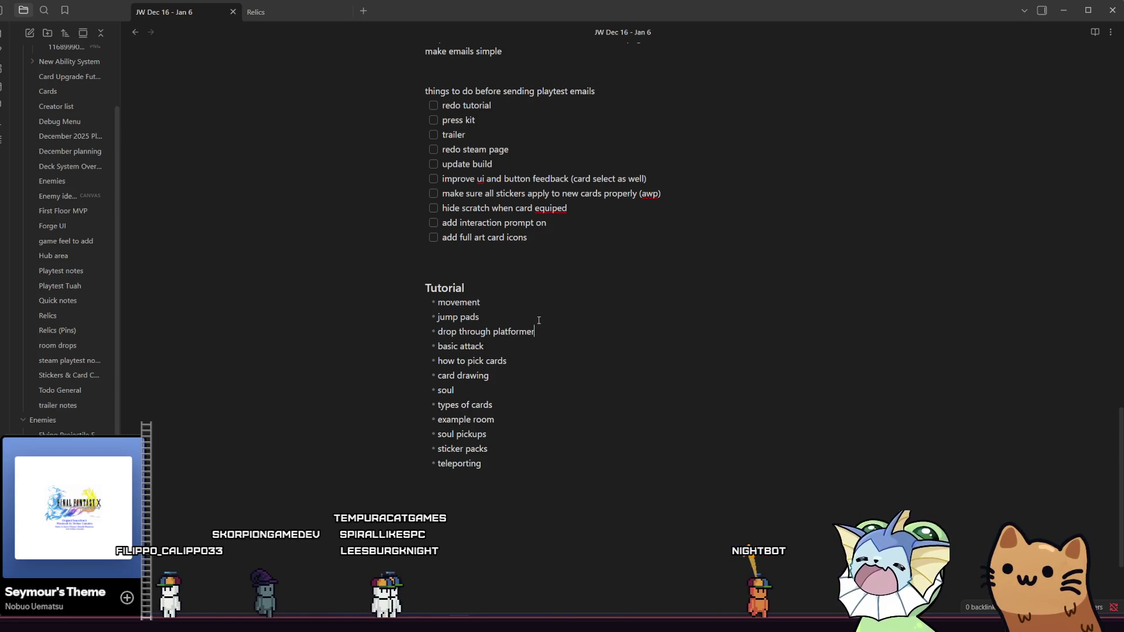
pyautogui.press('BackSpace')
pyautogui.write('s')
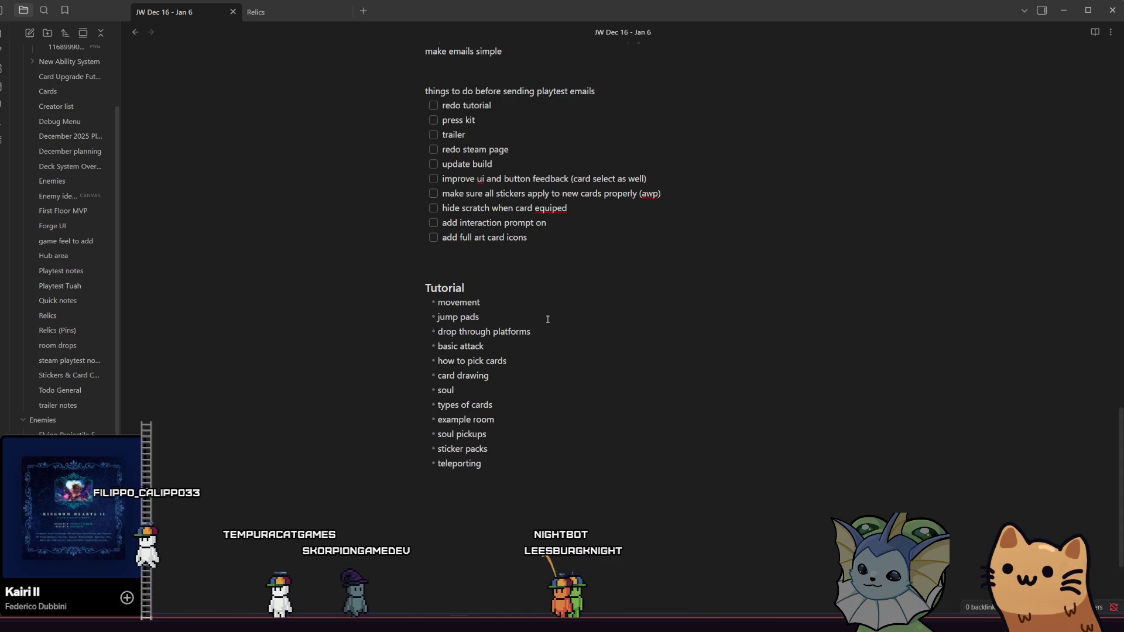
pyautogui.click(529, 425)
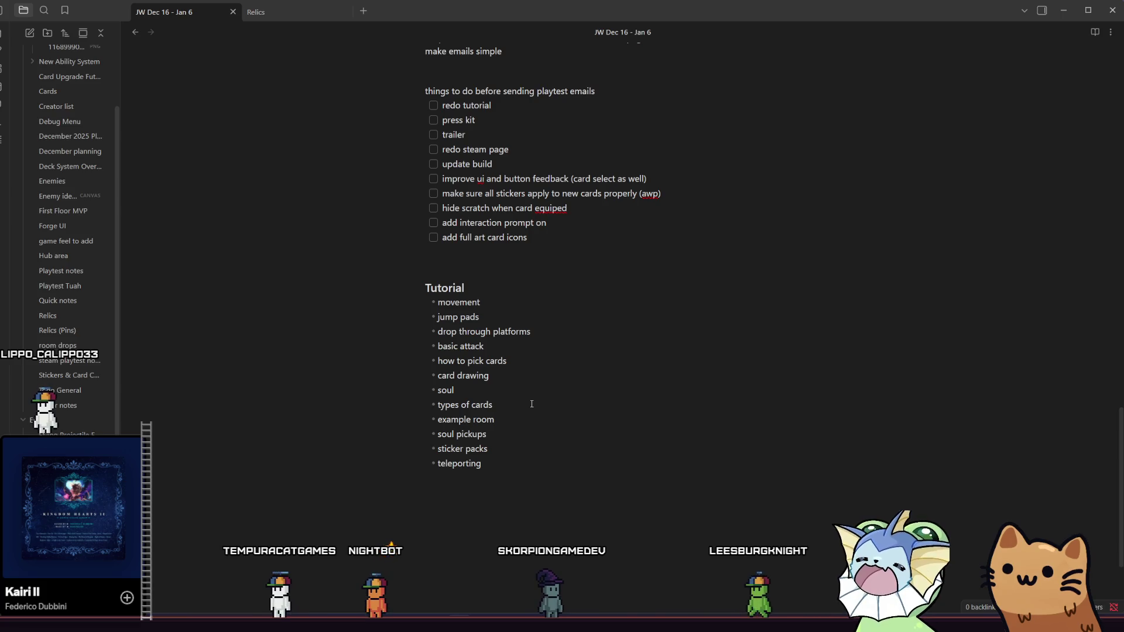
# Insert an 'aiming' bullet after 'types of cards' in the Tutorial list
pyautogui.click(531, 404)
pyautogui.press('Return')
pyautogui.write('aiming')
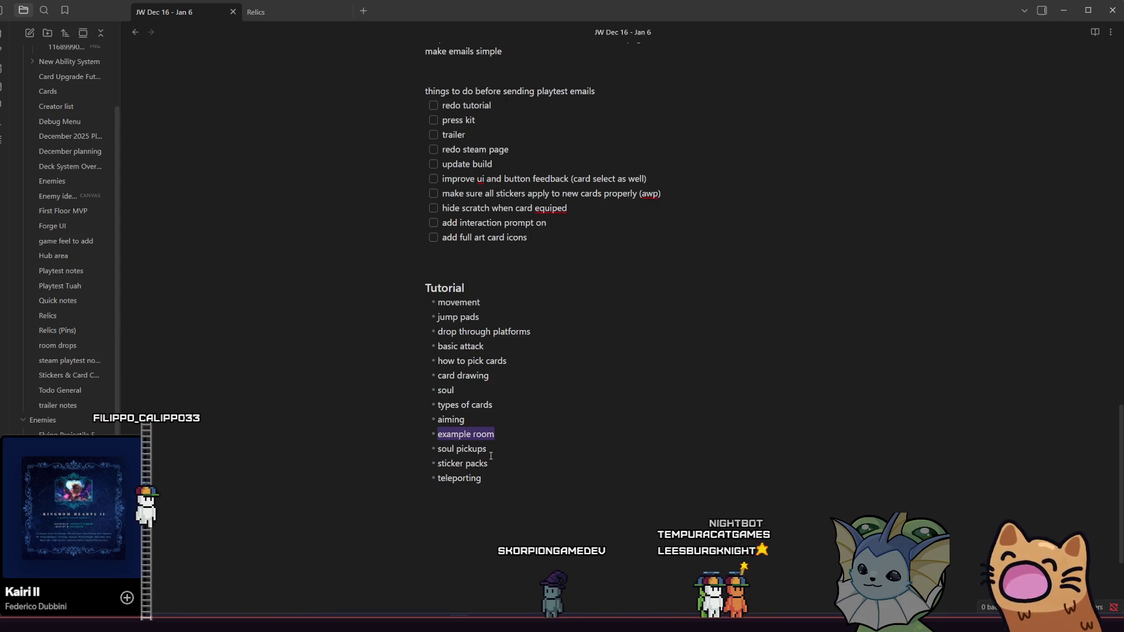
# Select the 'teleporting' bullet text at the end of the Tutorial list
pyautogui.click(532, 433)
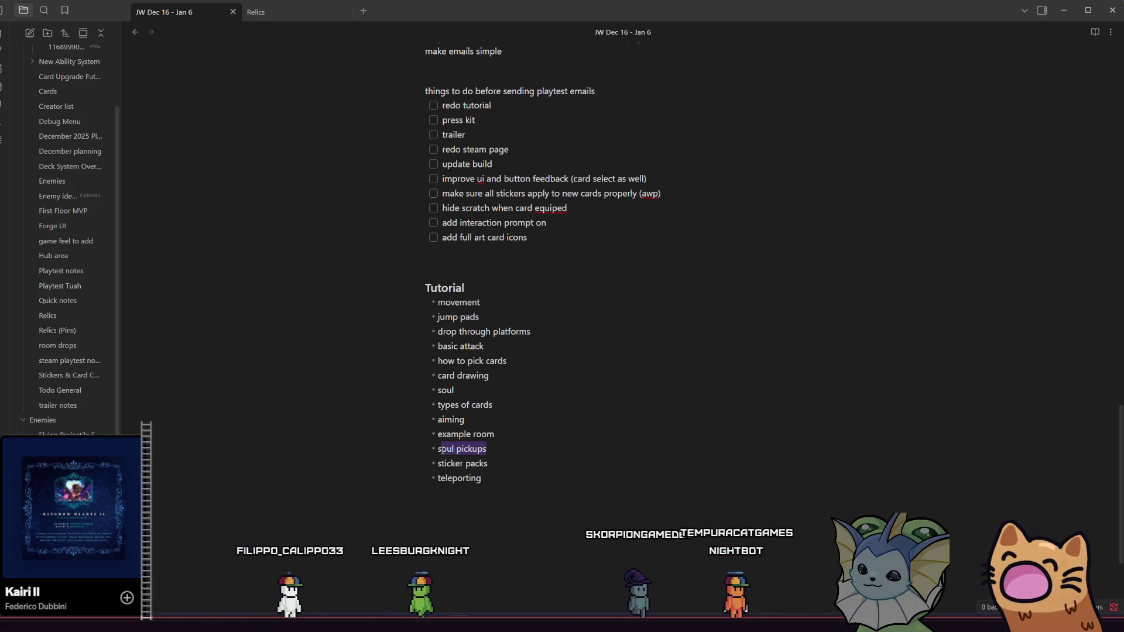
pyautogui.click(516, 462)
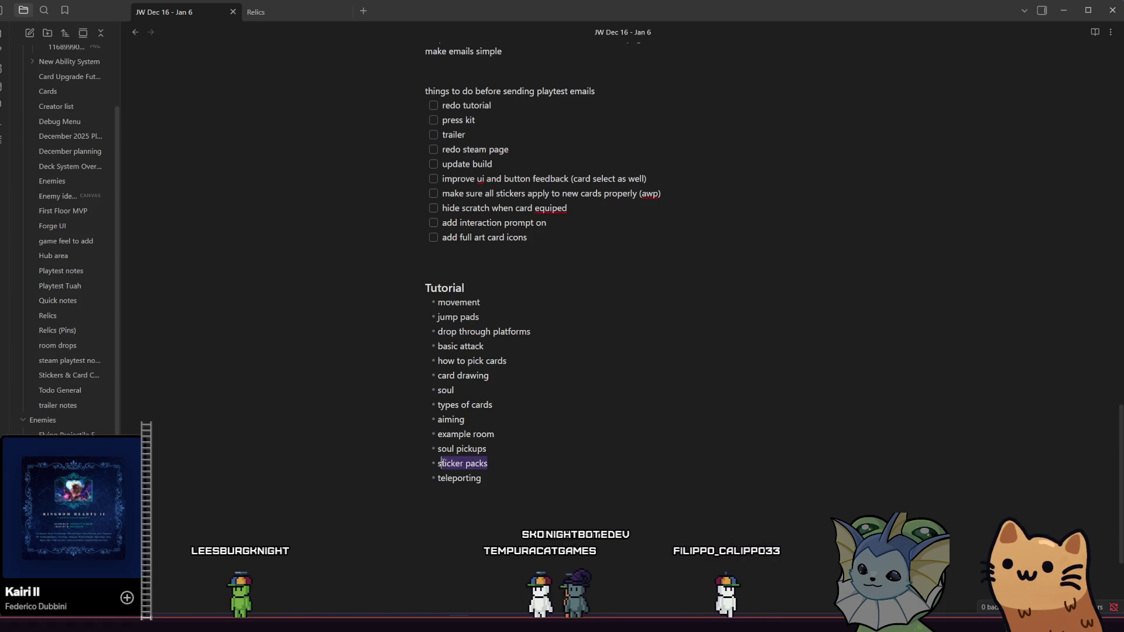
pyautogui.click(442, 478)
pyautogui.hotkey('shift', 'End')
pyautogui.keyDown('shift'); pyautogui.click(439, 479); pyautogui.keyUp('shift')
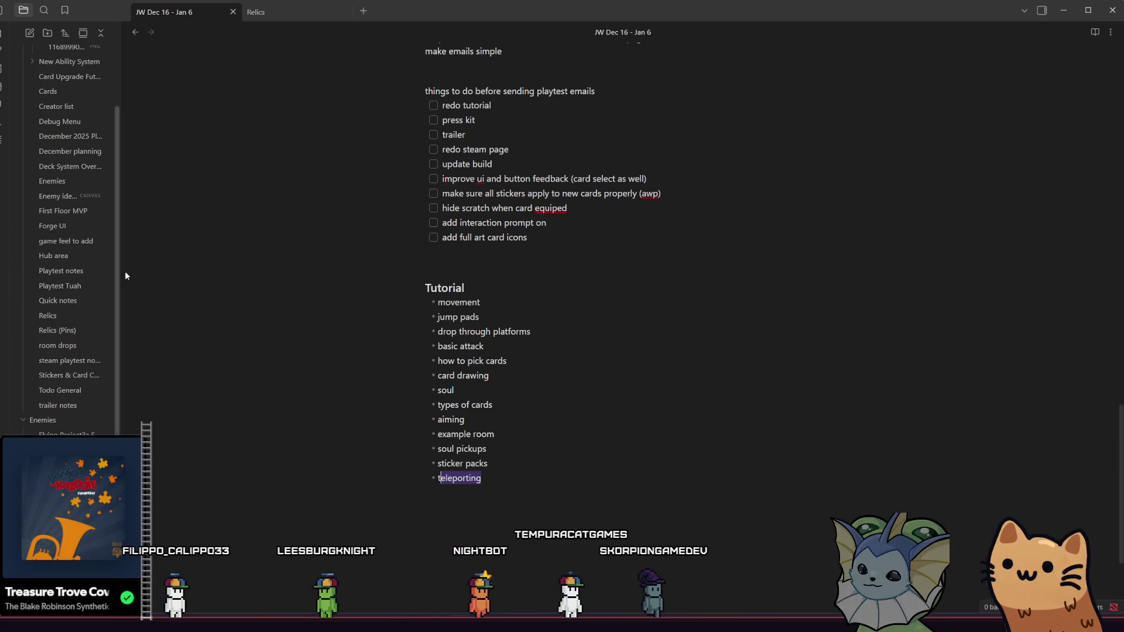
pyautogui.click(553, 480)
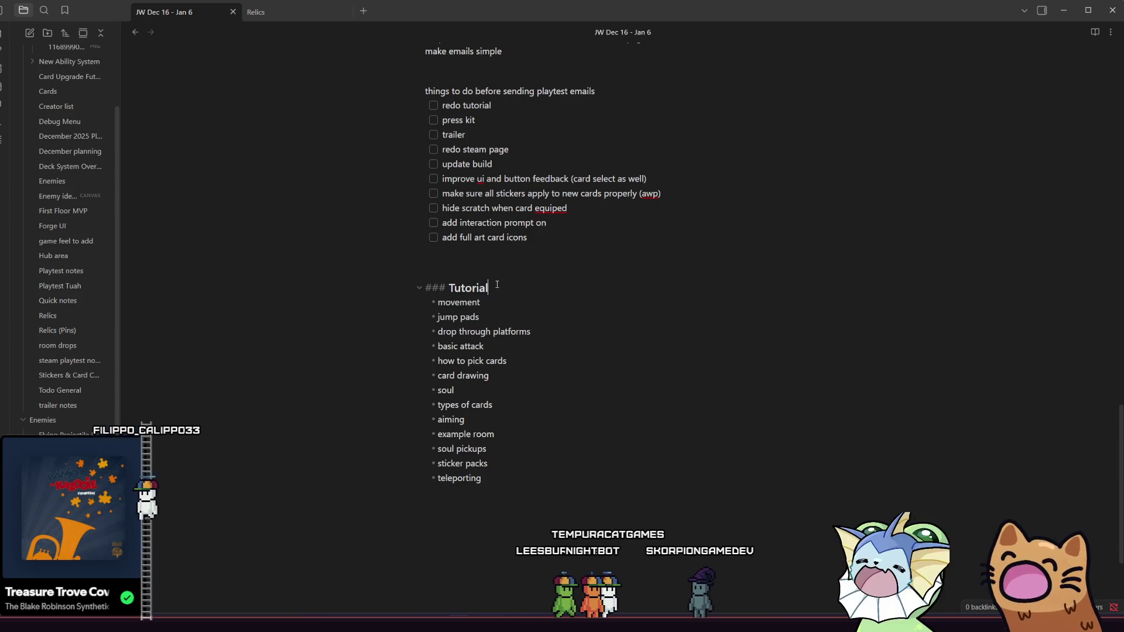
pyautogui.click(554, 409)
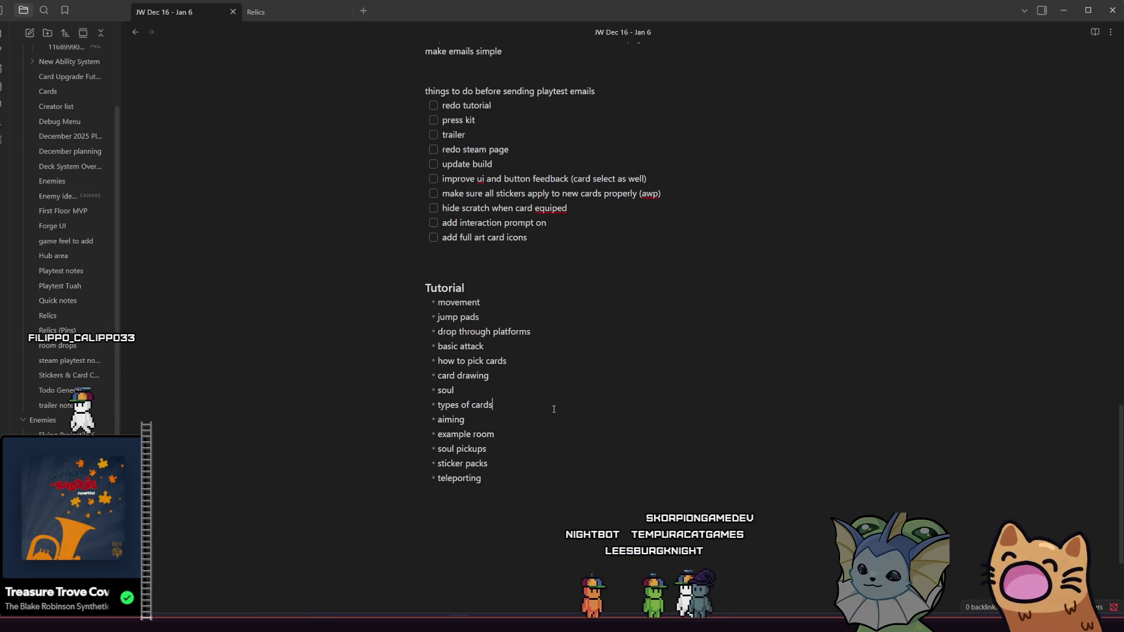
pyautogui.click(567, 445)
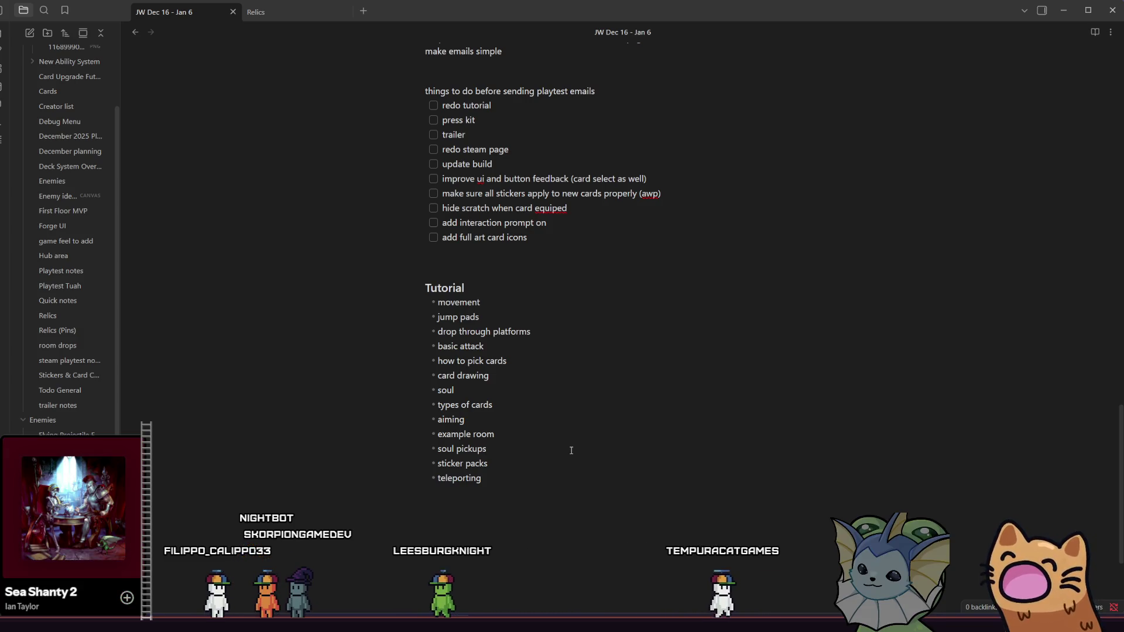
pyautogui.click(571, 451)
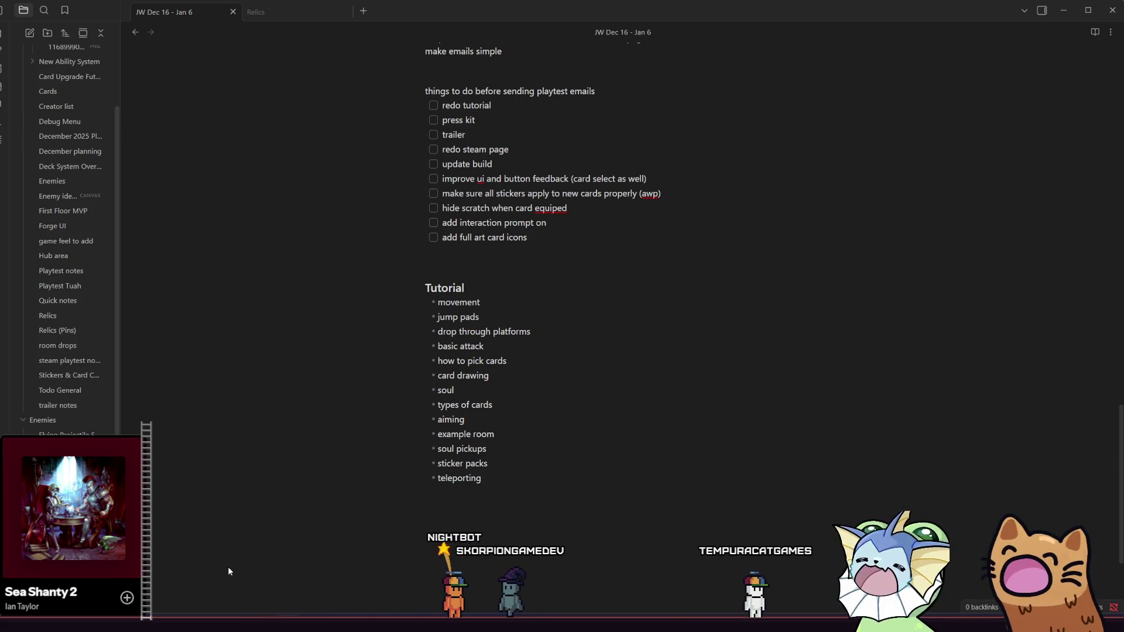
pyautogui.click(486, 449)
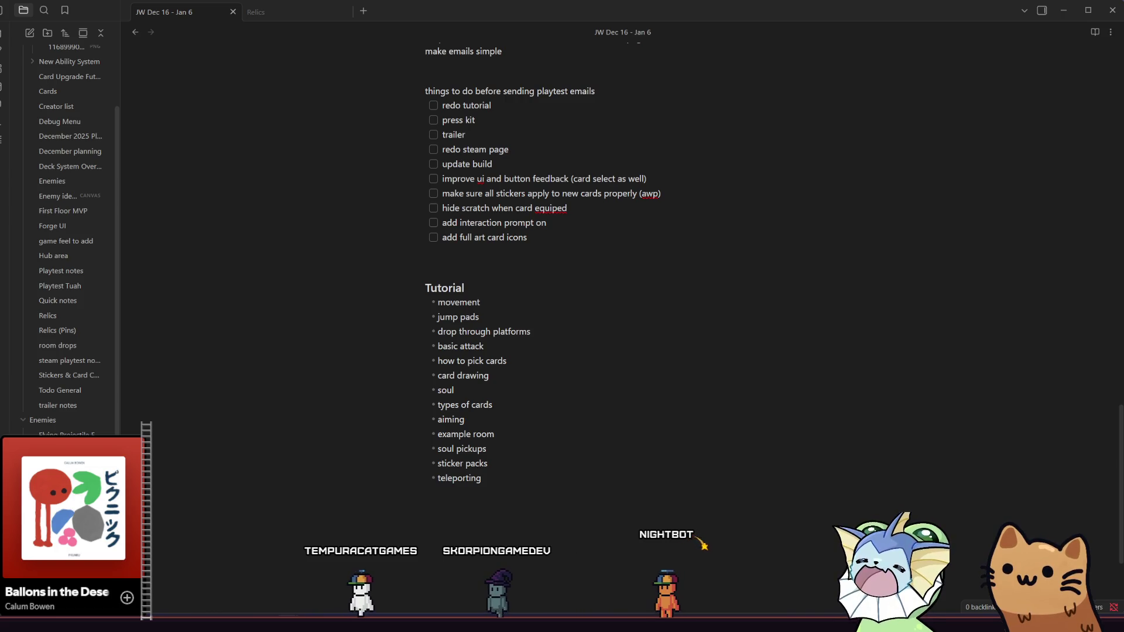
# Append 'fix shader baking' after 'add full art card icons' and start an empty checklist item below
pyautogui.click(583, 262)
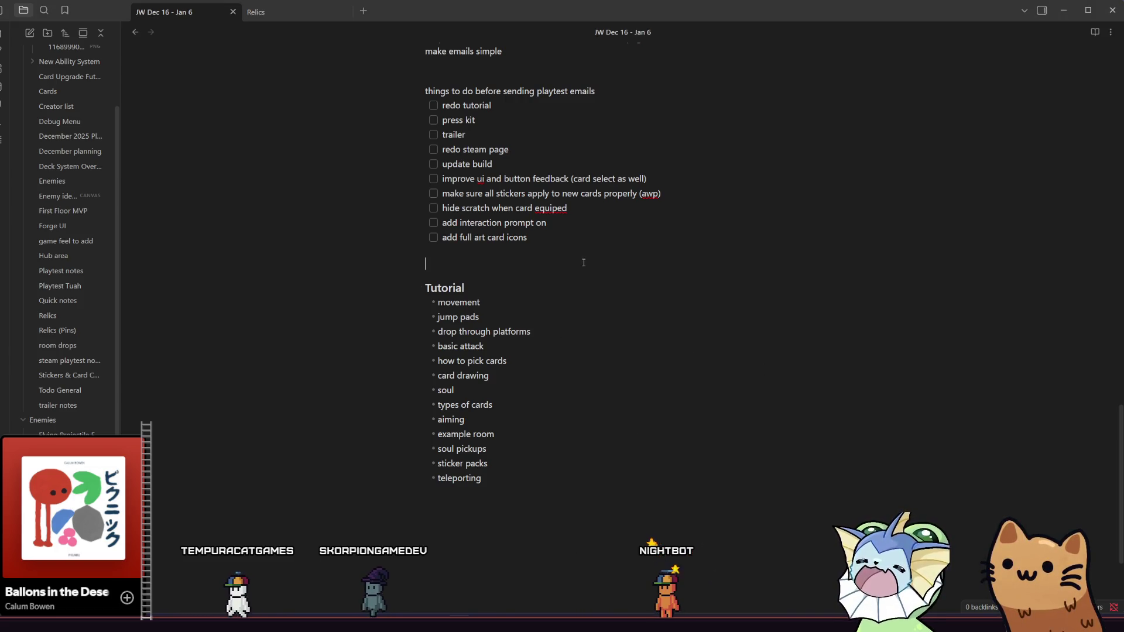
pyautogui.scroll(1, 583, 262)
pyautogui.click(589, 292)
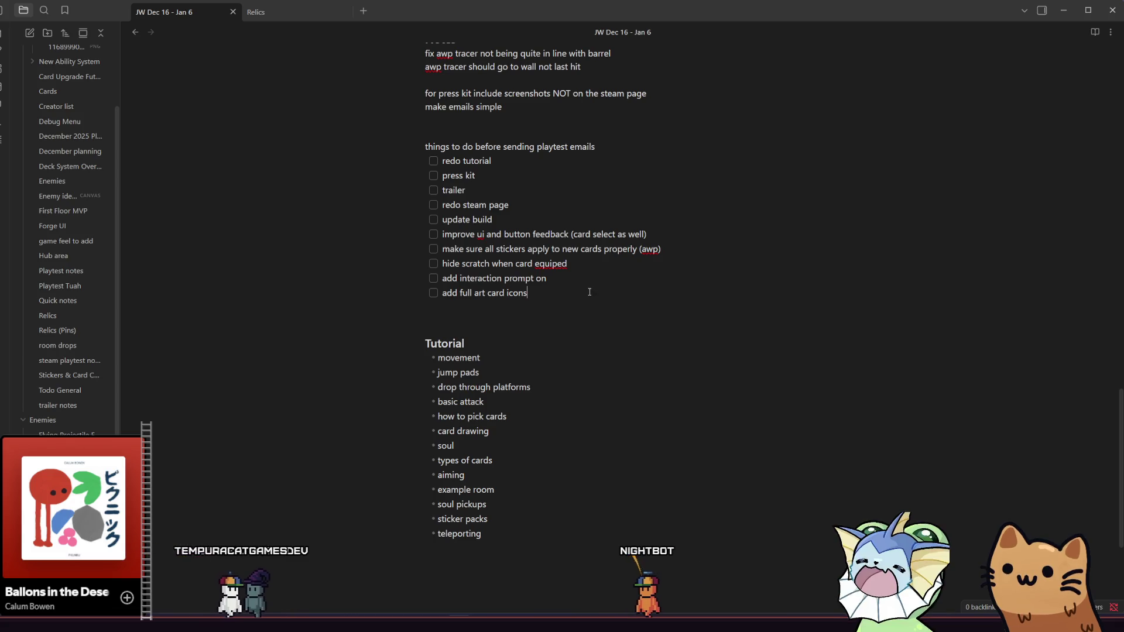
pyautogui.press('Return')
pyautogui.write('fix shader baking')
pyautogui.press('Return')
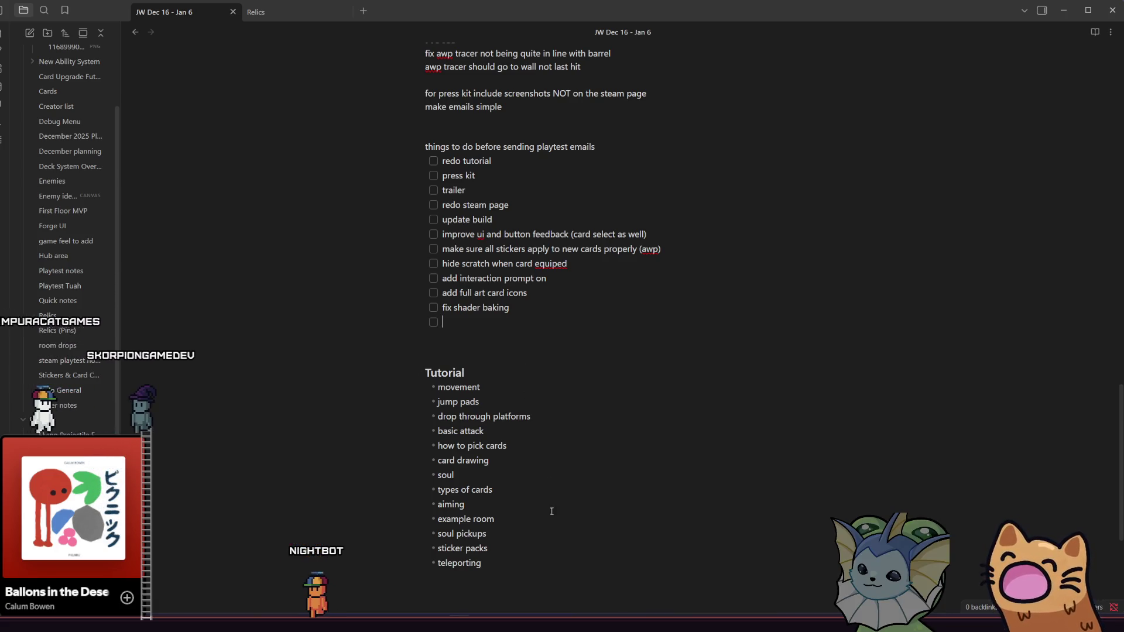
pyautogui.moveTo(459, 624)
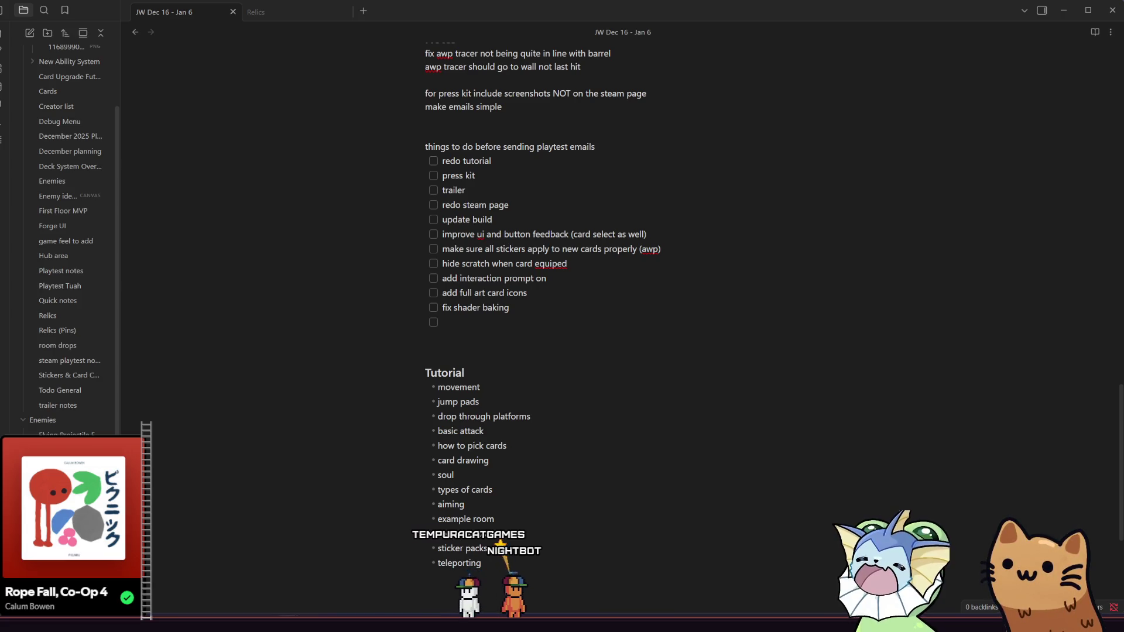
# Scroll through the playtest checklist, then switch to gatos.aseprite in Aseprite
pyautogui.click(459, 562)
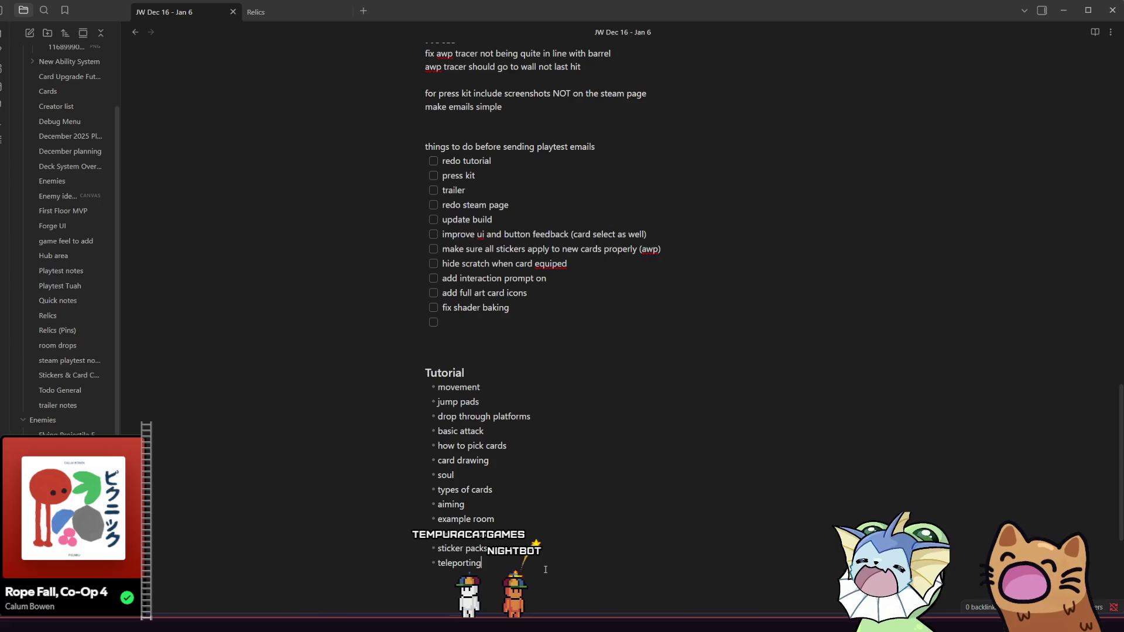
pyautogui.scroll(-1, 546, 569)
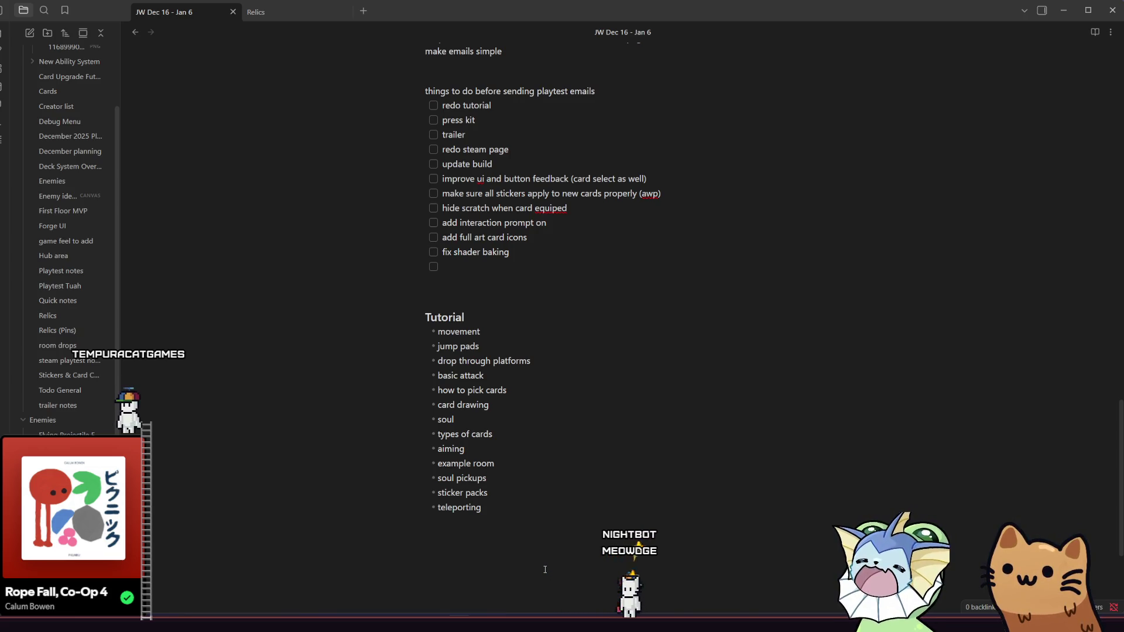
pyautogui.scroll(-2, 366, 580)
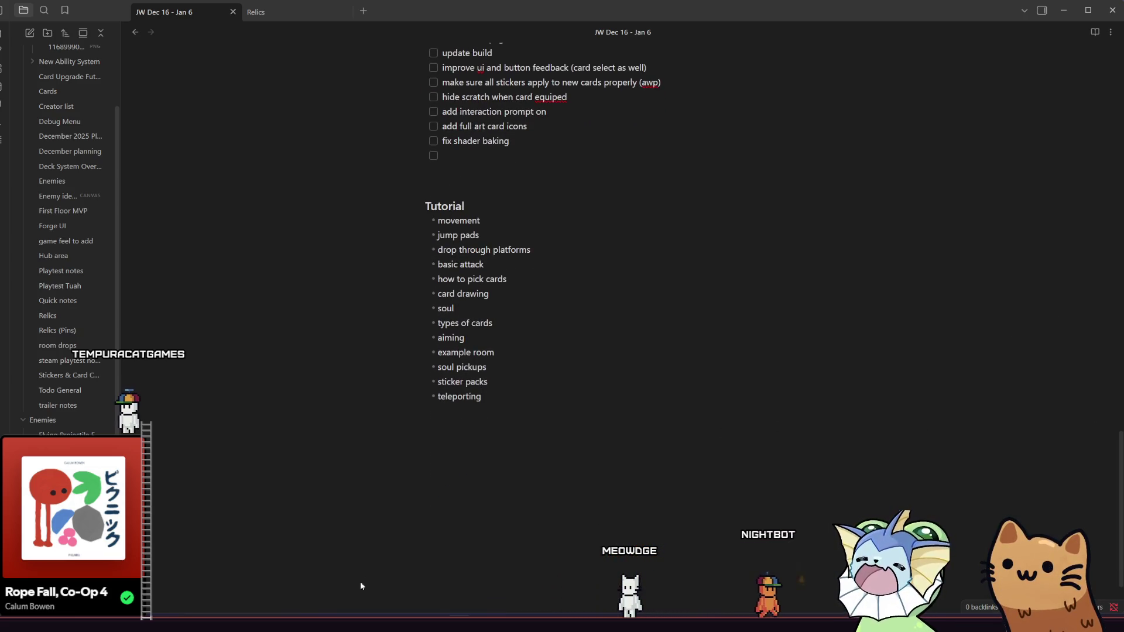
pyautogui.hotkey('alt', 'Tab')
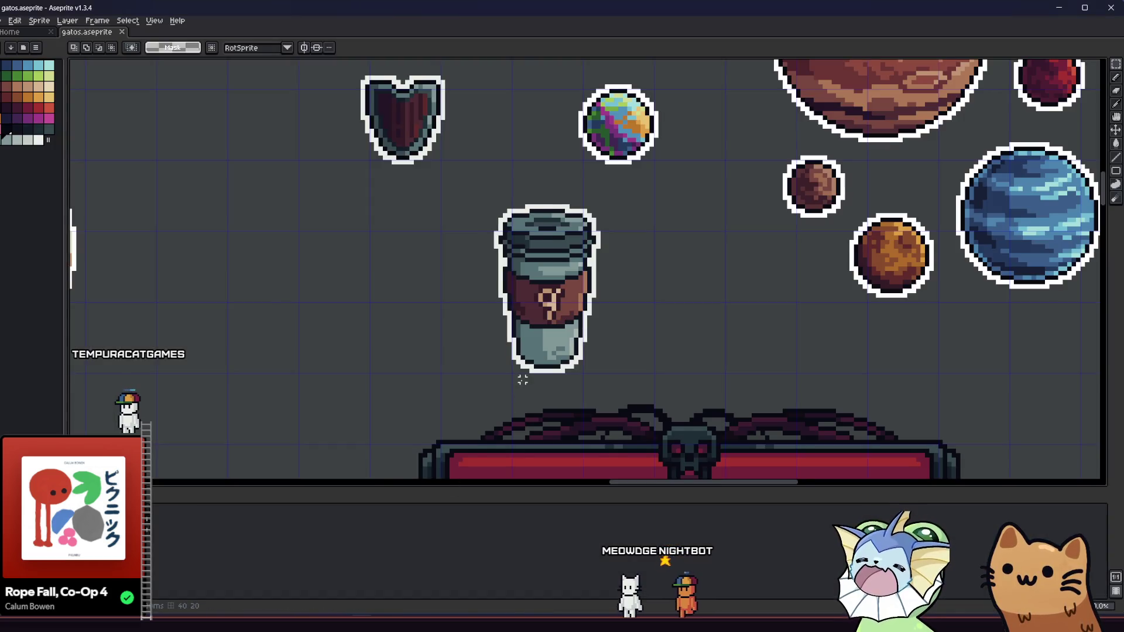
pyautogui.scroll(-3, 498, 386)
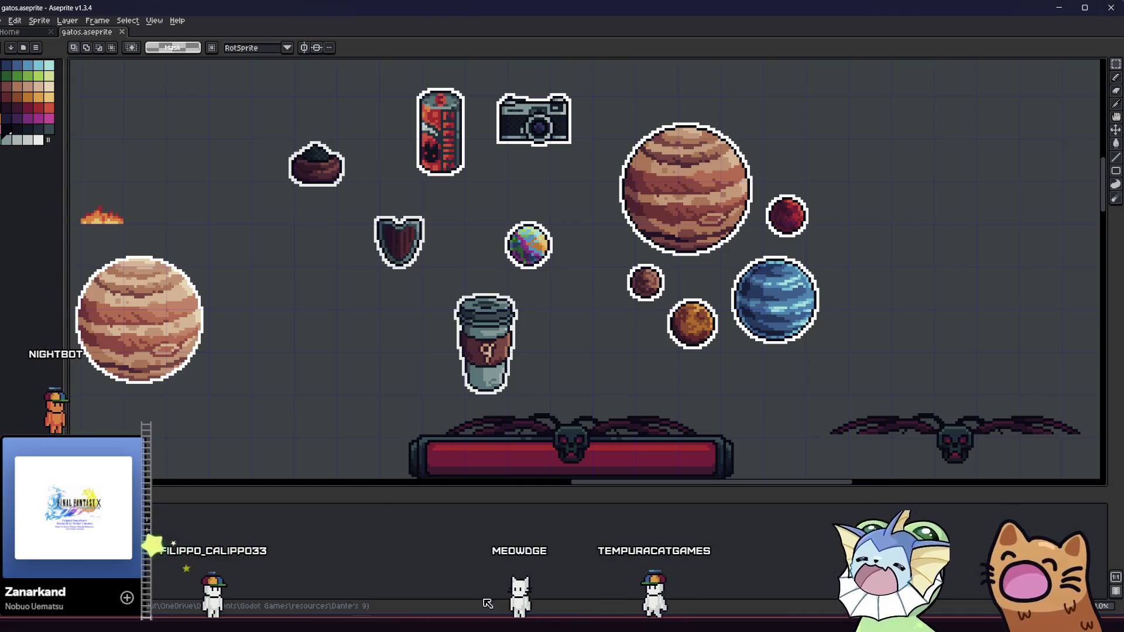
pyautogui.hotkey('alt', 'Tab')
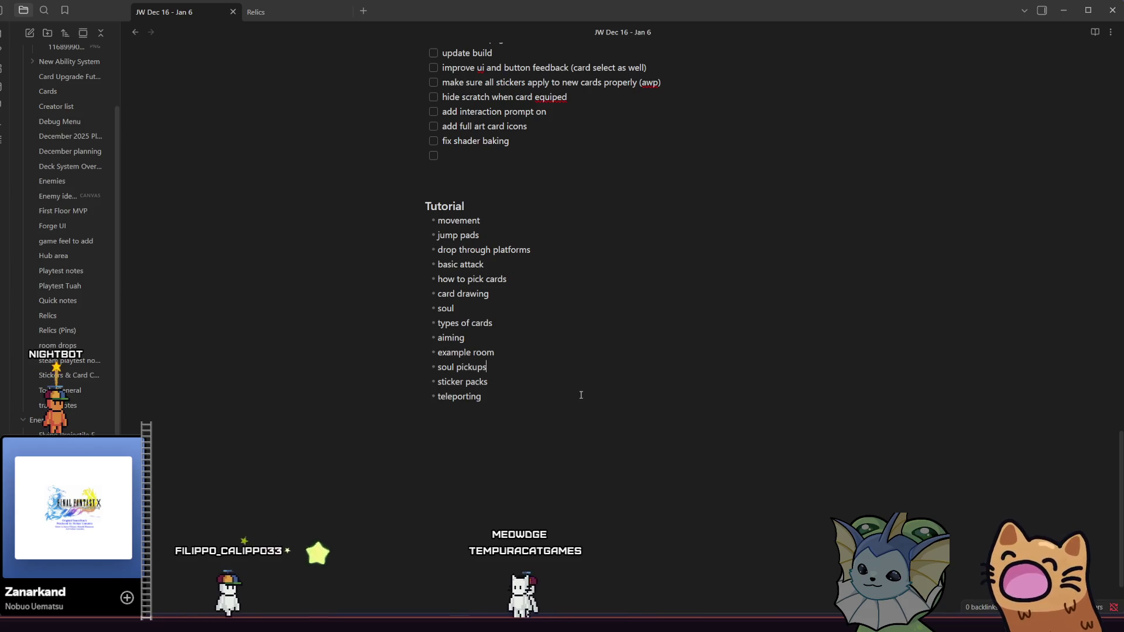
pyautogui.moveTo(216, 621)
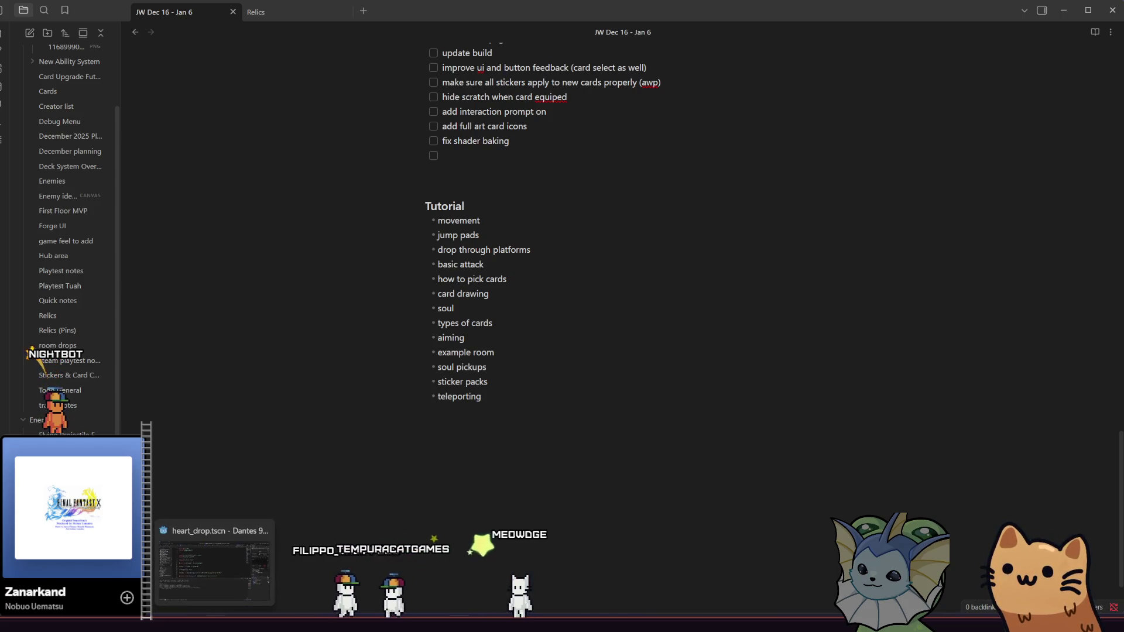
pyautogui.click(217, 538)
pyautogui.hotkey('alt', 'Tab')
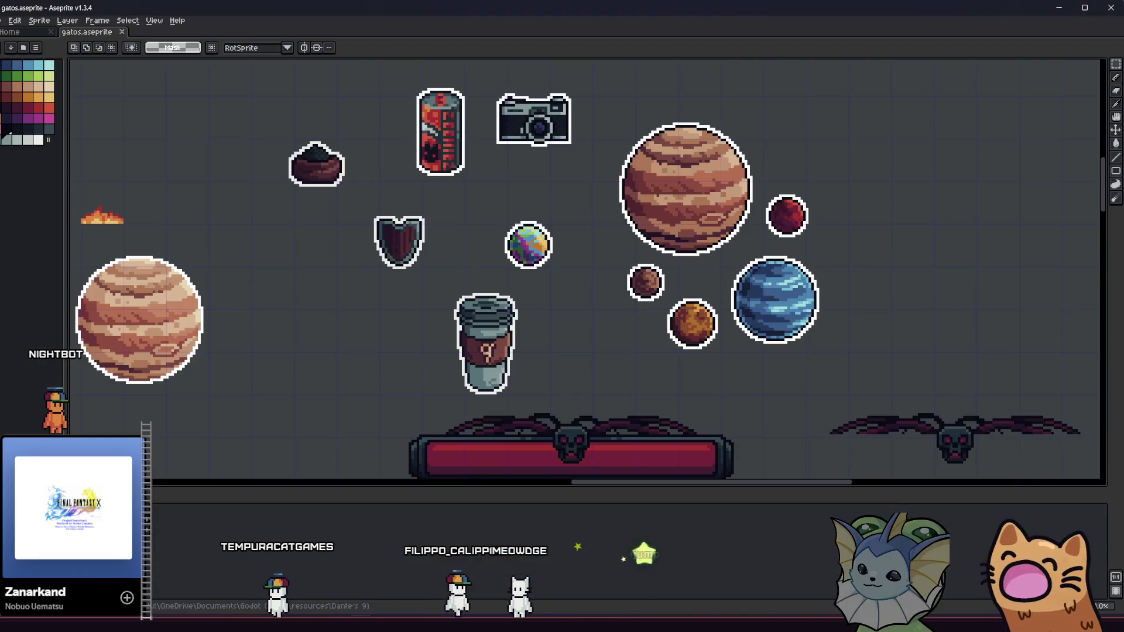
pyautogui.hotkey('alt', 'Tab')
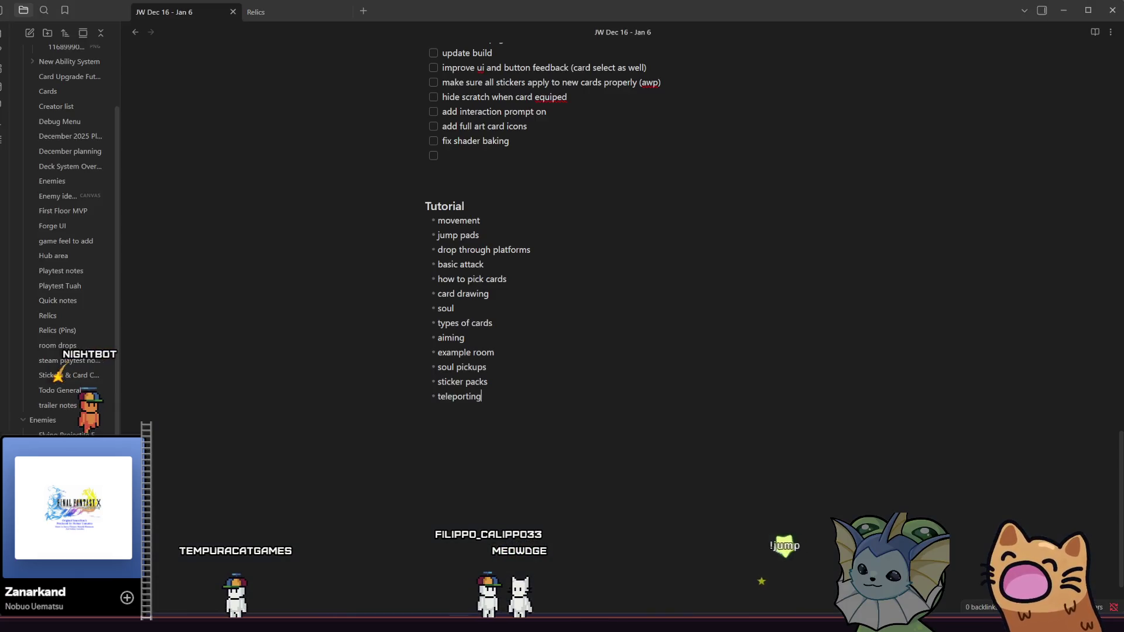
pyautogui.click(542, 224)
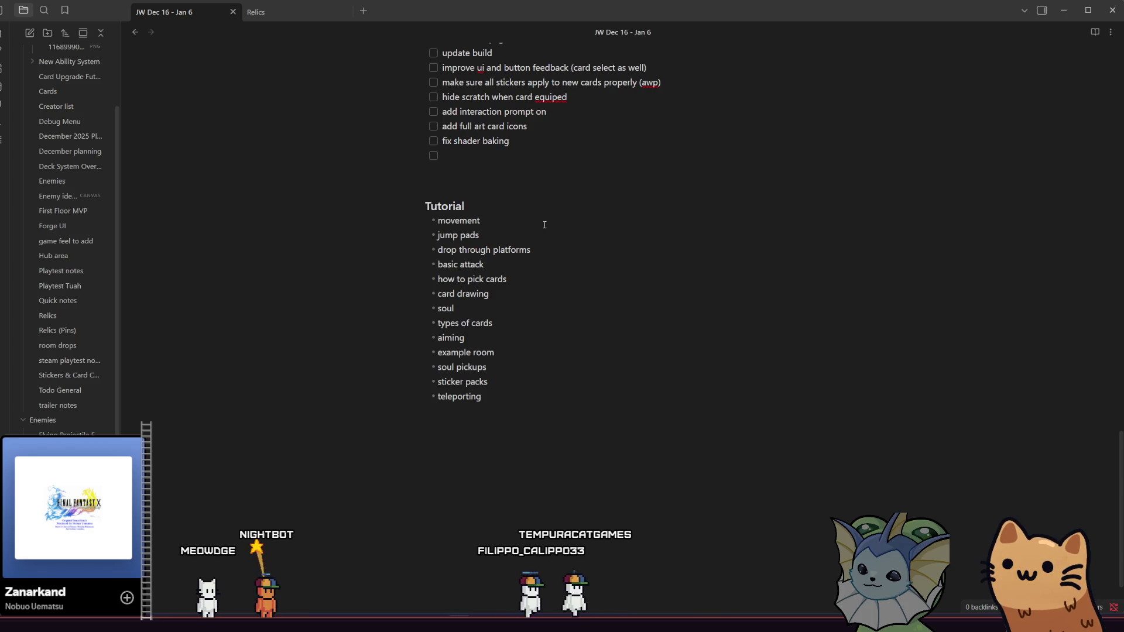
pyautogui.press('Return')
pyautogui.press('Tab')
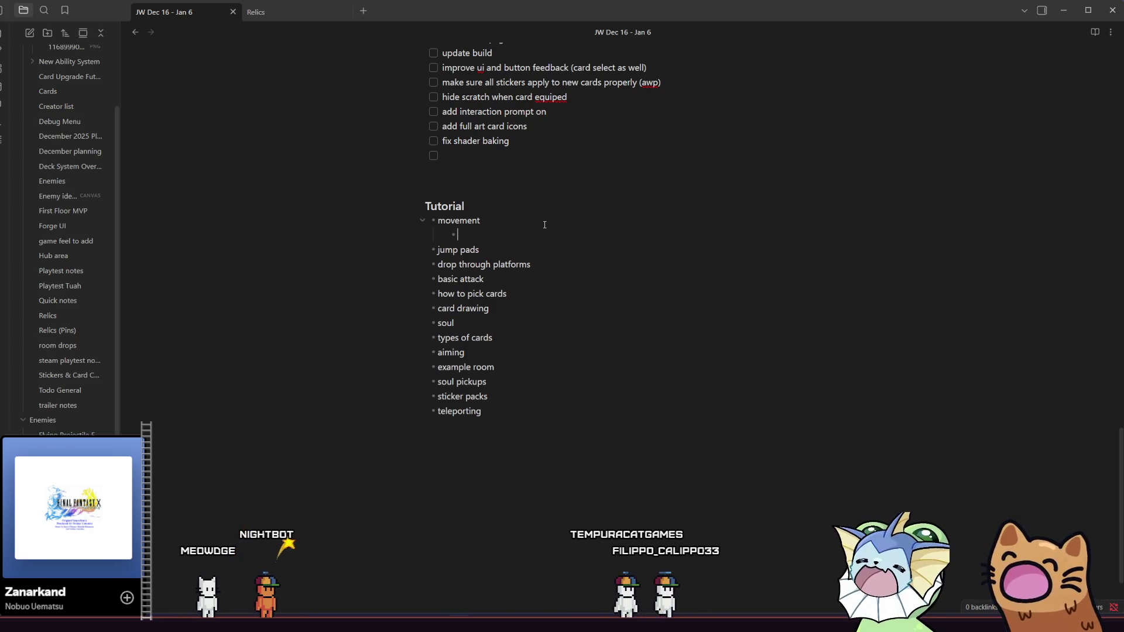
pyautogui.press('BackSpace')
pyautogui.press('BackSpace')
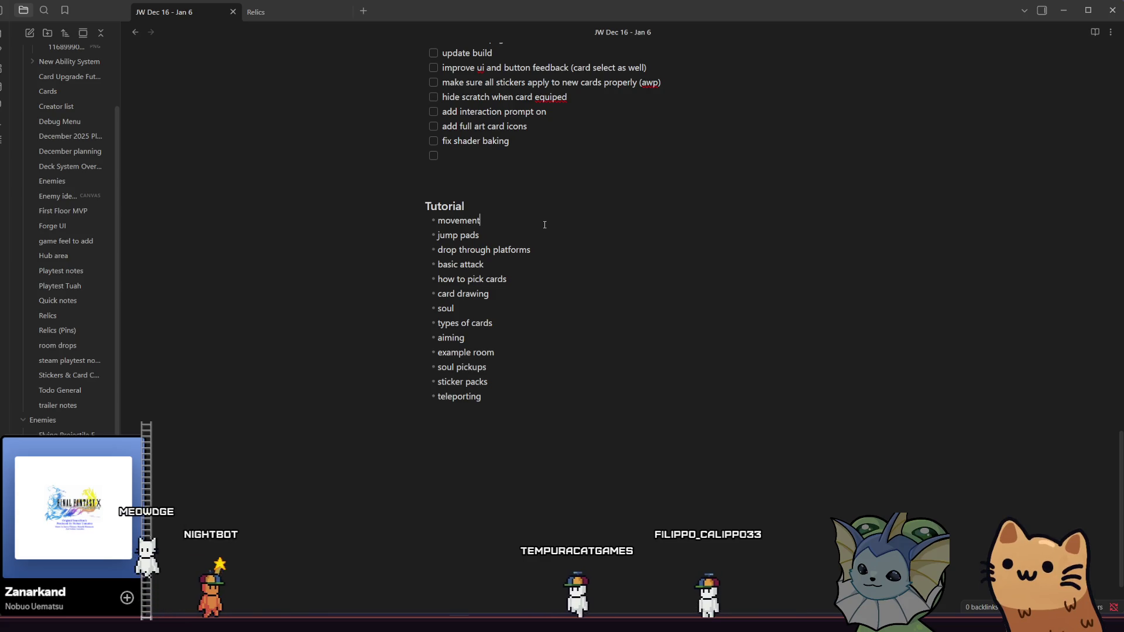
pyautogui.click(519, 433)
pyautogui.moveTo(519, 433); pyautogui.dragTo(417, 206)
pyautogui.click(506, 234)
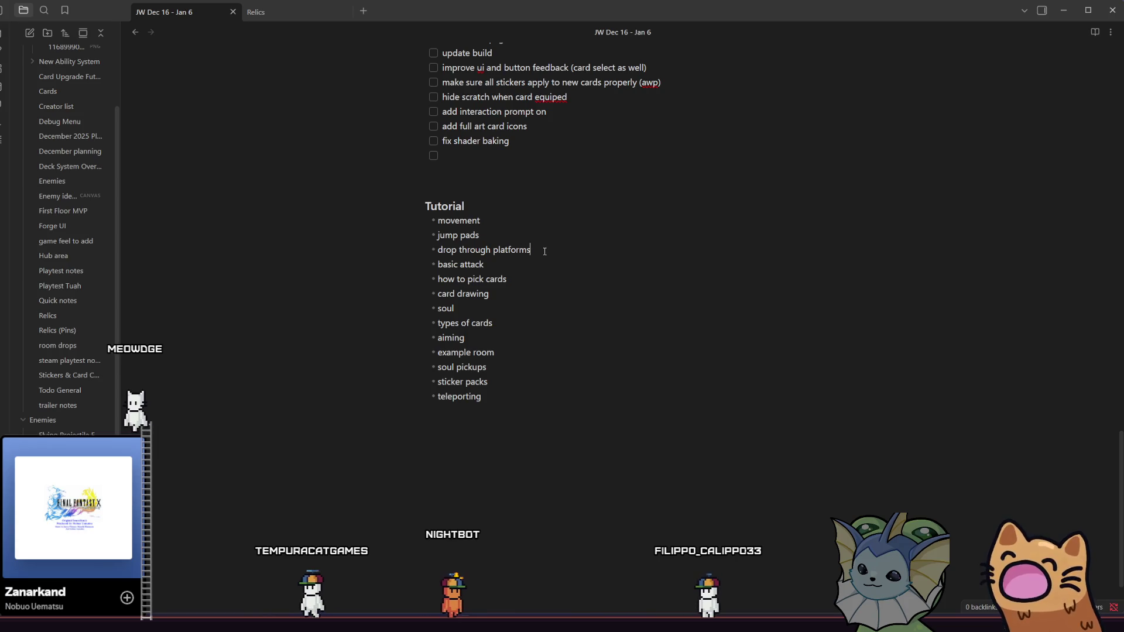
pyautogui.press('Down')
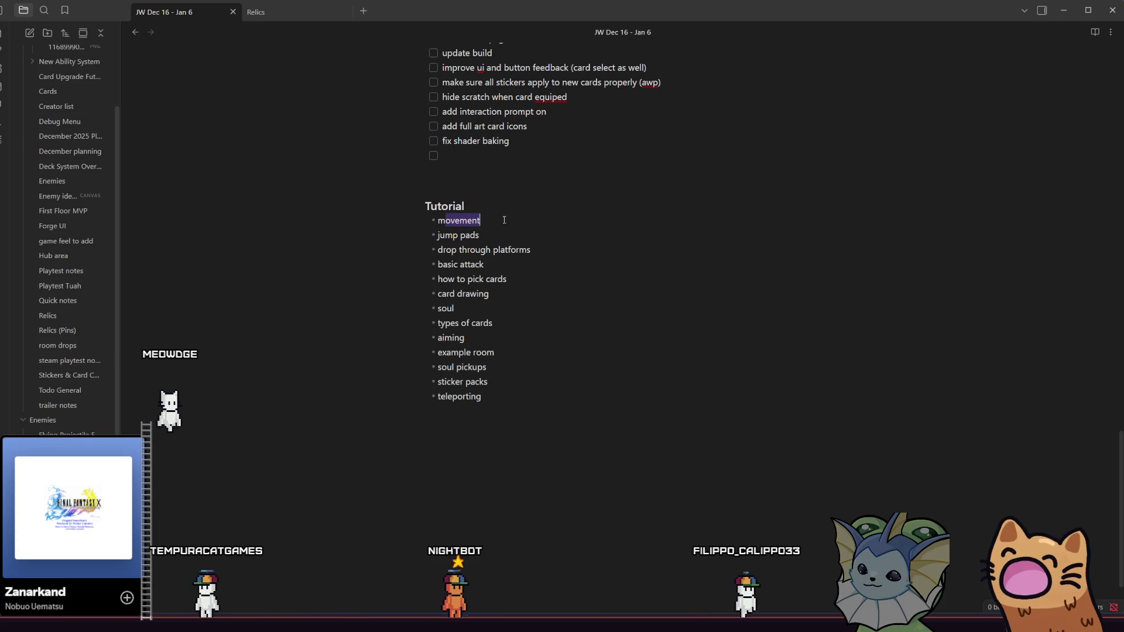
pyautogui.moveTo(502, 236)
pyautogui.mouseDown()
pyautogui.moveTo(445, 223)
pyautogui.moveTo(441, 235)
pyautogui.moveTo(547, 251)
pyautogui.mouseUp()
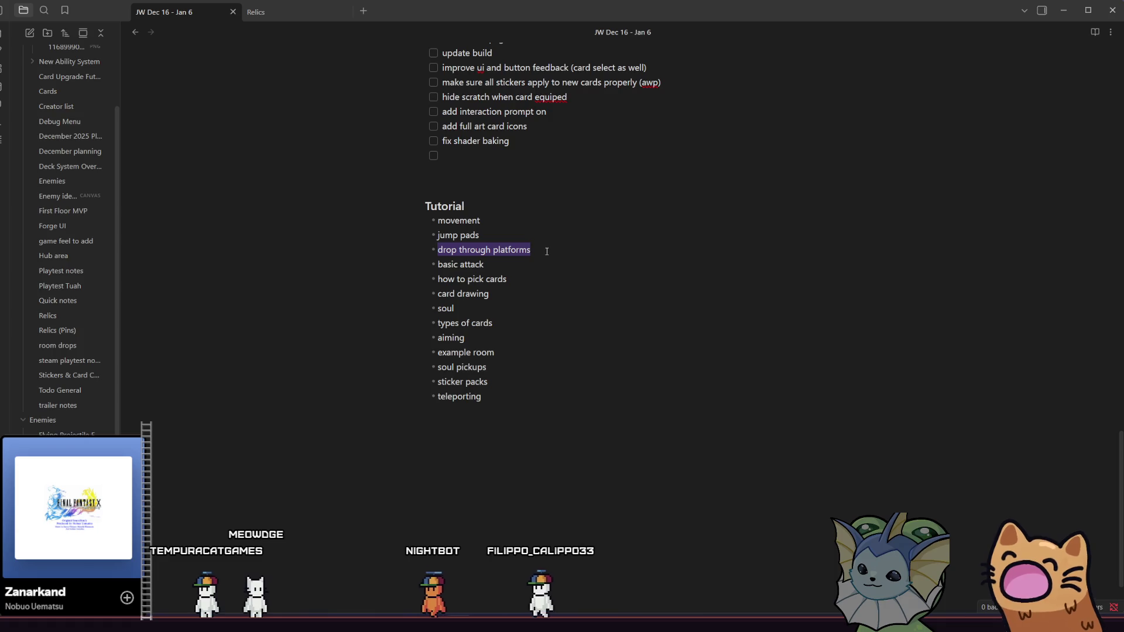
pyautogui.click(547, 265)
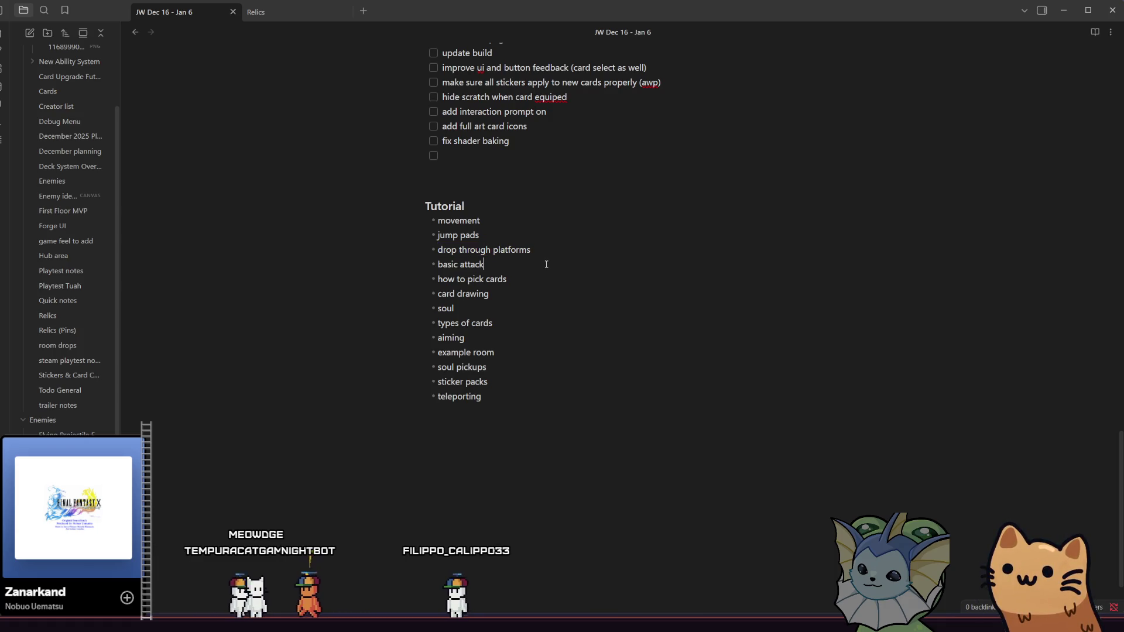
pyautogui.moveTo(426, 254); pyautogui.dragTo(557, 264)
pyautogui.click(555, 258)
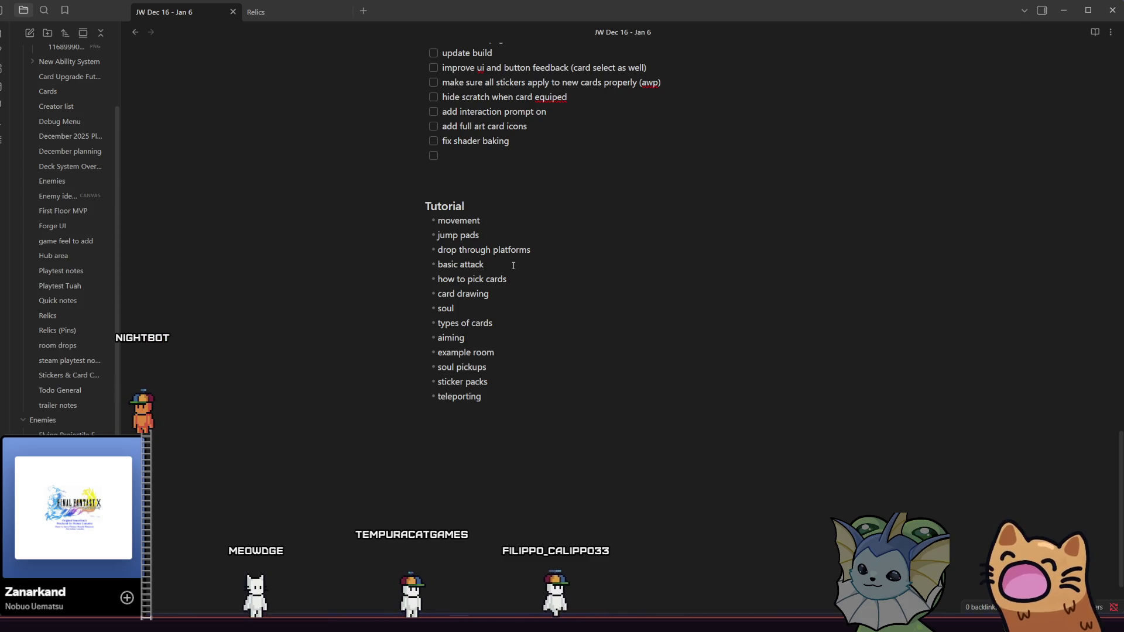
pyautogui.click(438, 265)
# Insert 'aim and' before 'basic attack' in the Tutorial list
pyautogui.write('aim ')
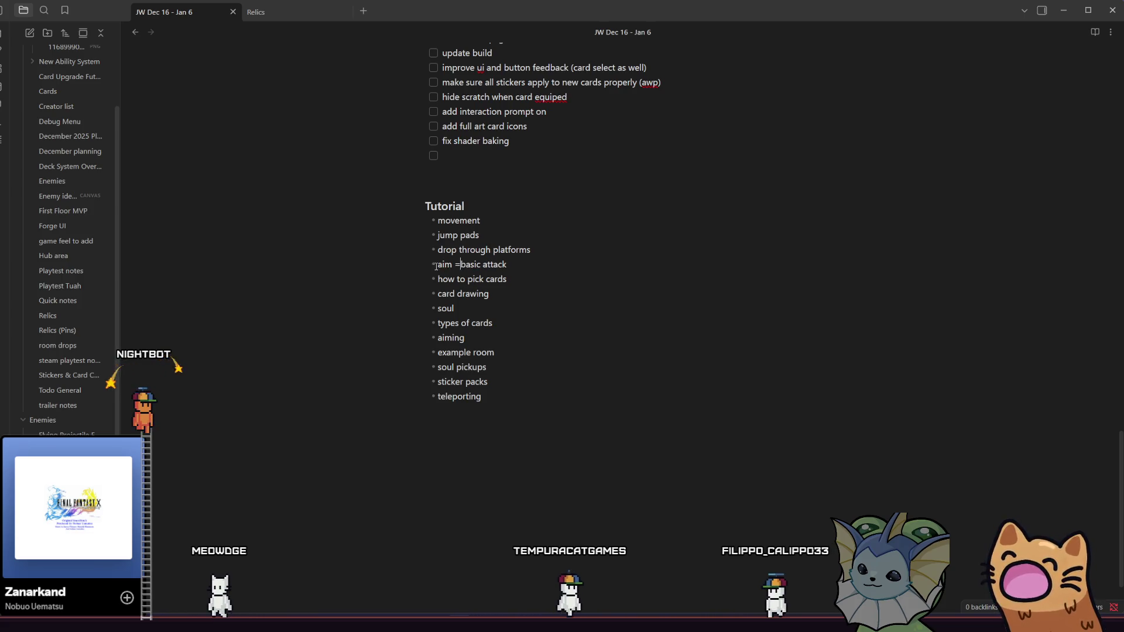
pyautogui.write('and')
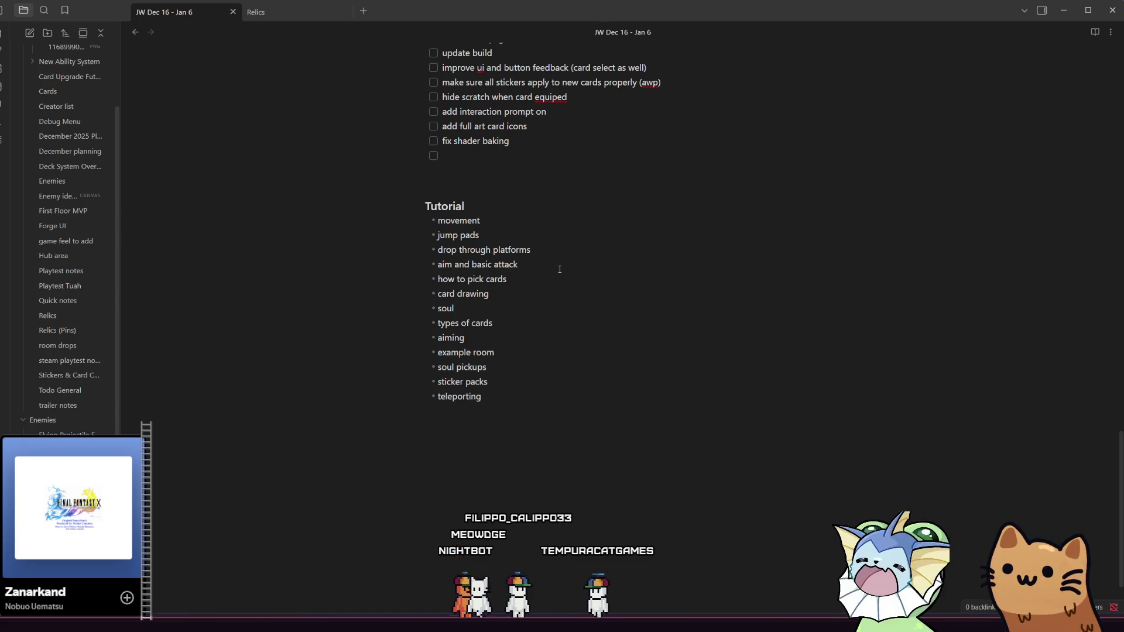
# Add an 'elements of a card' bullet right below 'aim and basic attack' in the Tutorial list
pyautogui.press('Return')
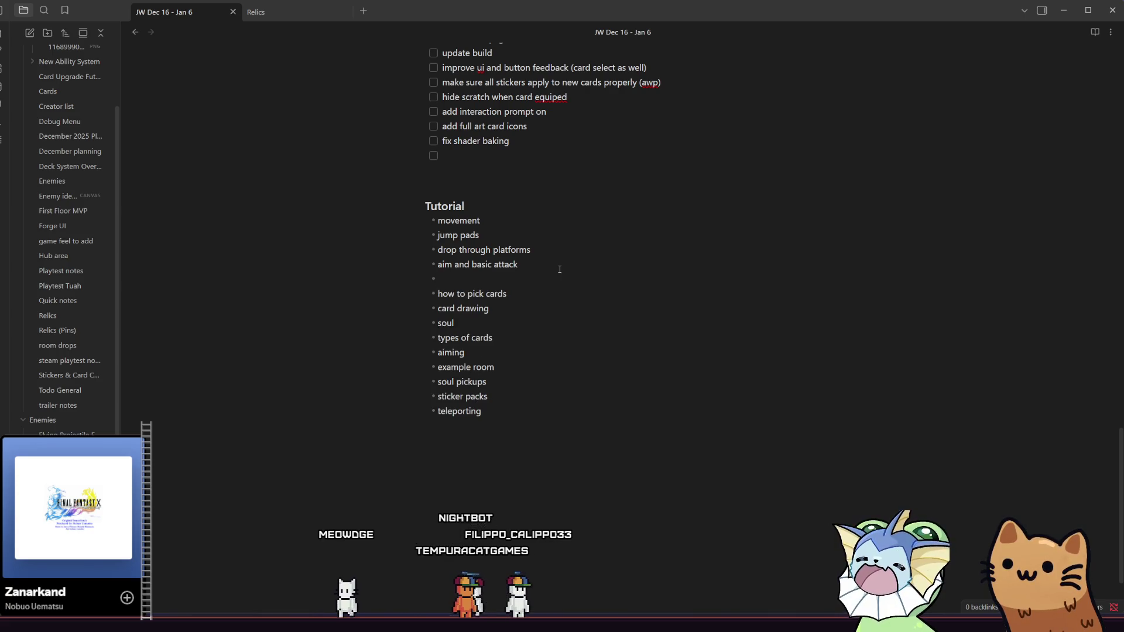
pyautogui.write('elements of a ')
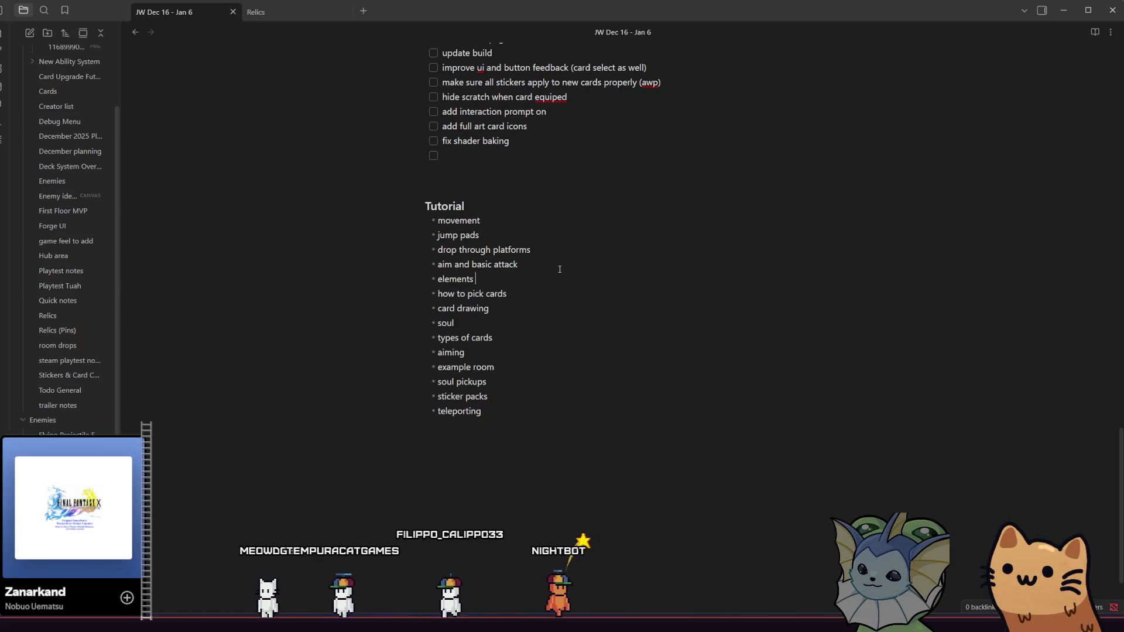
pyautogui.write('card')
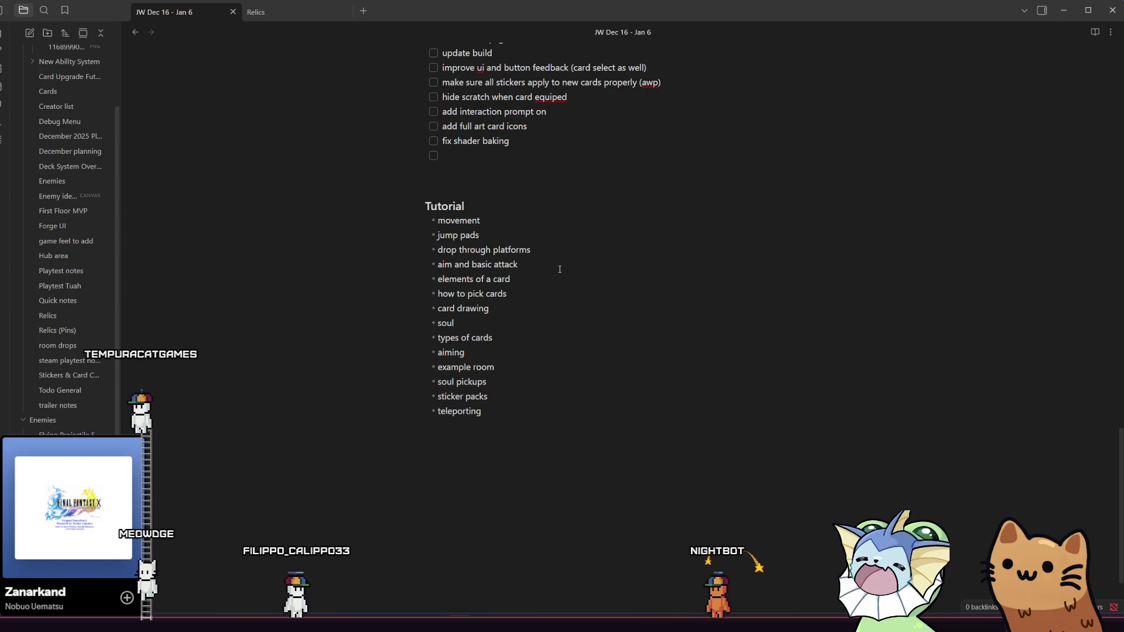
pyautogui.moveTo(361, 623)
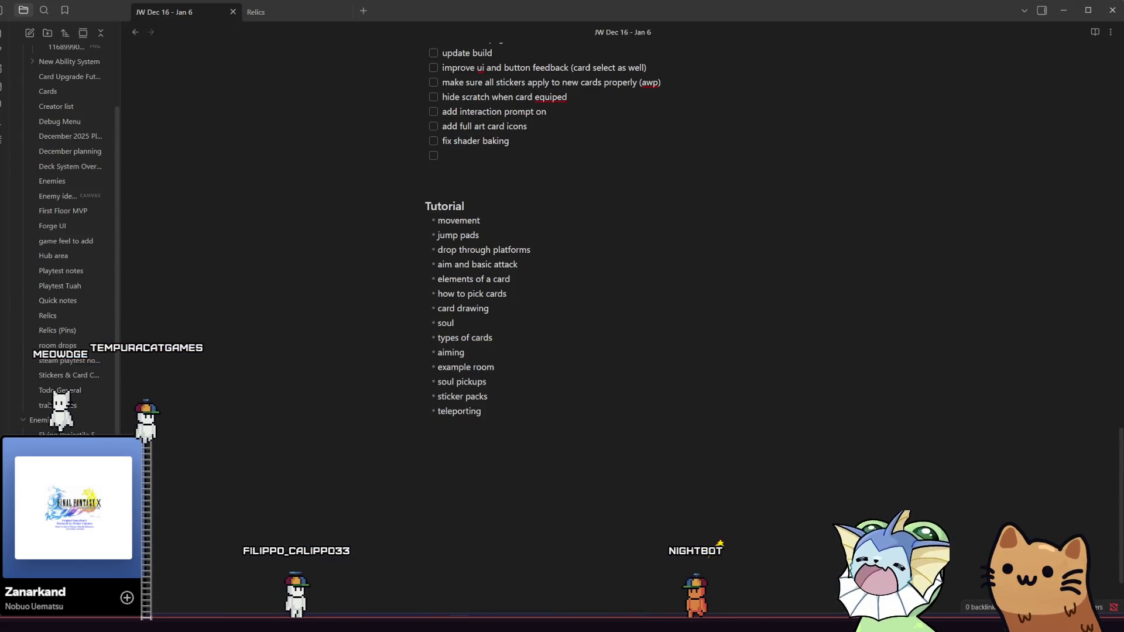
pyautogui.hotkey('alt', 'Tab')
# Zoom and pan around the gatos sprite sheet to look over the planet and item sprites
pyautogui.scroll(-4, 339, 293)
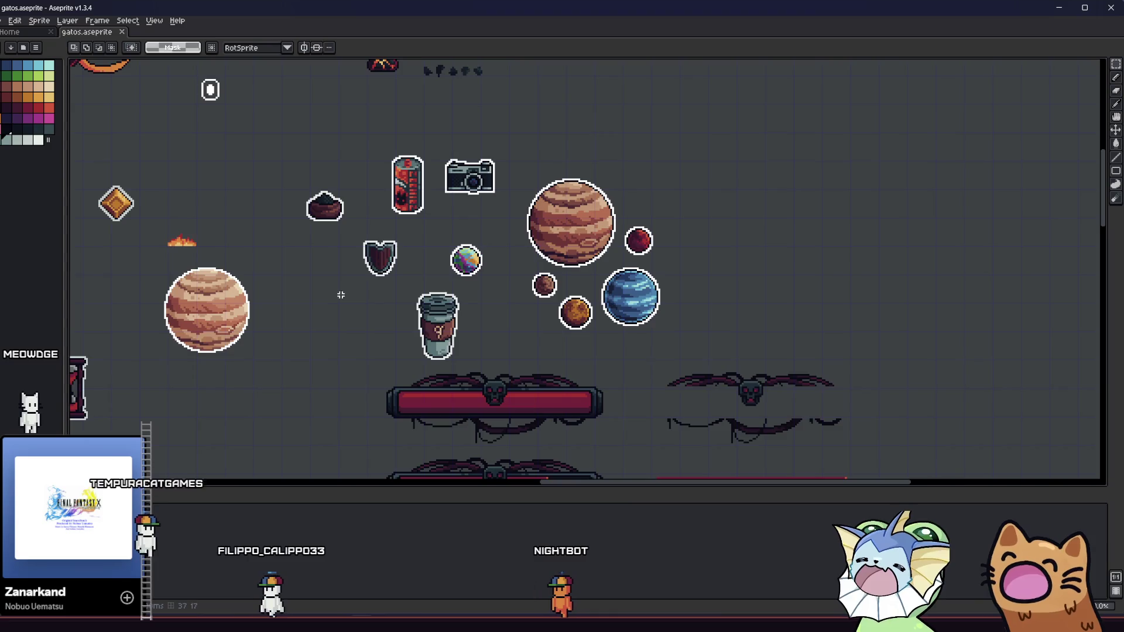
pyautogui.scroll(1, 396, 347)
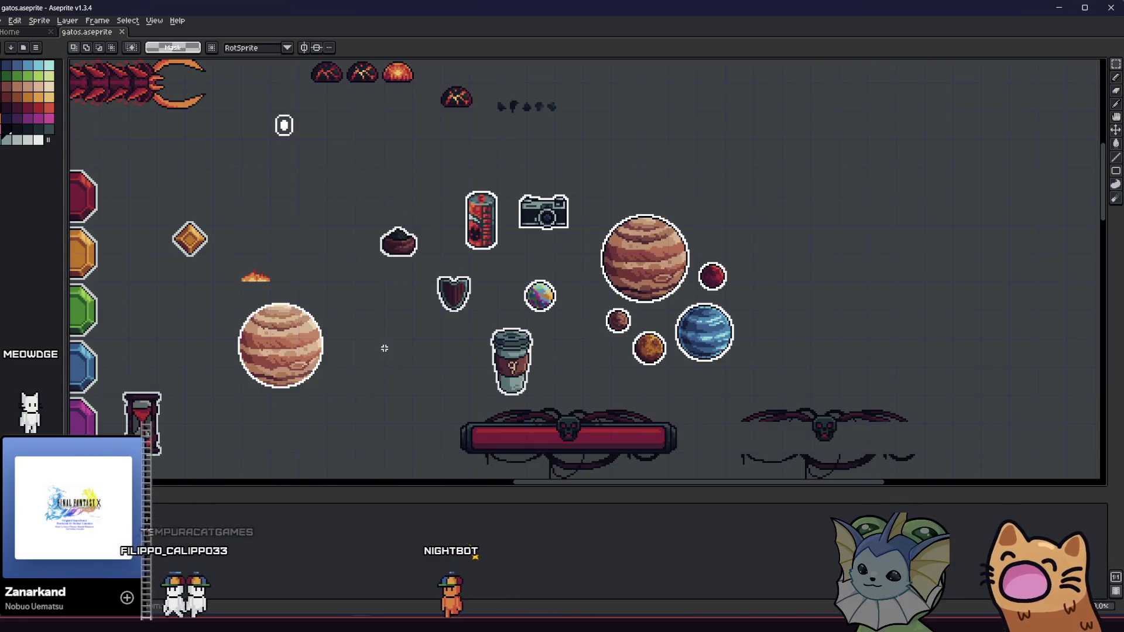
pyautogui.moveTo(384, 346)
pyautogui.mouseDown()
pyautogui.moveTo(449, 364)
pyautogui.moveTo(585, 321)
pyautogui.moveTo(567, 370)
pyautogui.moveTo(545, 353)
pyautogui.mouseUp()
pyautogui.scroll(-1, 595, 327)
pyautogui.scroll(1, 589, 331)
pyautogui.moveTo(542, 353)
pyautogui.mouseDown()
pyautogui.moveTo(484, 352)
pyautogui.moveTo(487, 341)
pyautogui.moveTo(397, 283)
pyautogui.moveTo(351, 225)
pyautogui.moveTo(353, 399)
pyautogui.moveTo(375, 420)
pyautogui.moveTo(316, 364)
pyautogui.mouseUp()
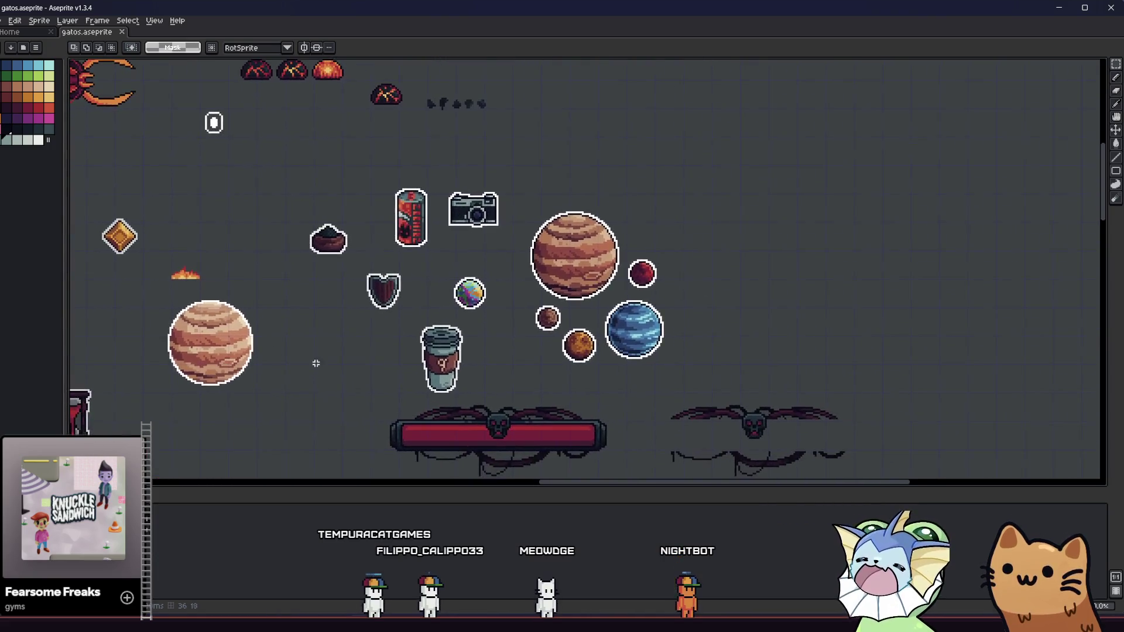
pyautogui.scroll(2, 451, 393)
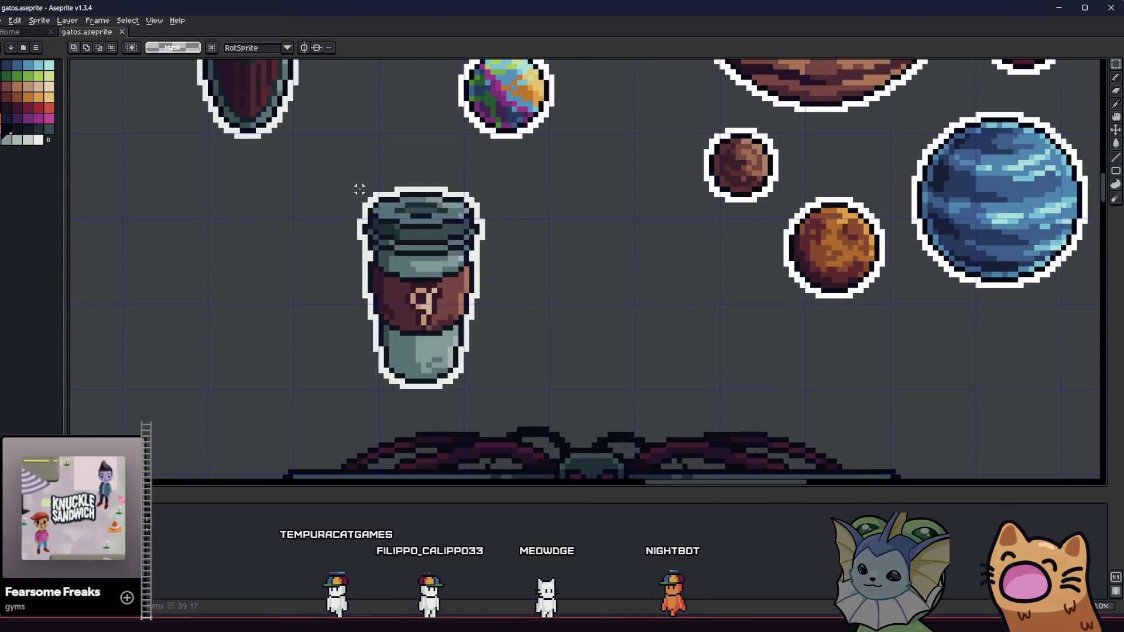
pyautogui.scroll(-1, 277, 312)
# Marquee-select the dark blob sprite, clear that selection, then select the coffee cup sprite
pyautogui.moveTo(277, 313); pyautogui.dragTo(337, 384)
pyautogui.moveTo(169, 100); pyautogui.dragTo(292, 174)
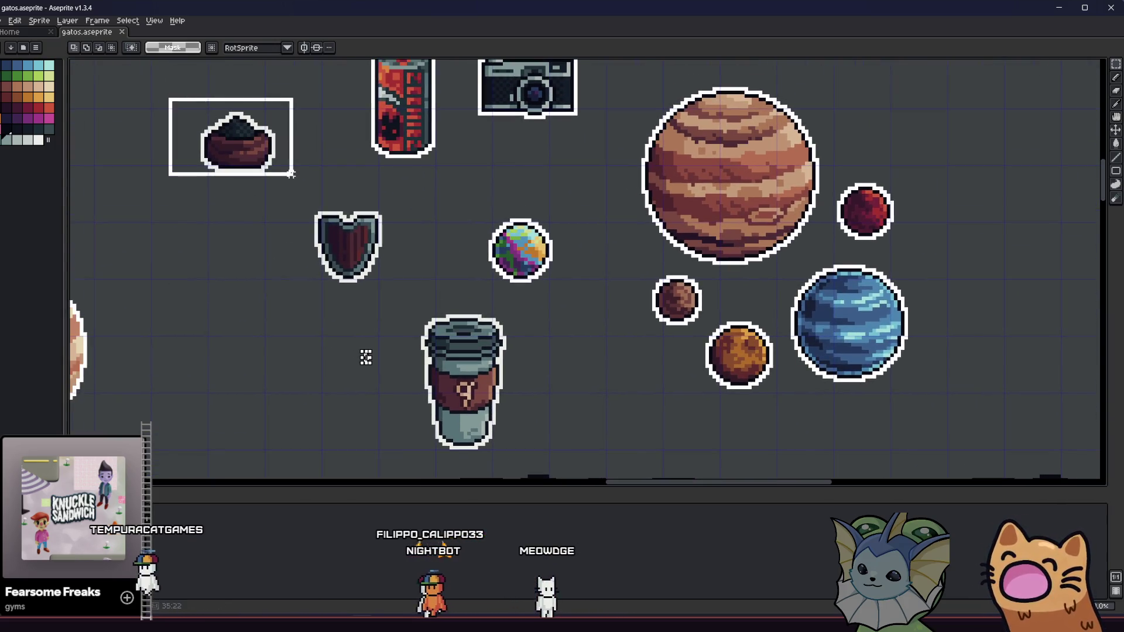
pyautogui.hotkey('ctrl', 'd')
pyautogui.scroll(-2, 321, 316)
pyautogui.hscroll(3, 294, 260)
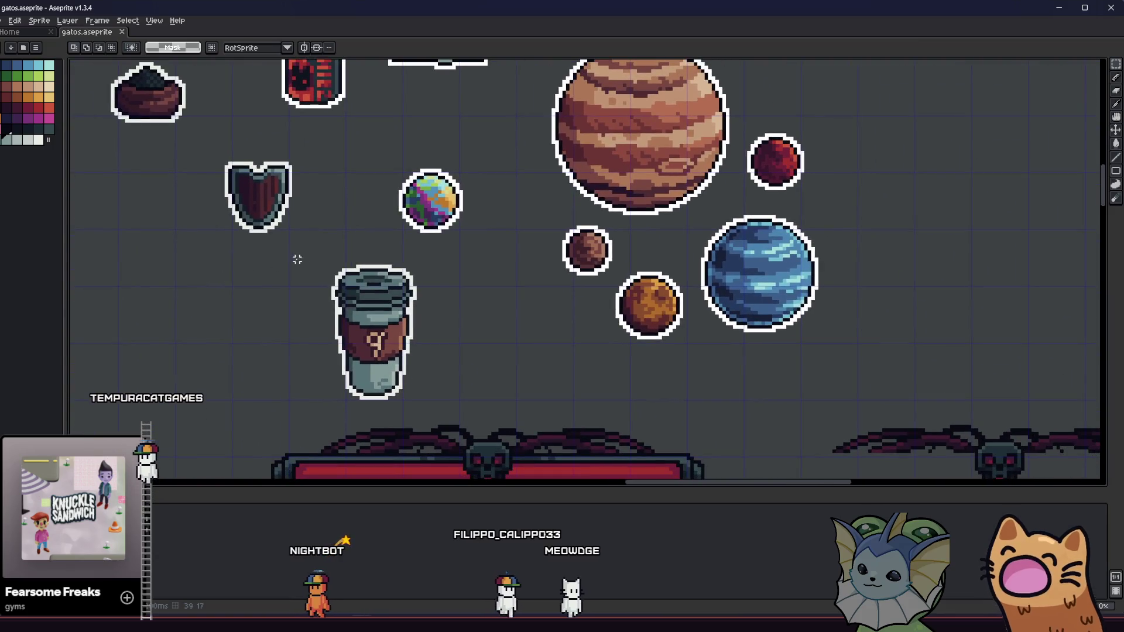
pyautogui.moveTo(332, 262); pyautogui.dragTo(421, 402)
pyautogui.scroll(-3, 245, 306)
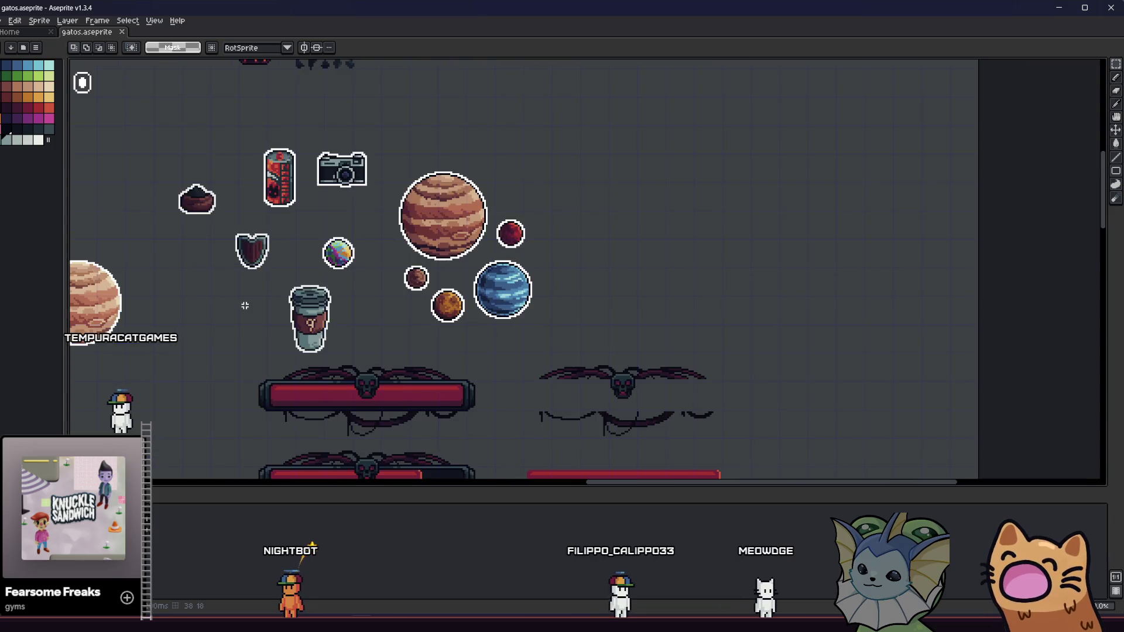
pyautogui.scroll(2, 309, 311)
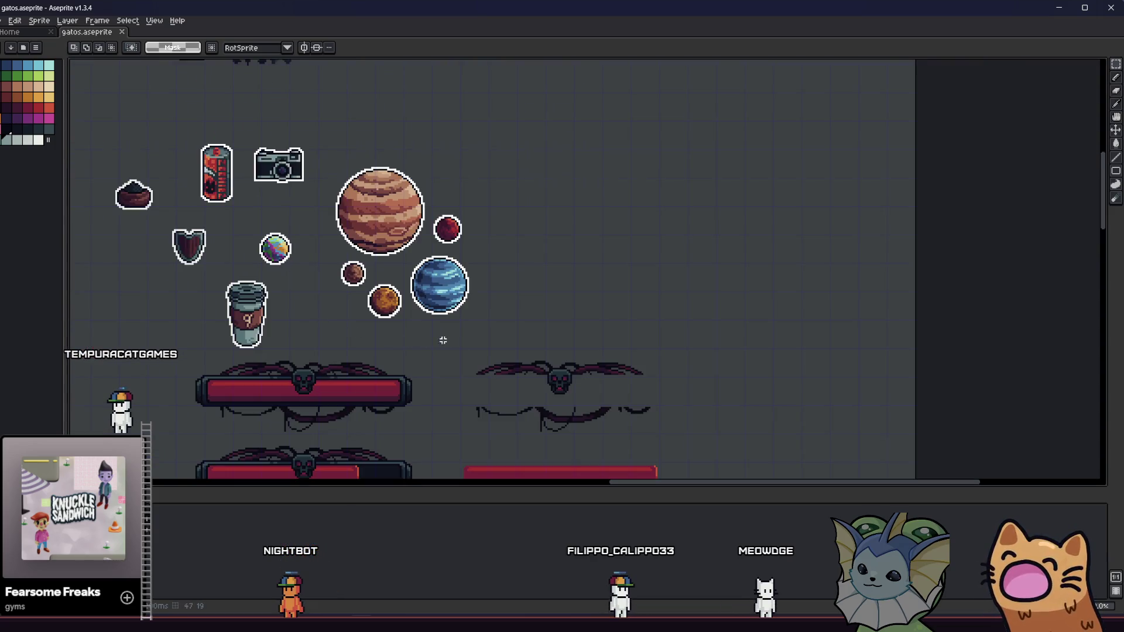
pyautogui.hscroll(-3, 406, 370)
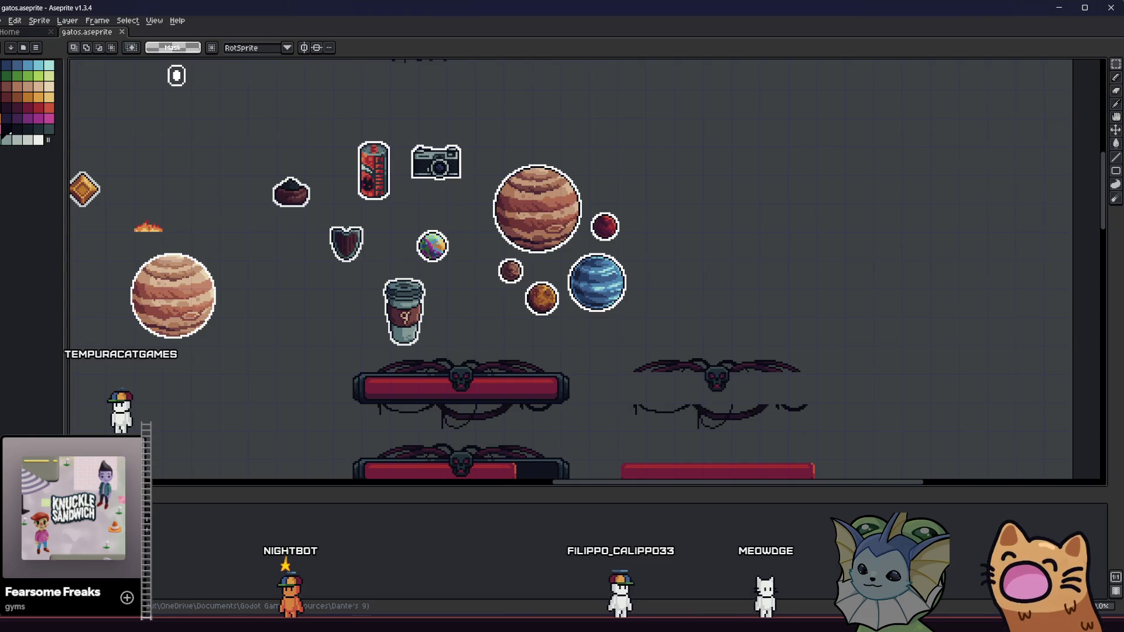
pyautogui.hotkey('alt', 'Tab')
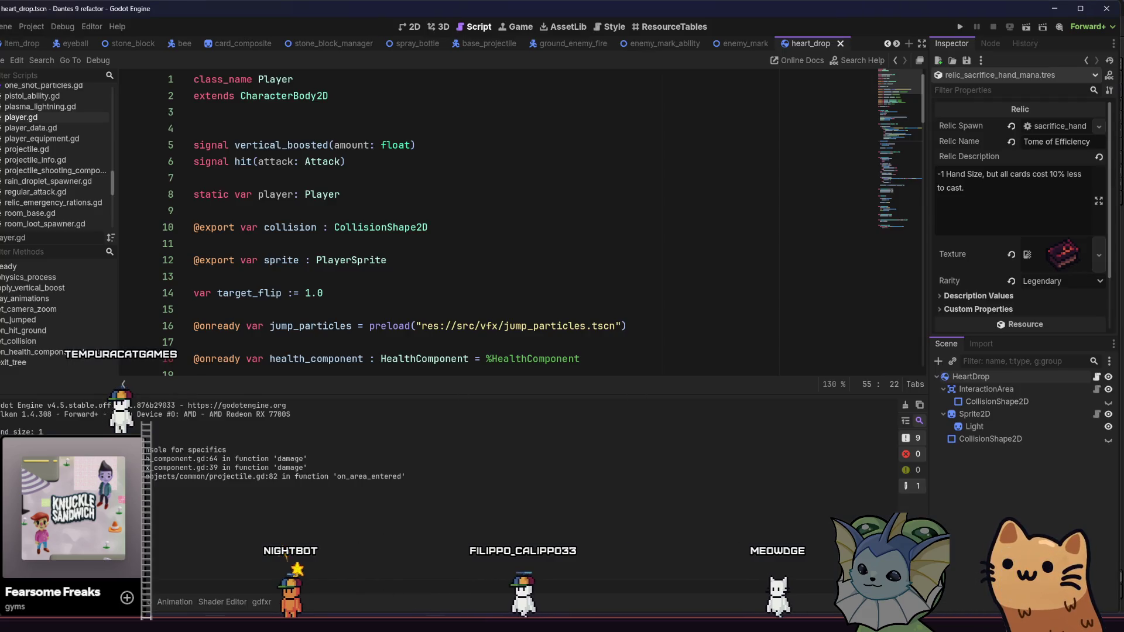
# Alt+Tab from the Godot editor to the 'JW Dec 16 - Jan 6' playtest note
pyautogui.hotkey('alt', 'Tab')
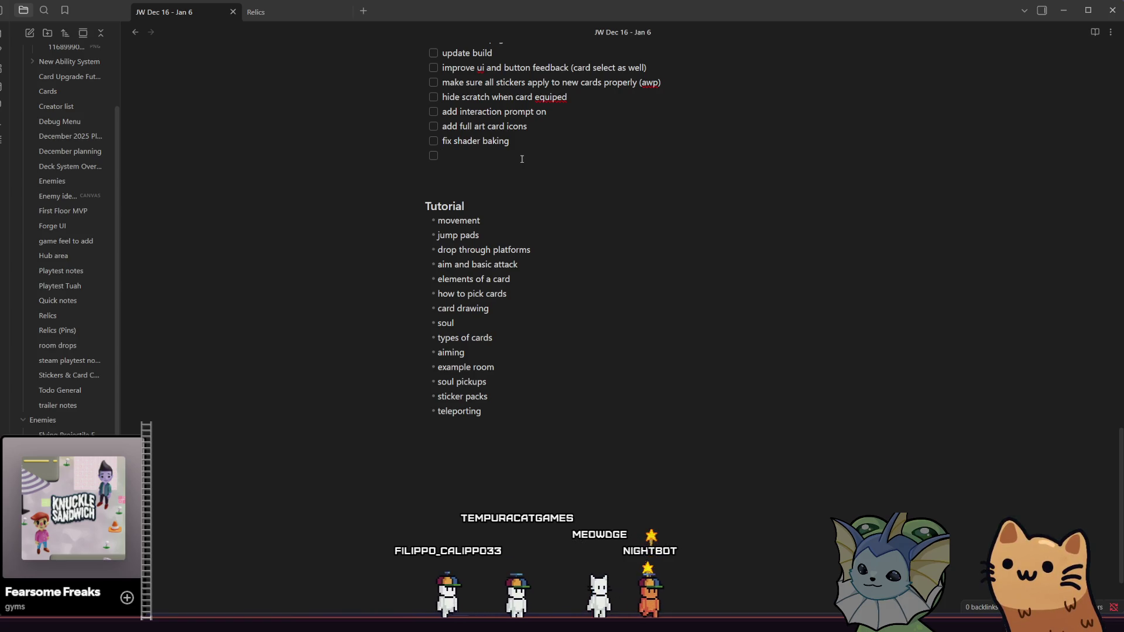
# Add the task 'add accuracy to awp or remove sticker' below 'fix shader baking'
pyautogui.write('add accuracy to awp or remve')
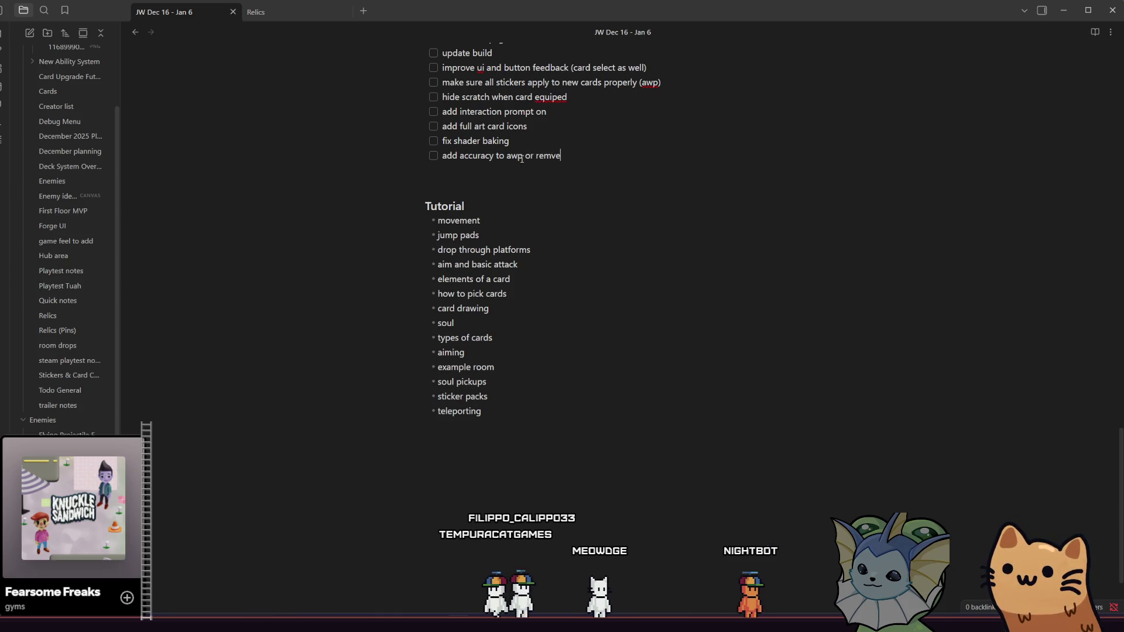
pyautogui.write('sticker')
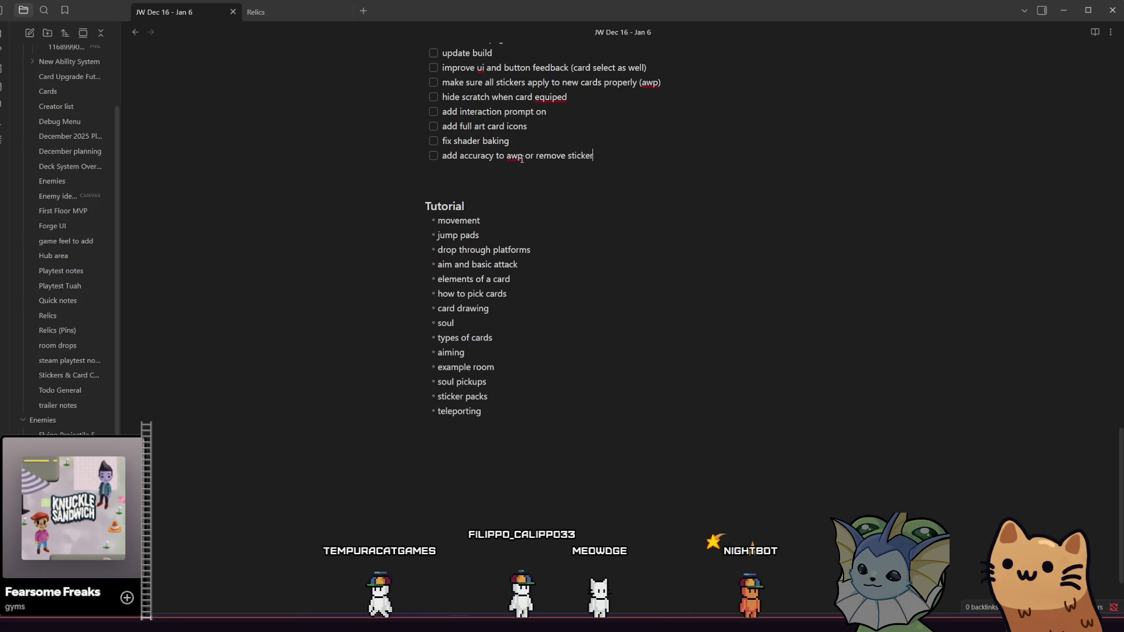
pyautogui.click(646, 126)
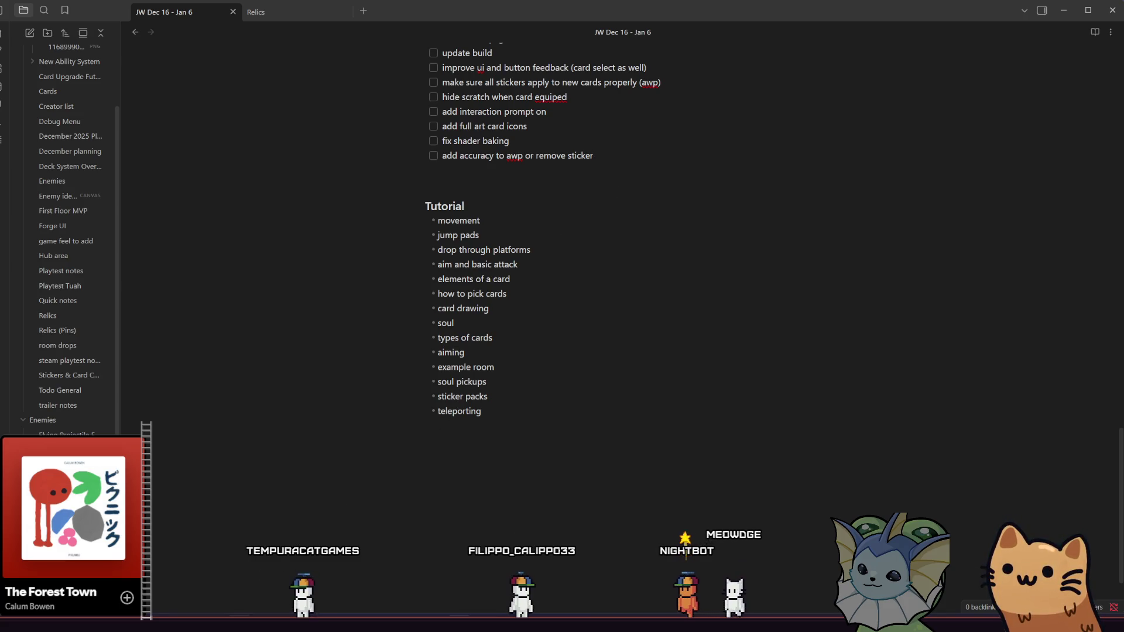
# Bring the Godot editor back from the taskbar, then switch to the Aseprite sprite sheet
pyautogui.moveTo(215, 624)
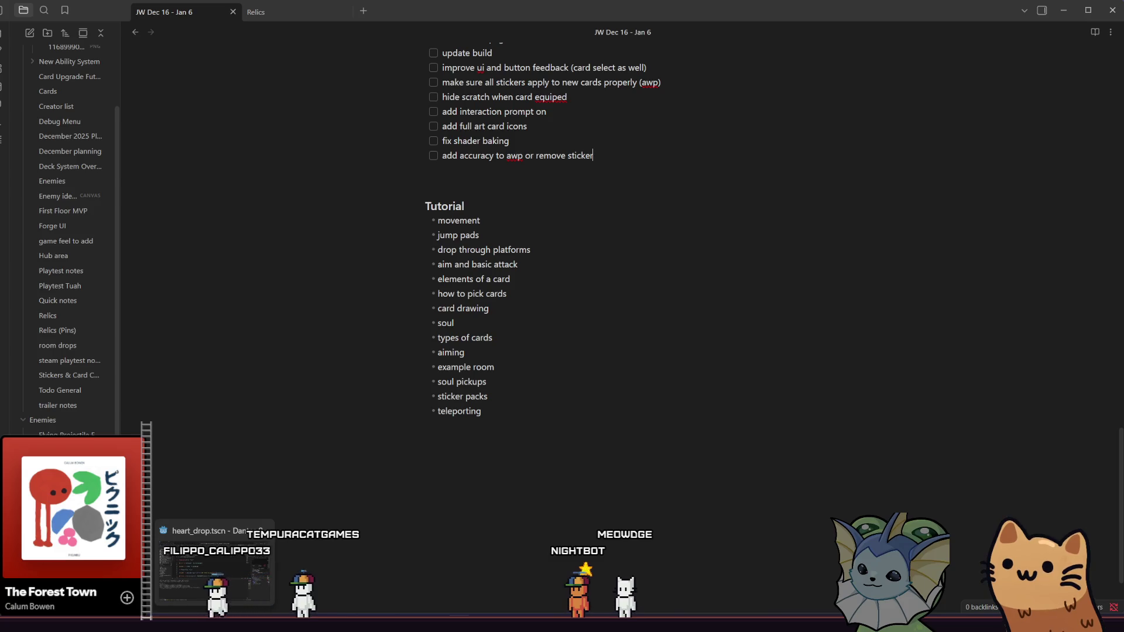
pyautogui.click(214, 568)
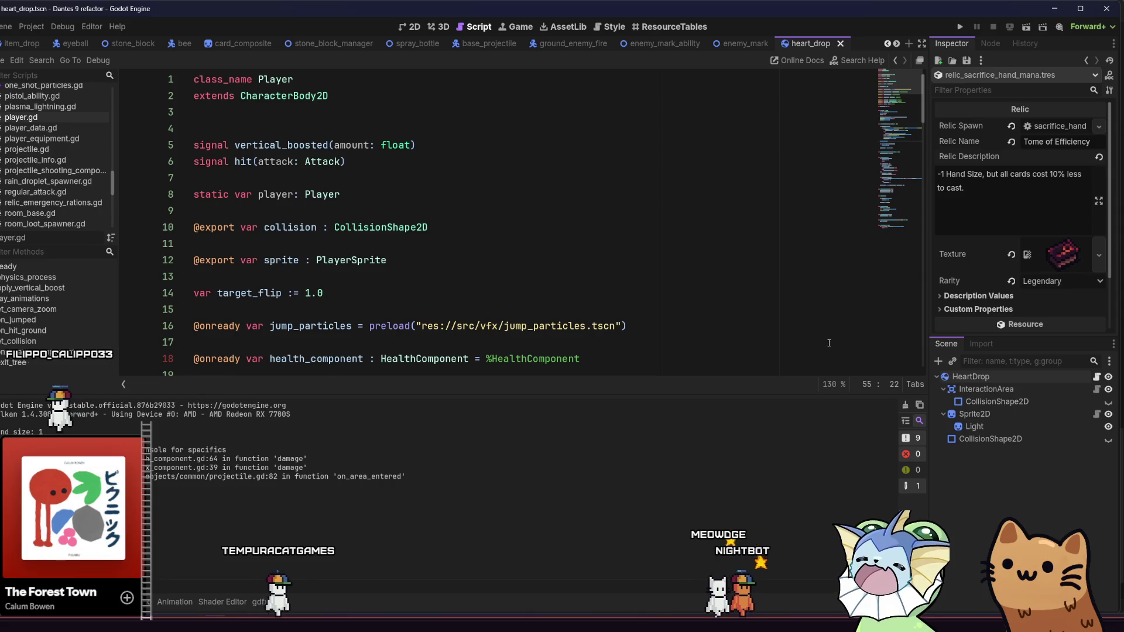
pyautogui.hotkey('alt', 'Tab')
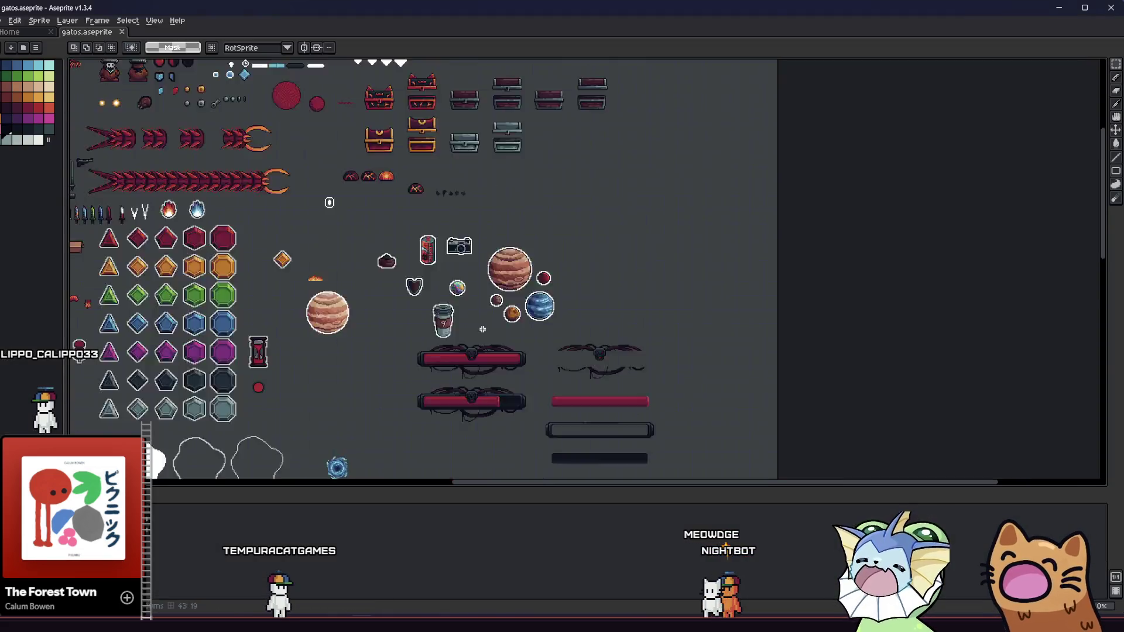
# Zoom and pan the gatos canvas to bring the lower-left item sprites into view
pyautogui.scroll(-2, 445, 421)
pyautogui.scroll(2, 469, 383)
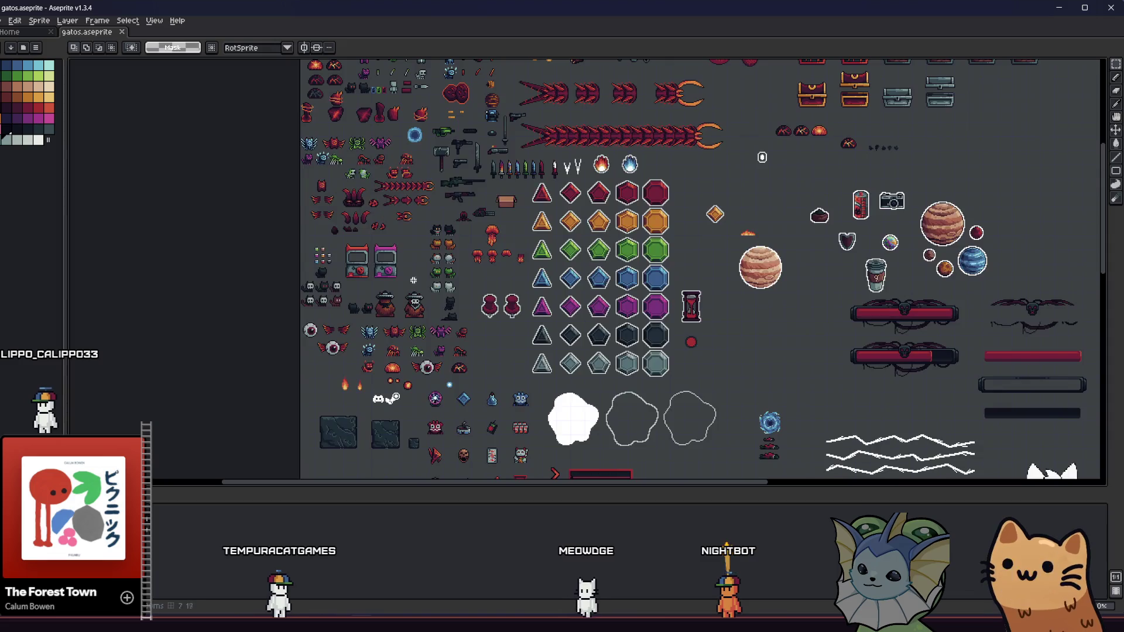
pyautogui.moveTo(403, 264); pyautogui.dragTo(317, 131)
pyautogui.scroll(3, 425, 406)
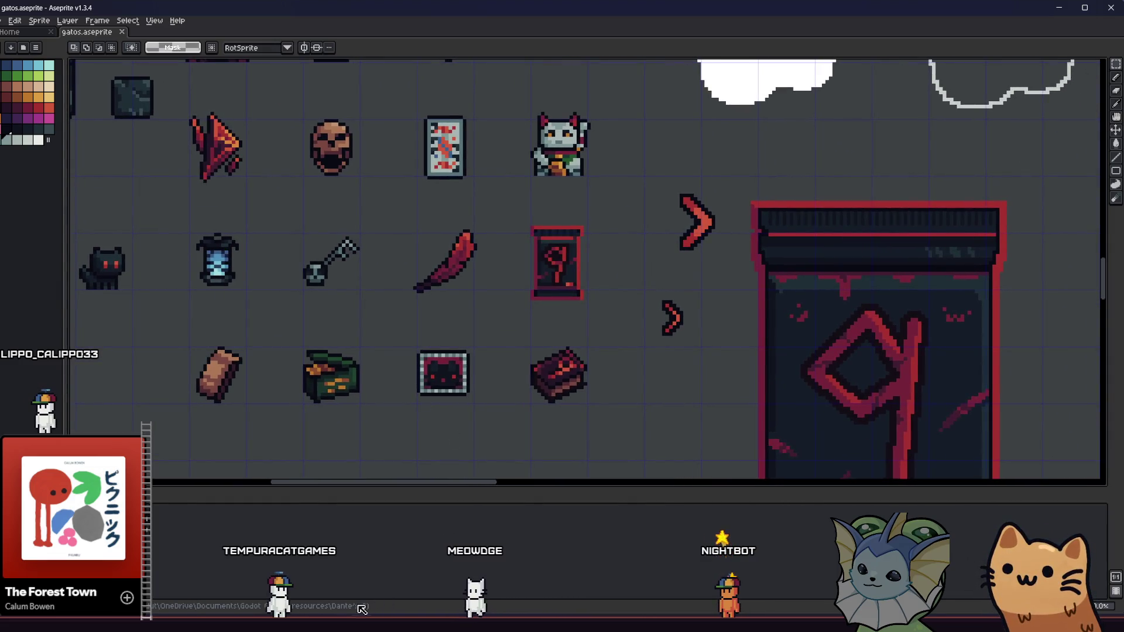
# In Godot, click into the relic description and then back into player.gd before returning to Aseprite
pyautogui.hotkey('alt', 'Tab')
pyautogui.click(1059, 143)
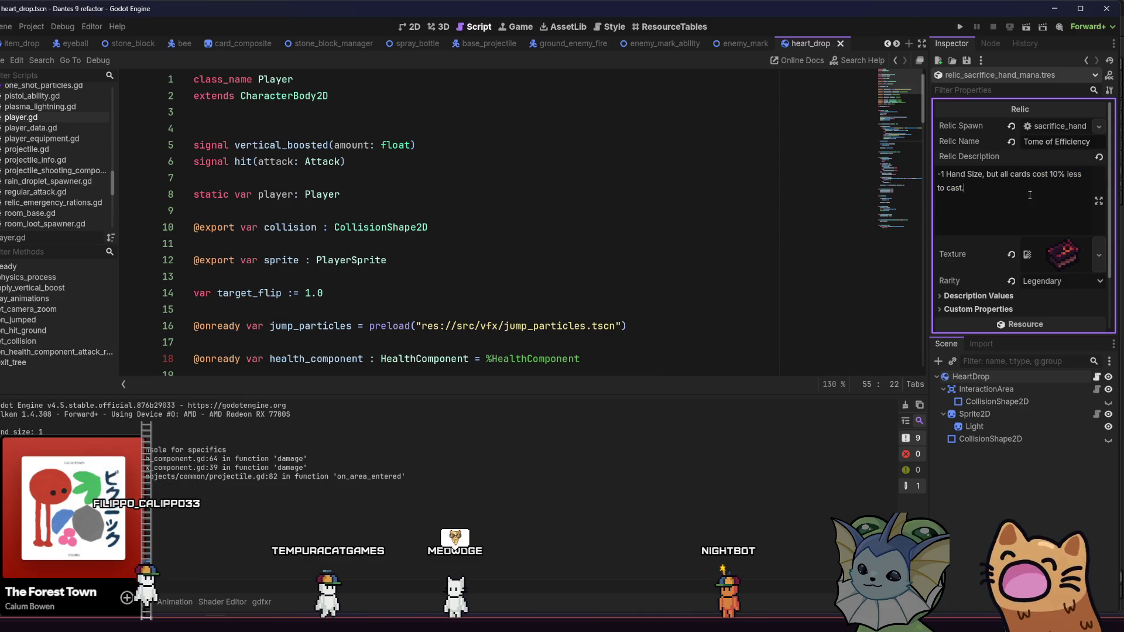
pyautogui.click(501, 278)
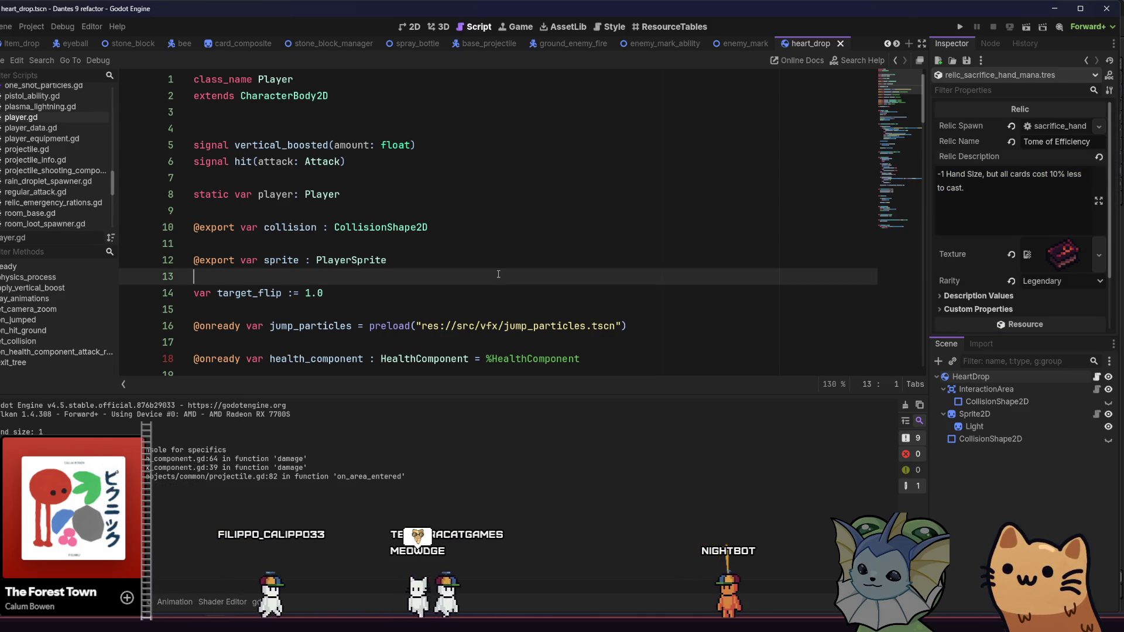
pyautogui.hotkey('alt', 'Tab')
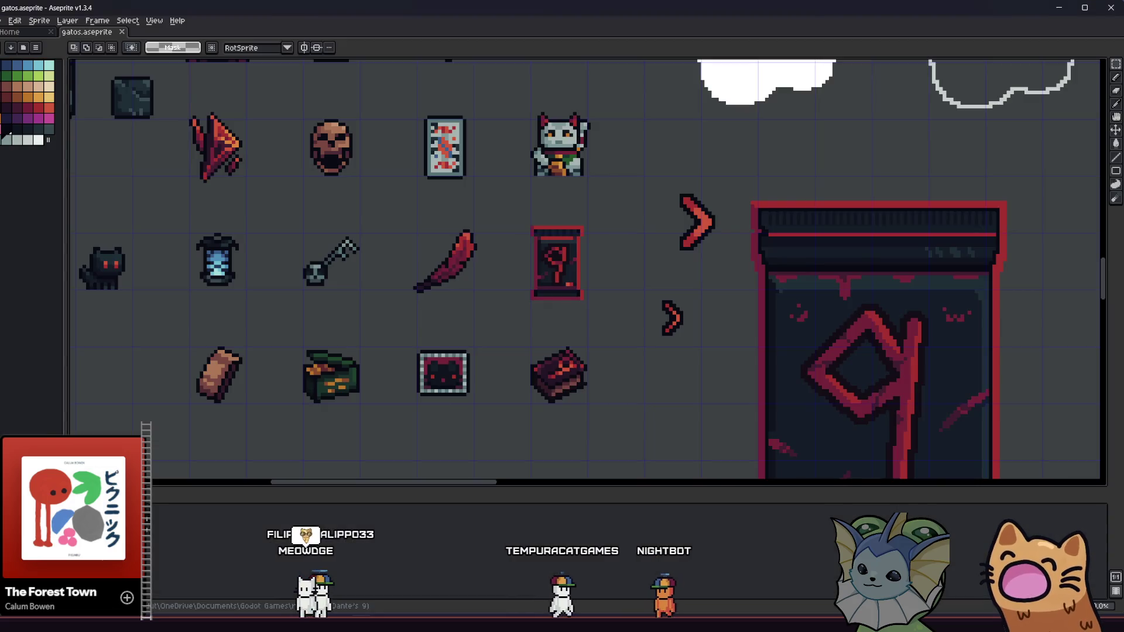
# Pan and zoom across the gatos sheet to reach its other sprites
pyautogui.scroll(1, 565, 396)
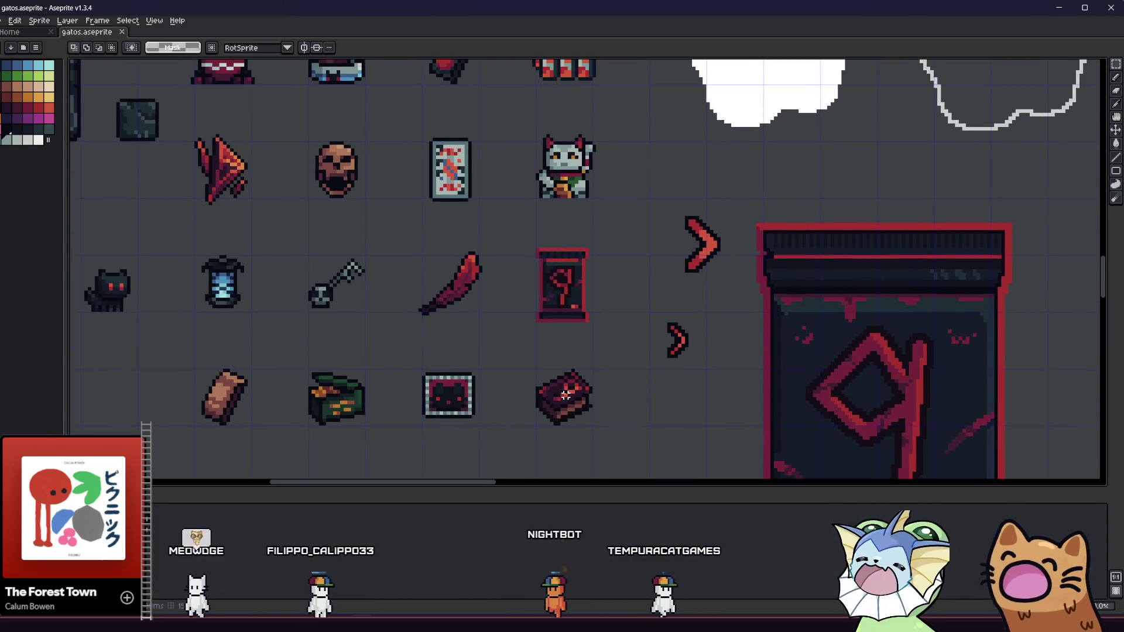
pyautogui.scroll(-1, 454, 397)
pyautogui.scroll(2, 440, 398)
pyautogui.moveTo(403, 354)
pyautogui.mouseDown()
pyautogui.moveTo(485, 376)
pyautogui.moveTo(447, 339)
pyautogui.mouseUp()
pyautogui.scroll(-2, 485, 377)
pyautogui.scroll(1, 477, 372)
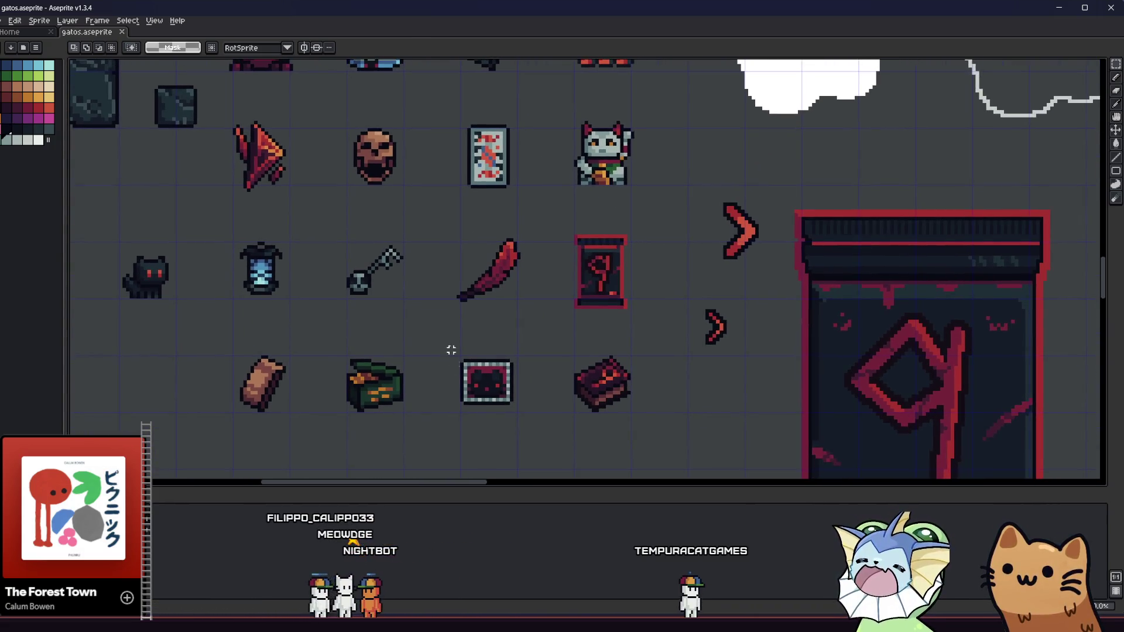
pyautogui.scroll(3, 550, 369)
pyautogui.scroll(-1, 574, 372)
pyautogui.moveTo(534, 360)
pyautogui.mouseDown()
pyautogui.moveTo(422, 369)
pyautogui.moveTo(572, 394)
pyautogui.moveTo(404, 411)
pyautogui.moveTo(288, 314)
pyautogui.moveTo(368, 366)
pyautogui.moveTo(406, 424)
pyautogui.mouseUp()
# Zoom the gatos canvas out to 100% so the whole sprite sheet is visible
pyautogui.scroll(-2, 463, 364)
pyautogui.scroll(-1, 462, 365)
pyautogui.scroll(3, 467, 367)
pyautogui.scroll(2, 427, 370)
pyautogui.scroll(1, 444, 372)
pyautogui.scroll(-2, 573, 398)
pyautogui.scroll(-1, 573, 398)
pyautogui.scroll(-1, 427, 406)
pyautogui.scroll(4, 404, 232)
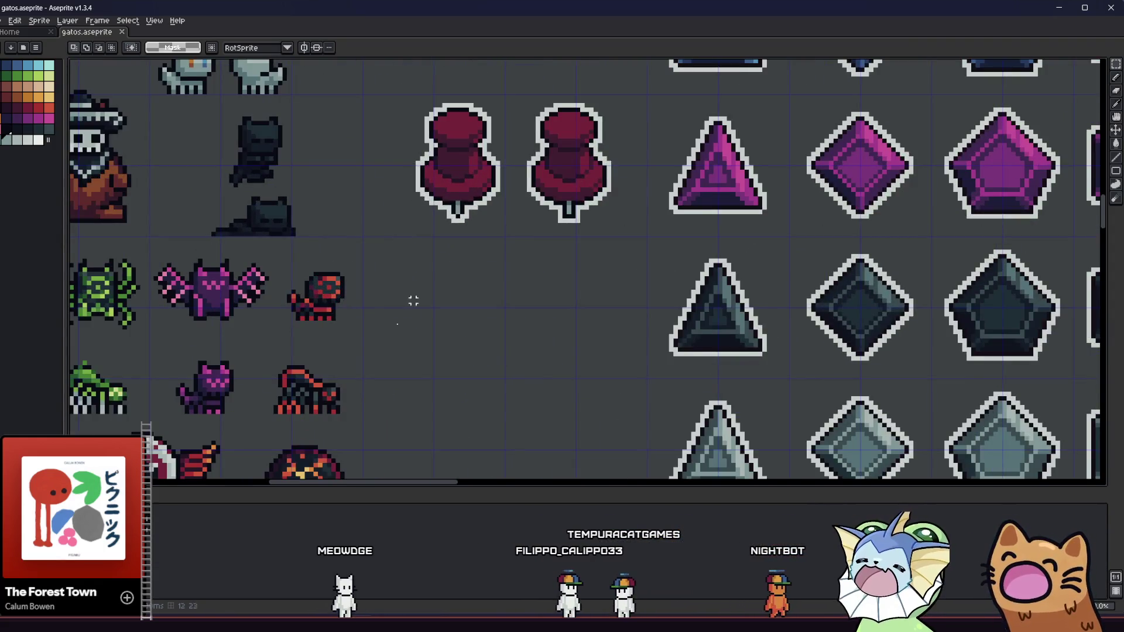
pyautogui.scroll(-4, 386, 341)
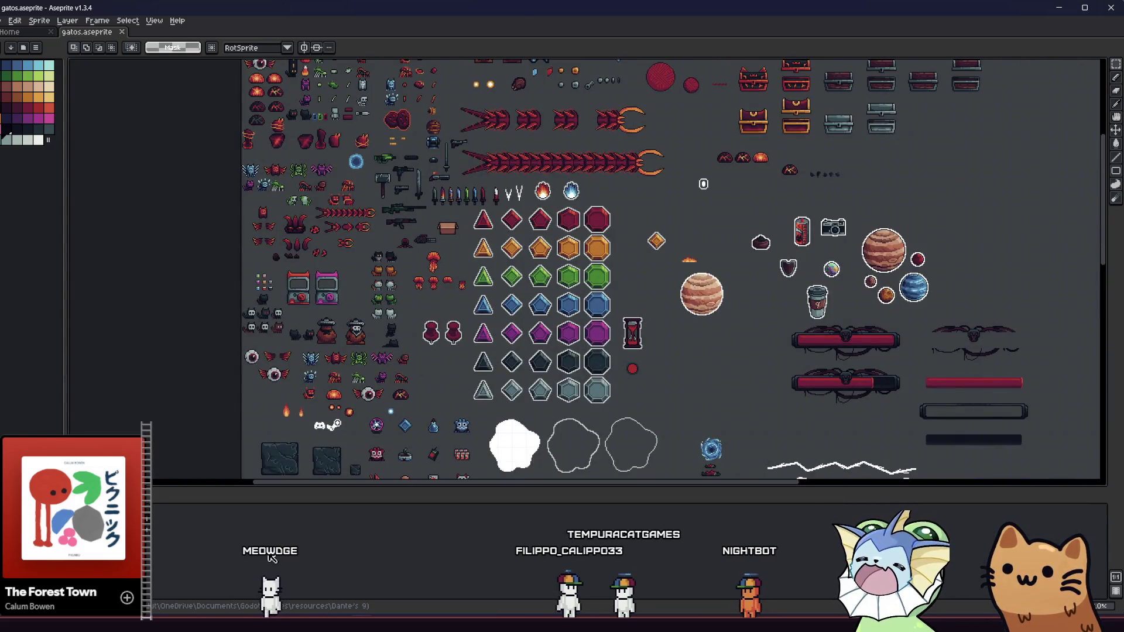
pyautogui.hotkey('alt', 'Tab')
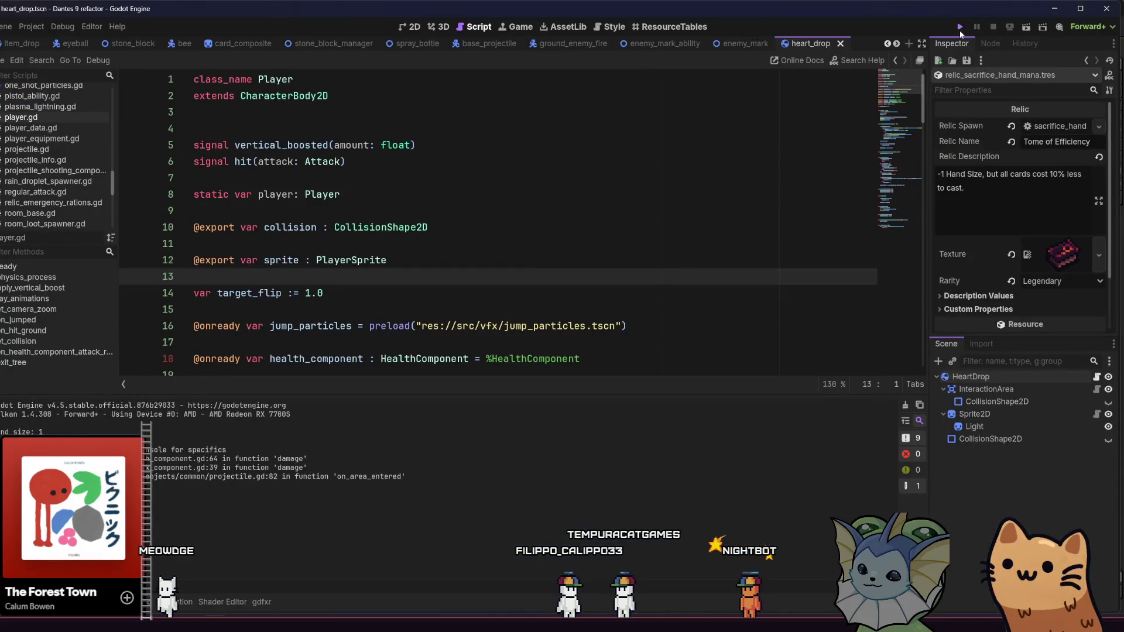
# Start a Dantes 9 debug run, burst the cave chest open, and collect the Tome of Efficiency and Cat Food
pyautogui.click(960, 30)
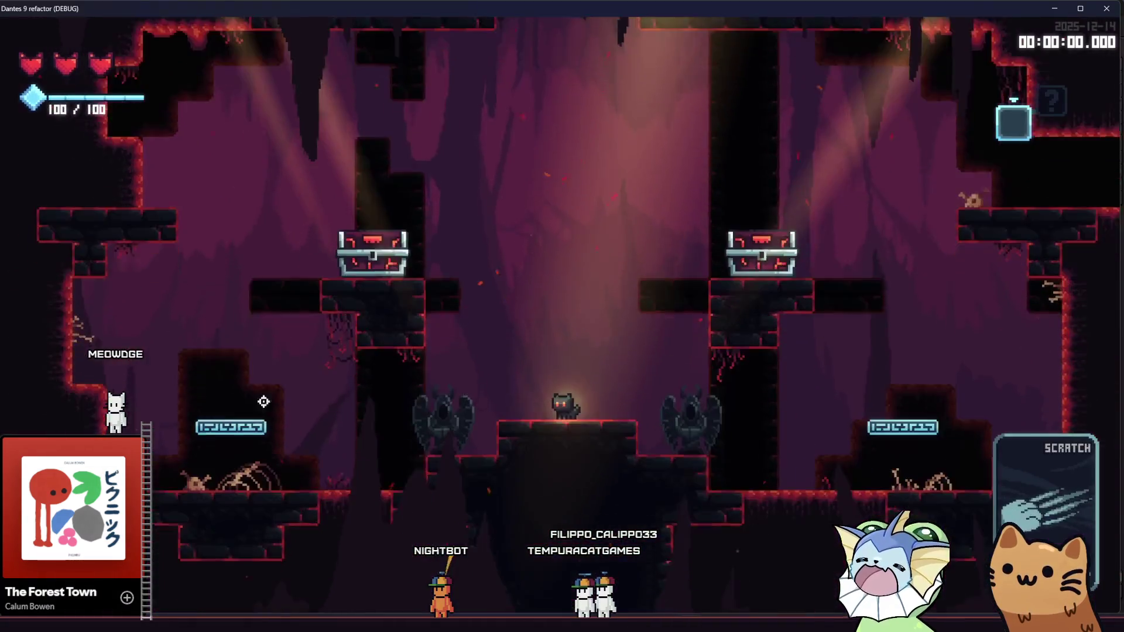
pyautogui.press('d')
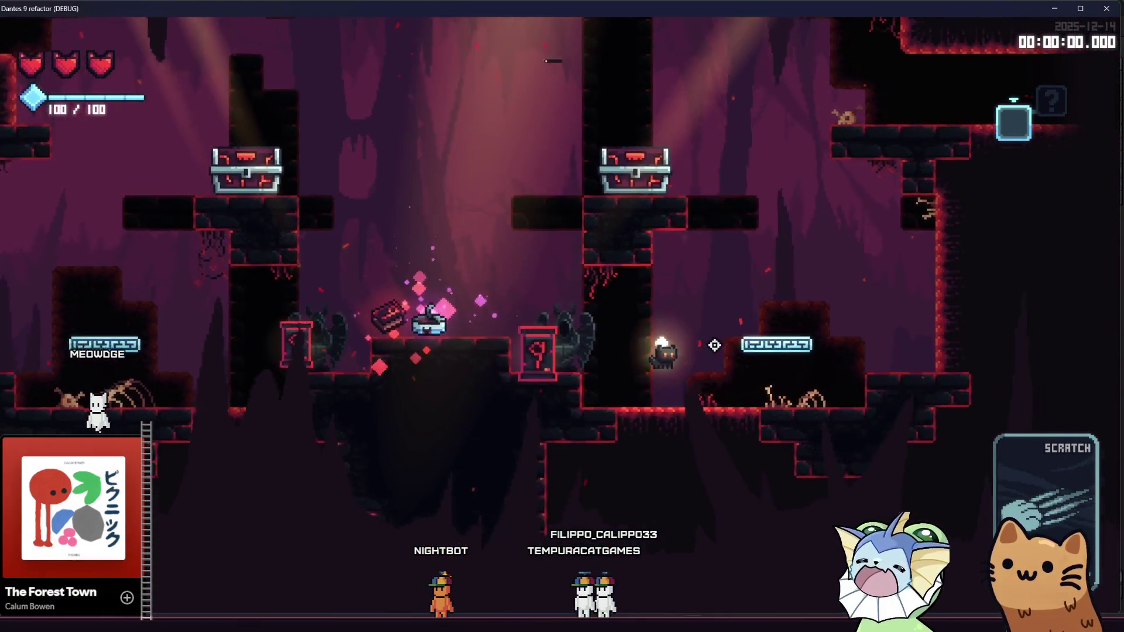
pyautogui.press('d')
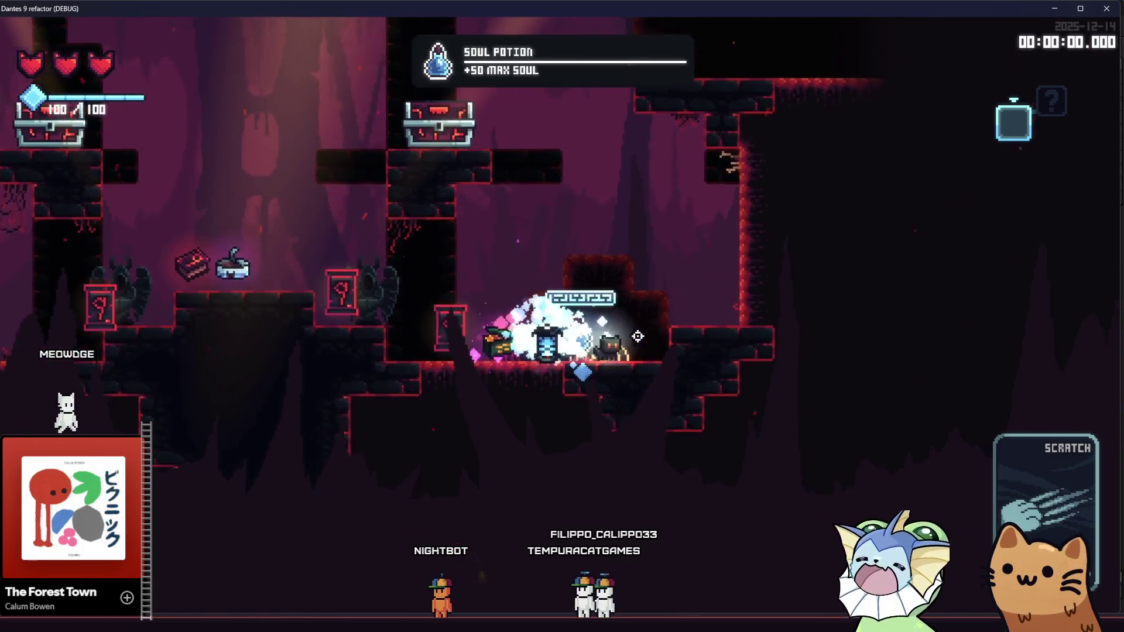
pyautogui.press('a')
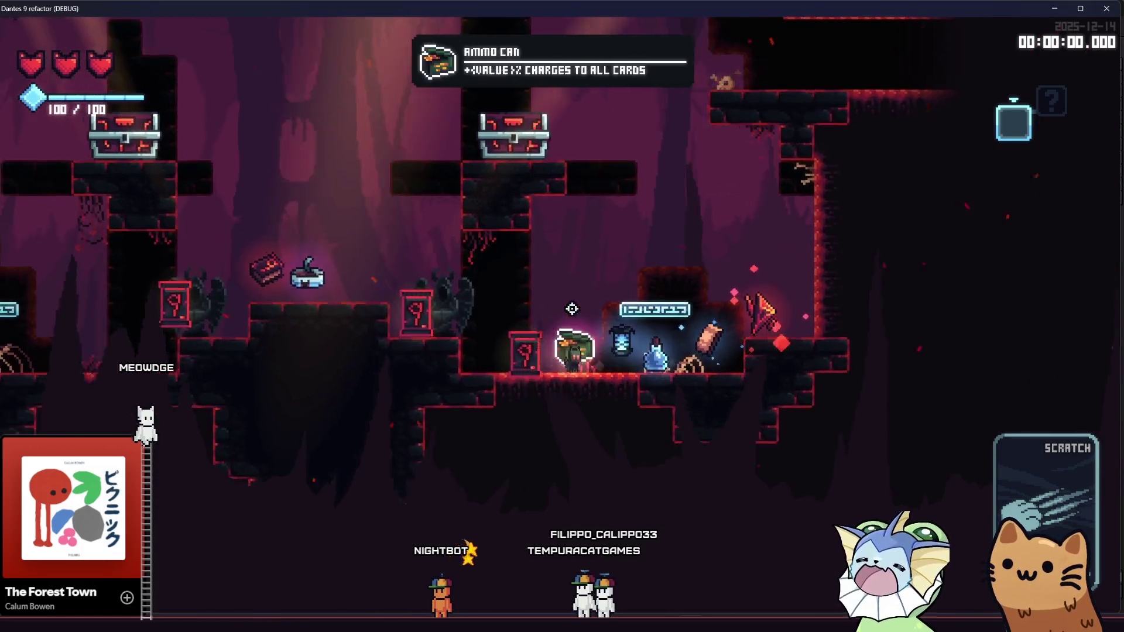
pyautogui.press('space')
pyautogui.press('a')
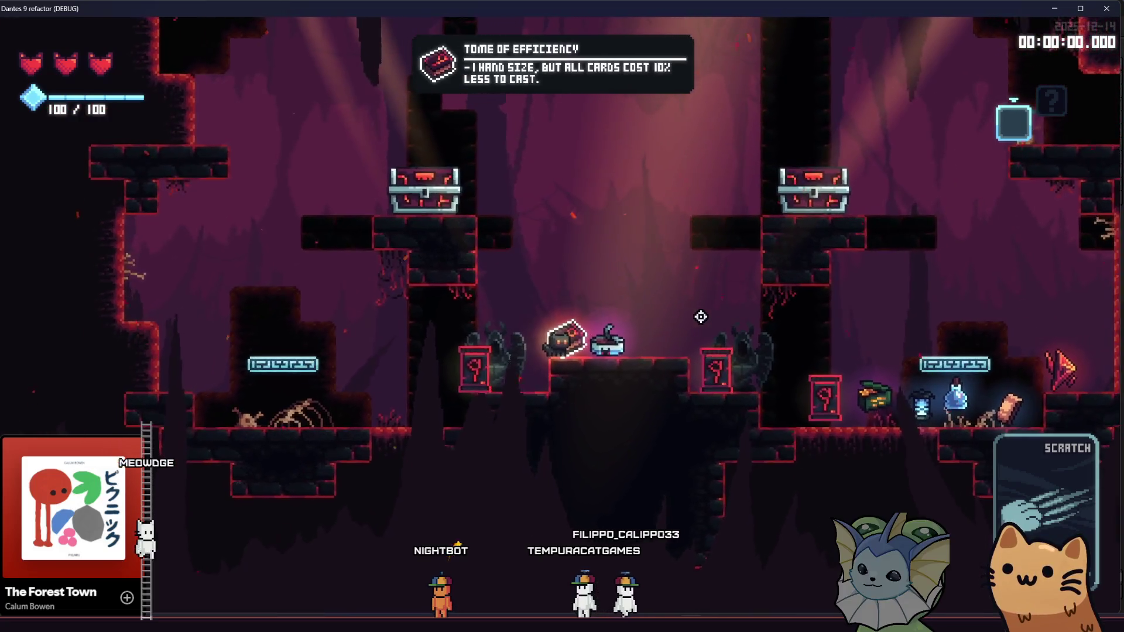
pyautogui.press('d')
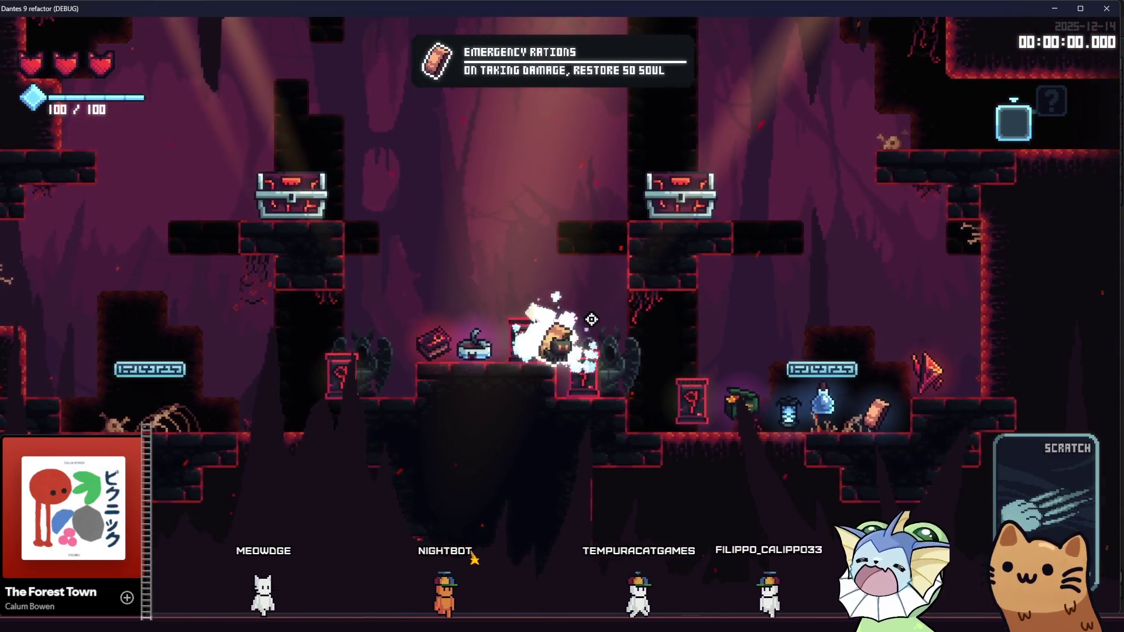
pyautogui.press('d')
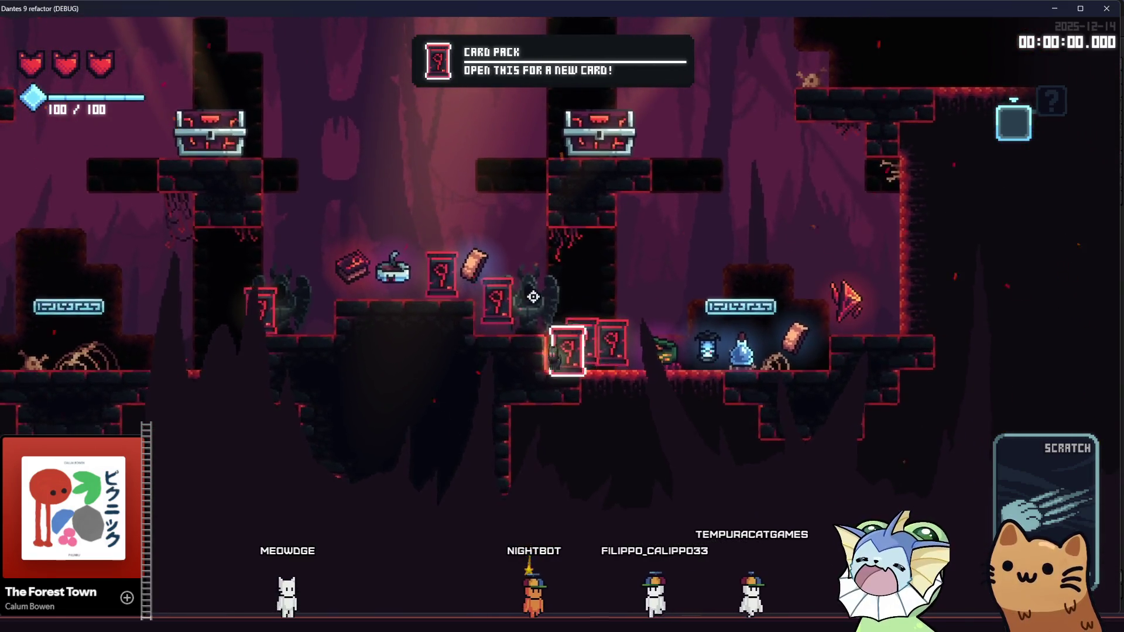
# Climb back onto the platform, jump to the upper-right chest, and drop onto a card pack
pyautogui.press('a')
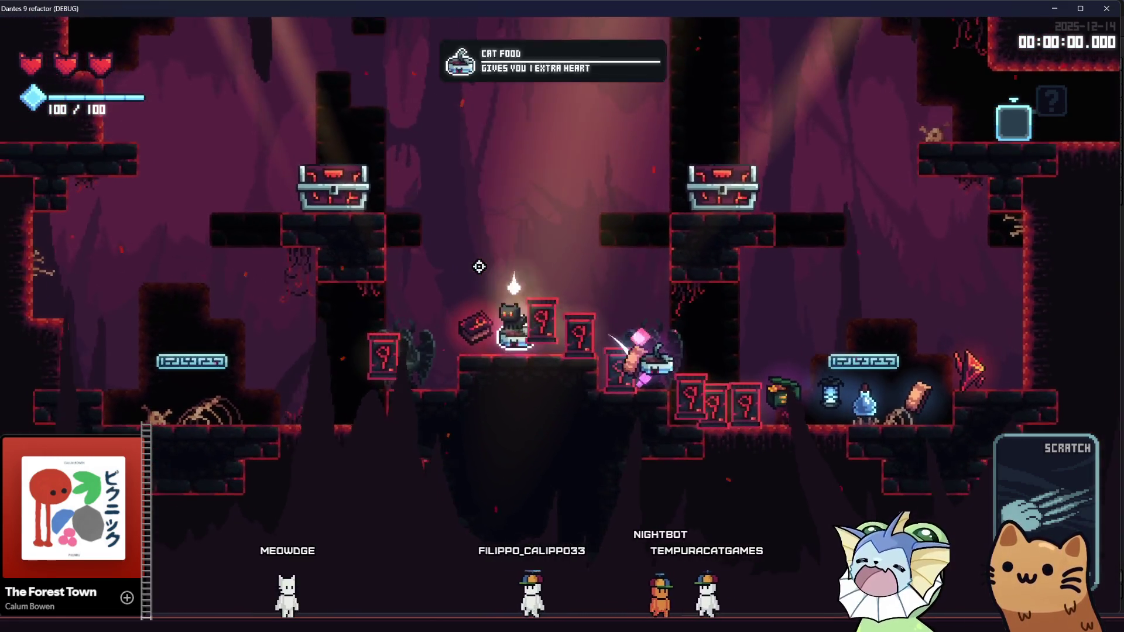
pyautogui.press('a')
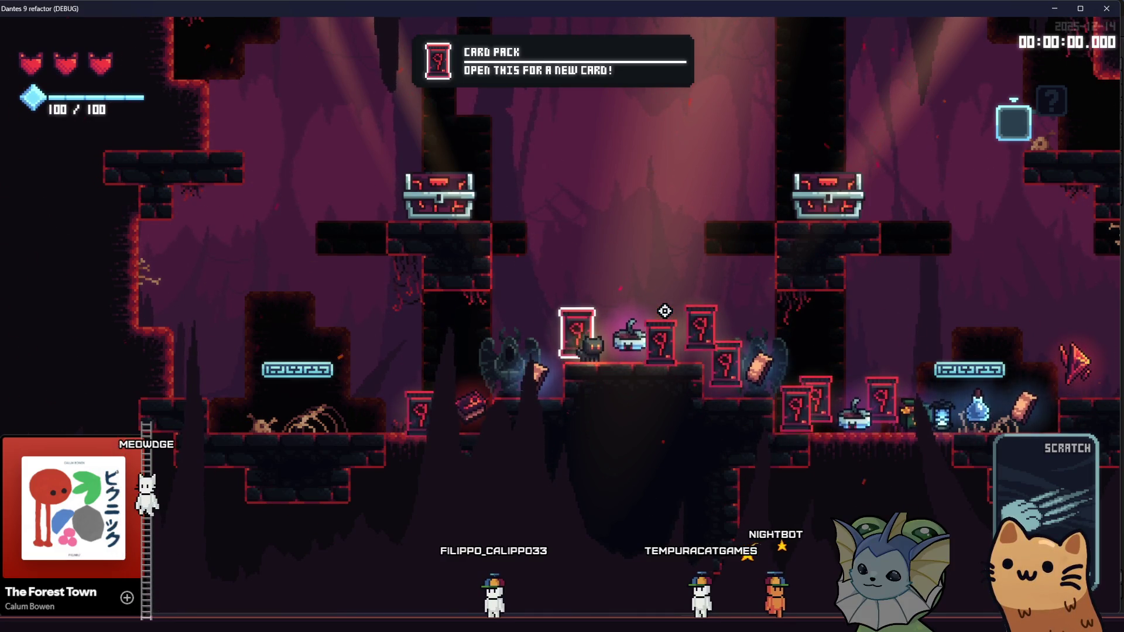
pyautogui.press('d')
pyautogui.press('space')
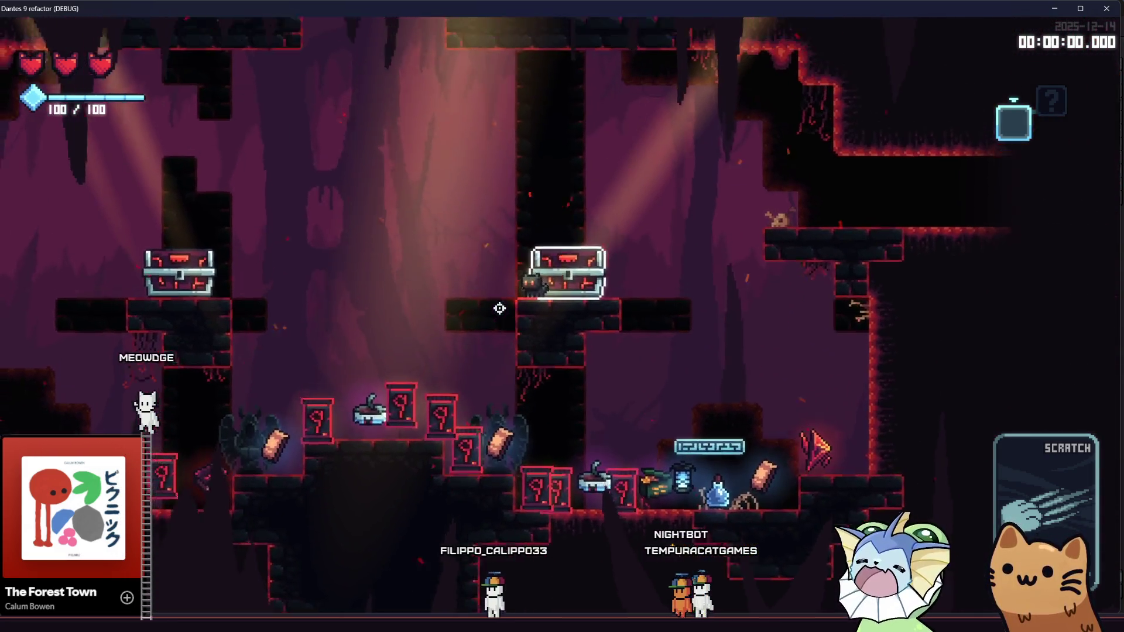
pyautogui.press('a')
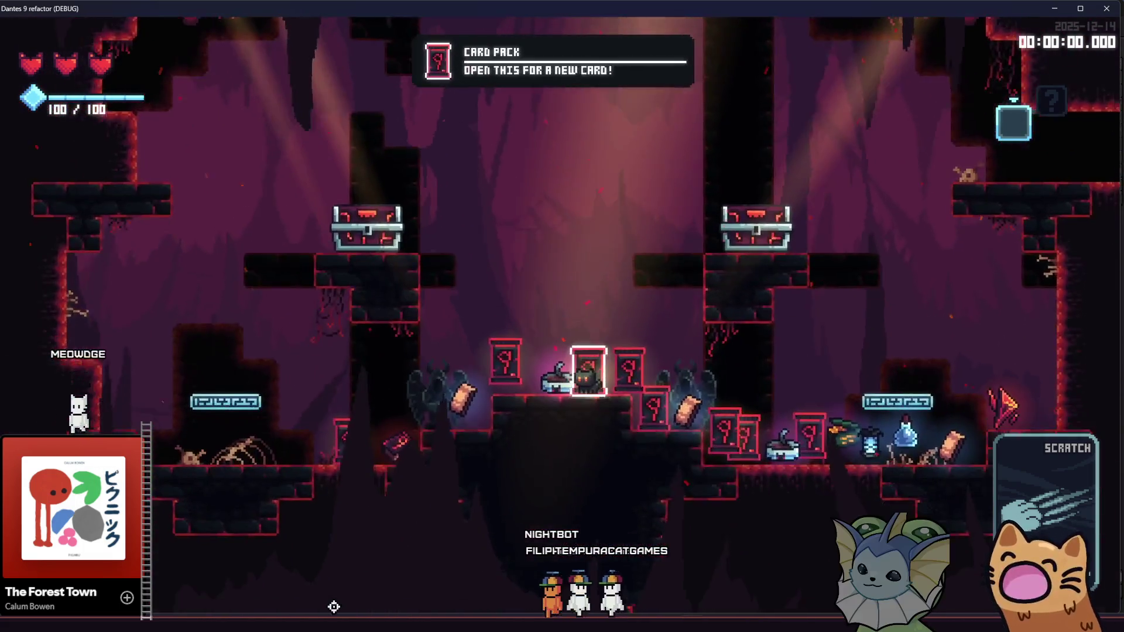
pyautogui.hotkey('alt', 'Tab')
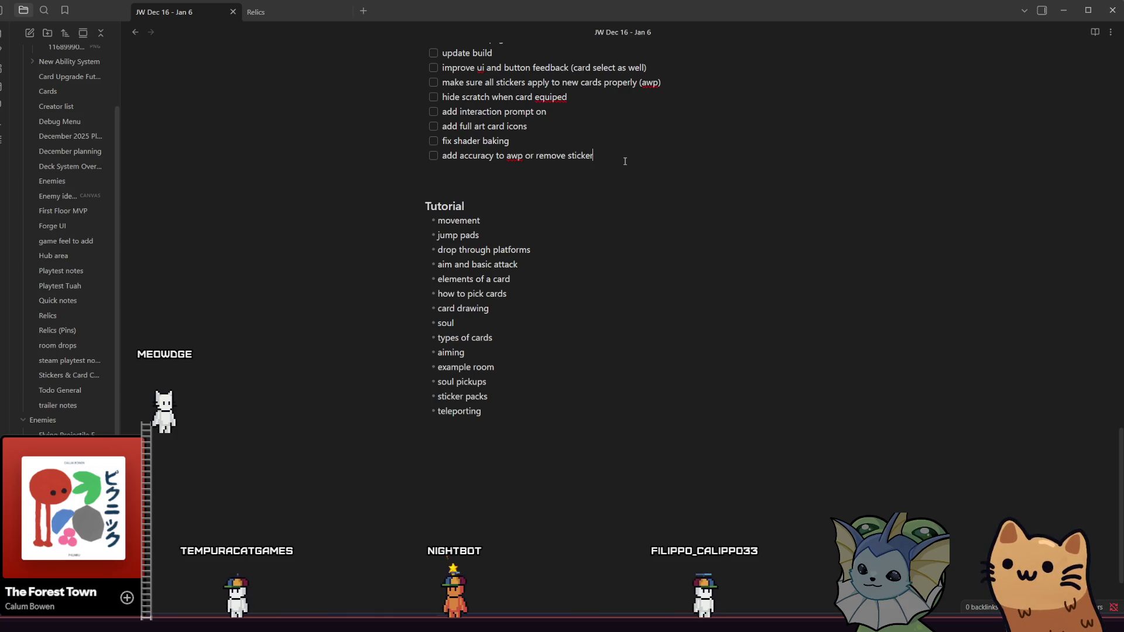
# Alt+Tab past the Godot editor to the running Dantes 9 refactor (DEBUG) window
pyautogui.hotkey('alt', 'Tab')
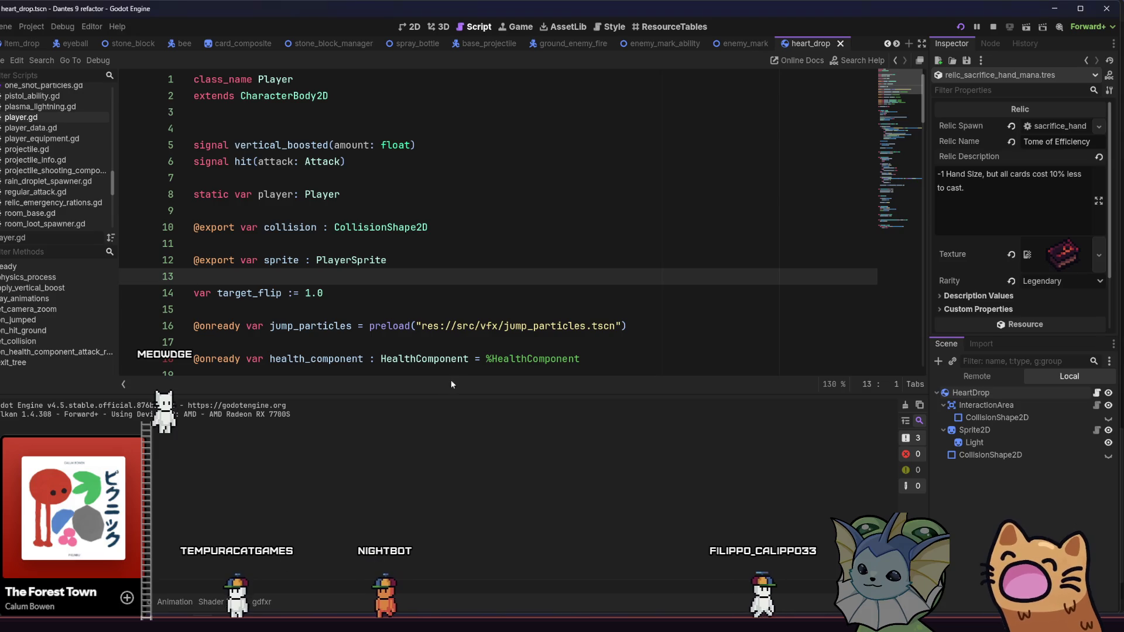
pyautogui.hotkey('alt', 'Tab')
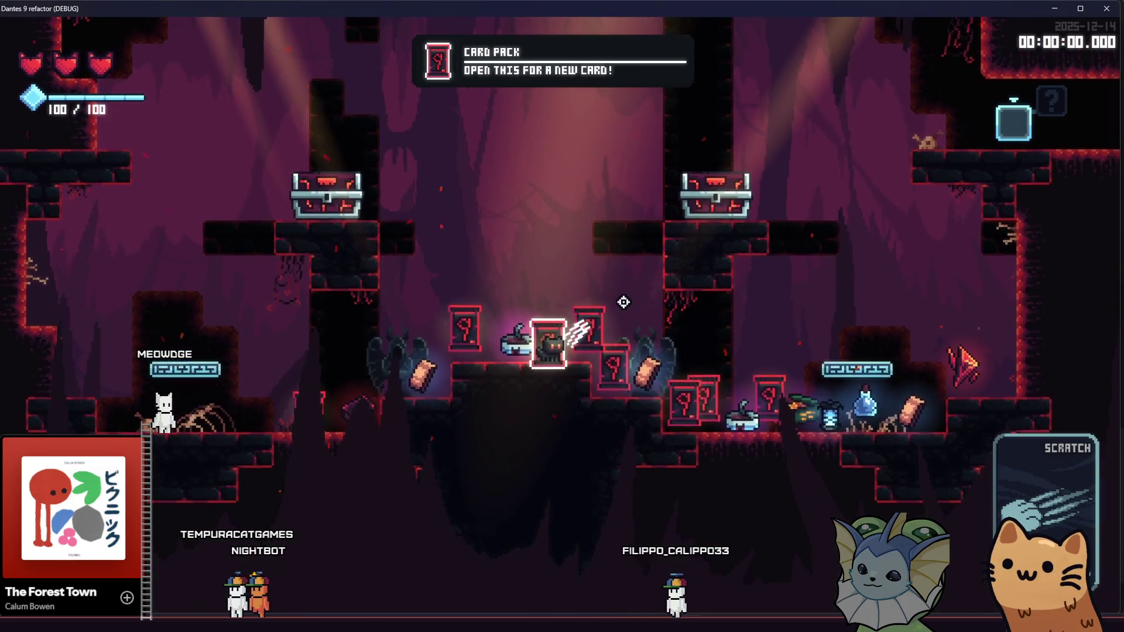
# Run the cat right past Emergency Rations and the chests, then back left onto the Cat Food ledge
pyautogui.press('d')
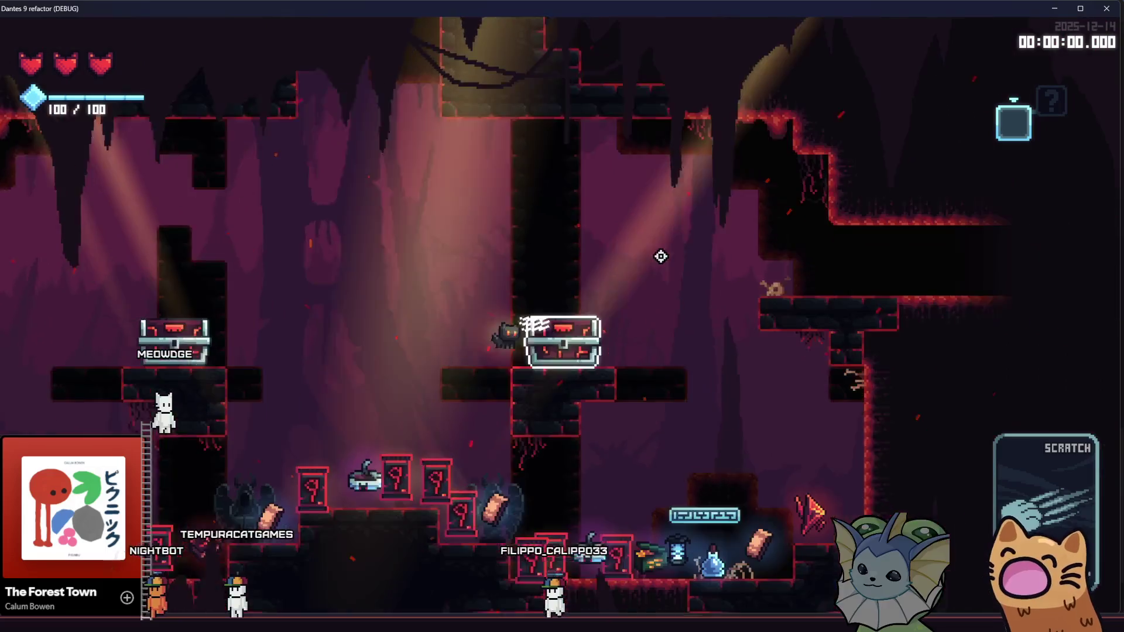
pyautogui.press('d')
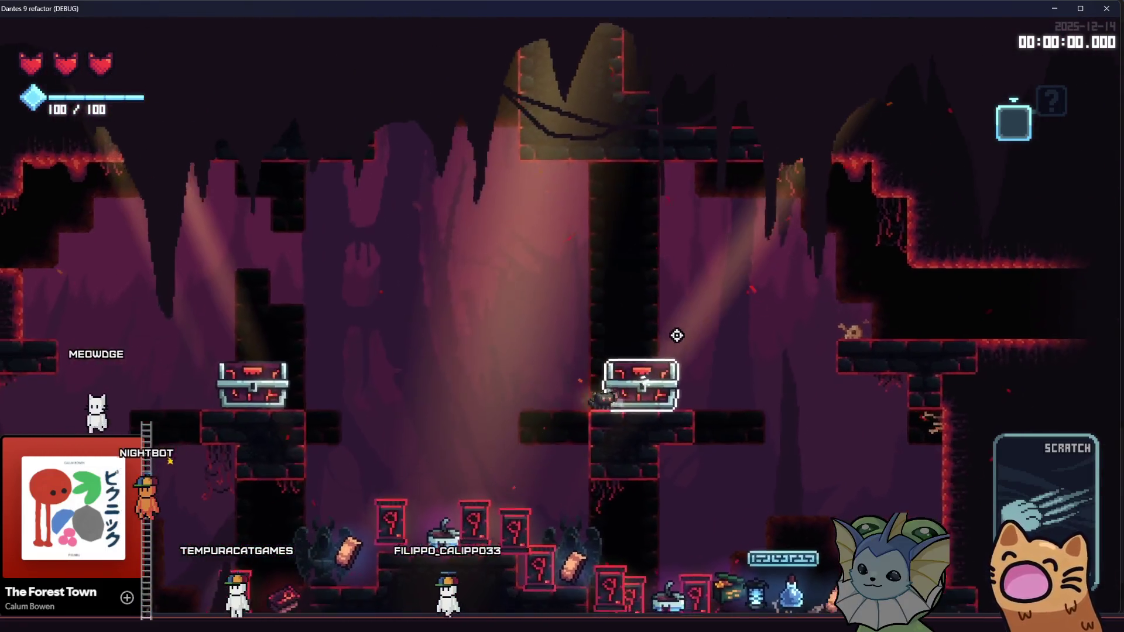
pyautogui.press('d')
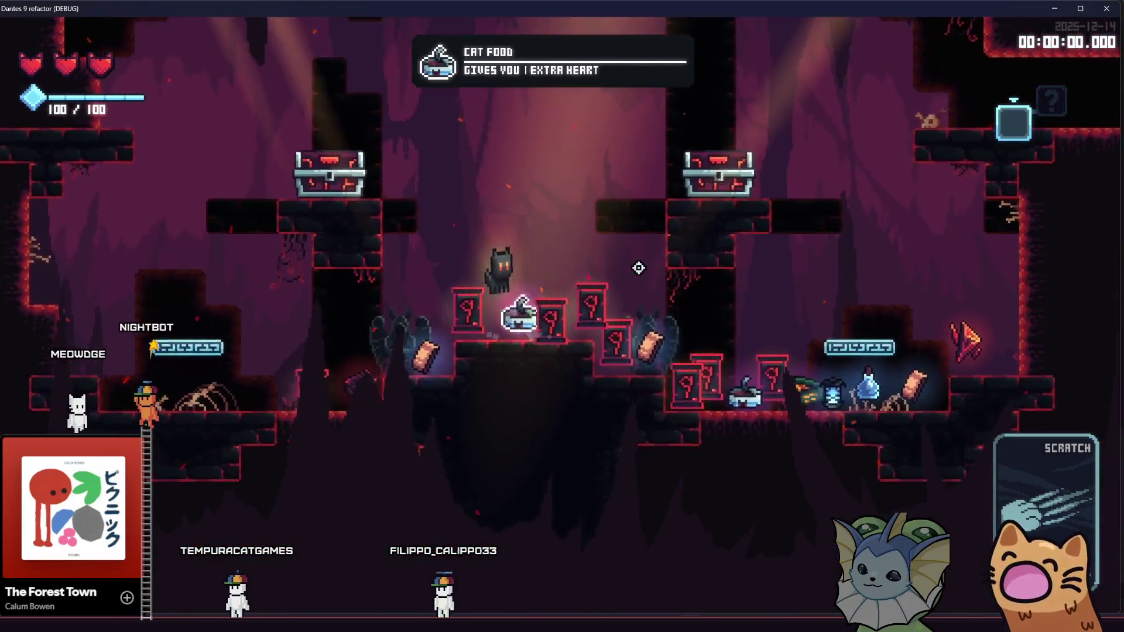
pyautogui.press('space')
pyautogui.press('d')
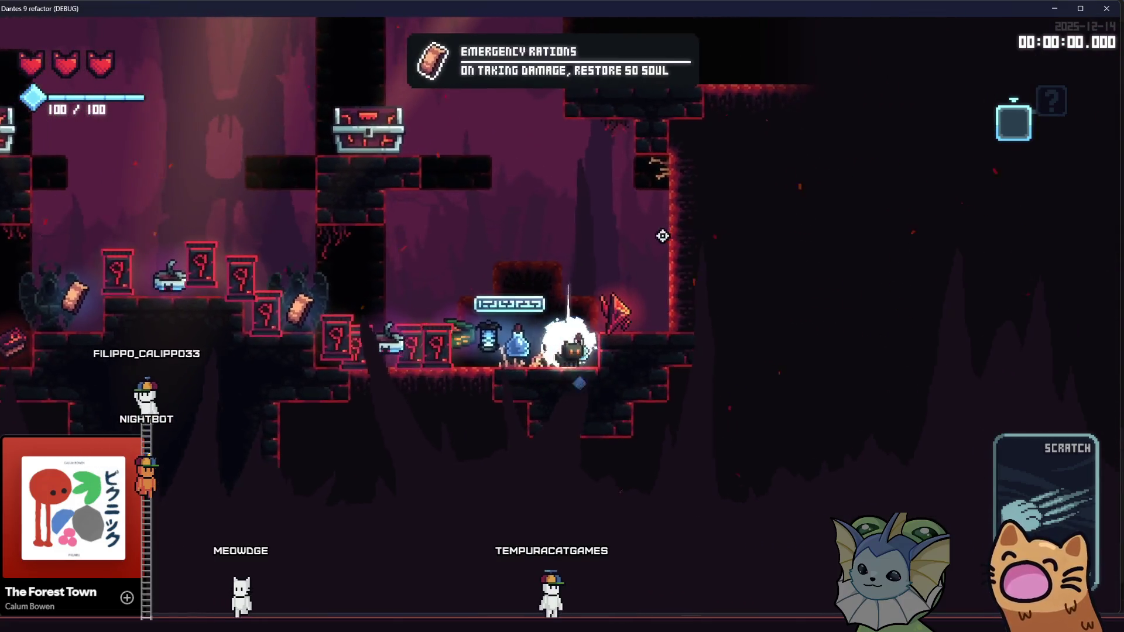
pyautogui.press('a')
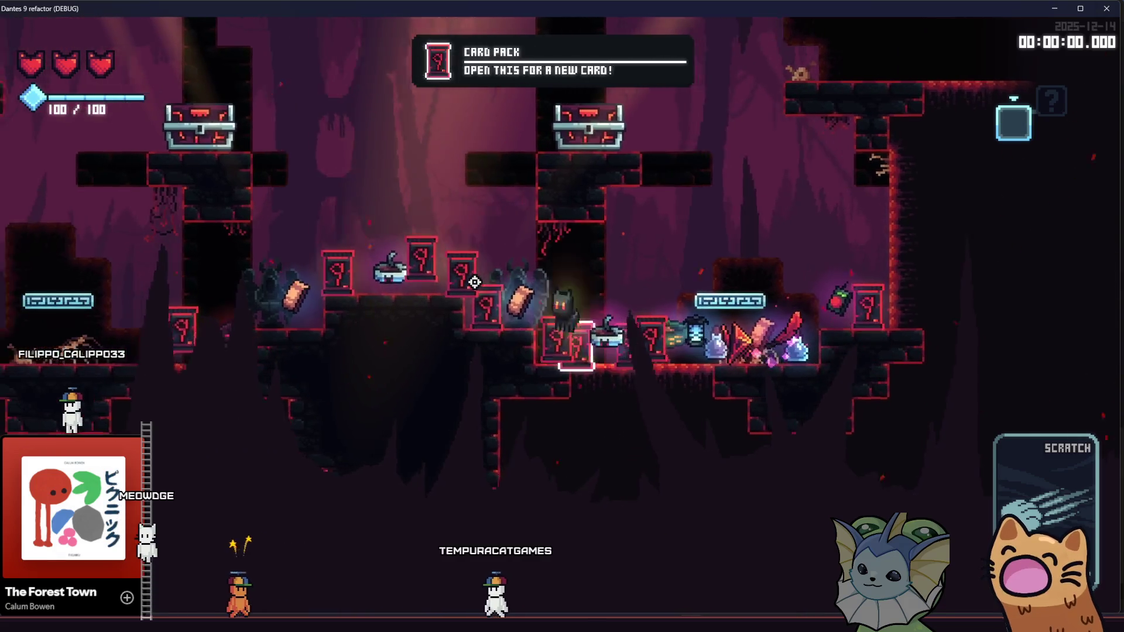
pyautogui.press('a')
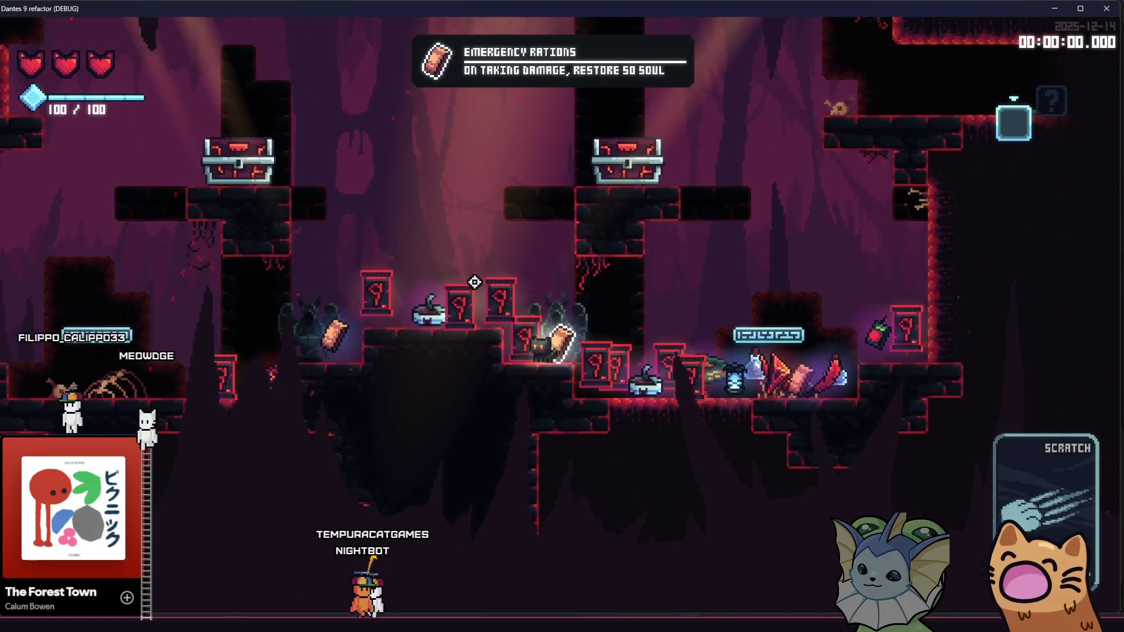
pyautogui.press('a')
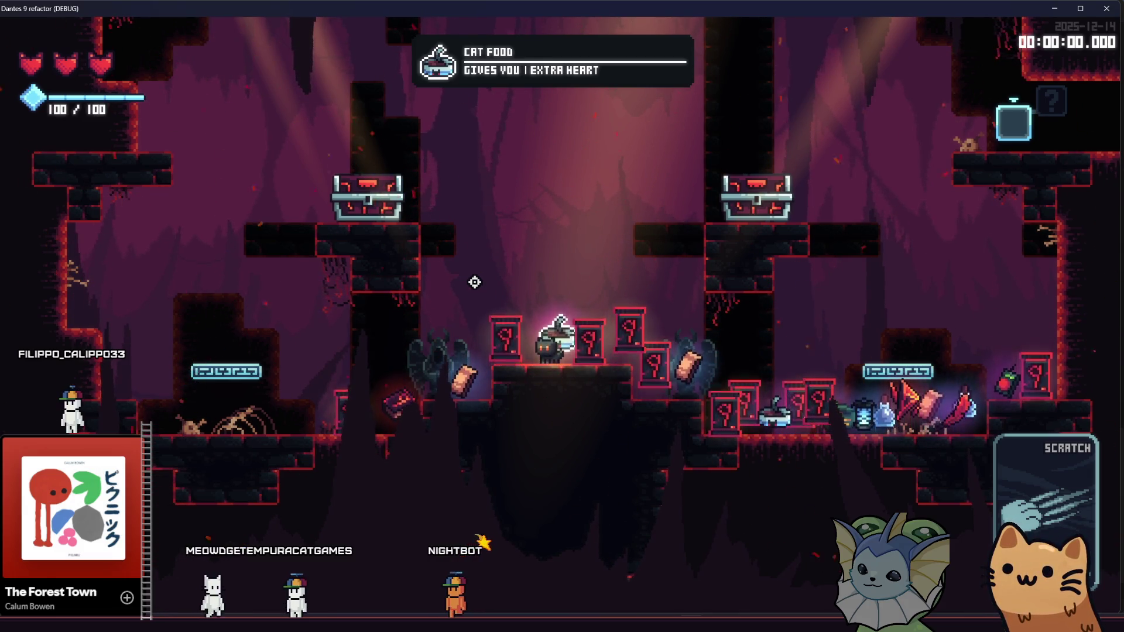
# Walk the cat back and forth between the Cat Food and Card Packs, stopping at a Card Pack
pyautogui.press('a')
pyautogui.press('d')
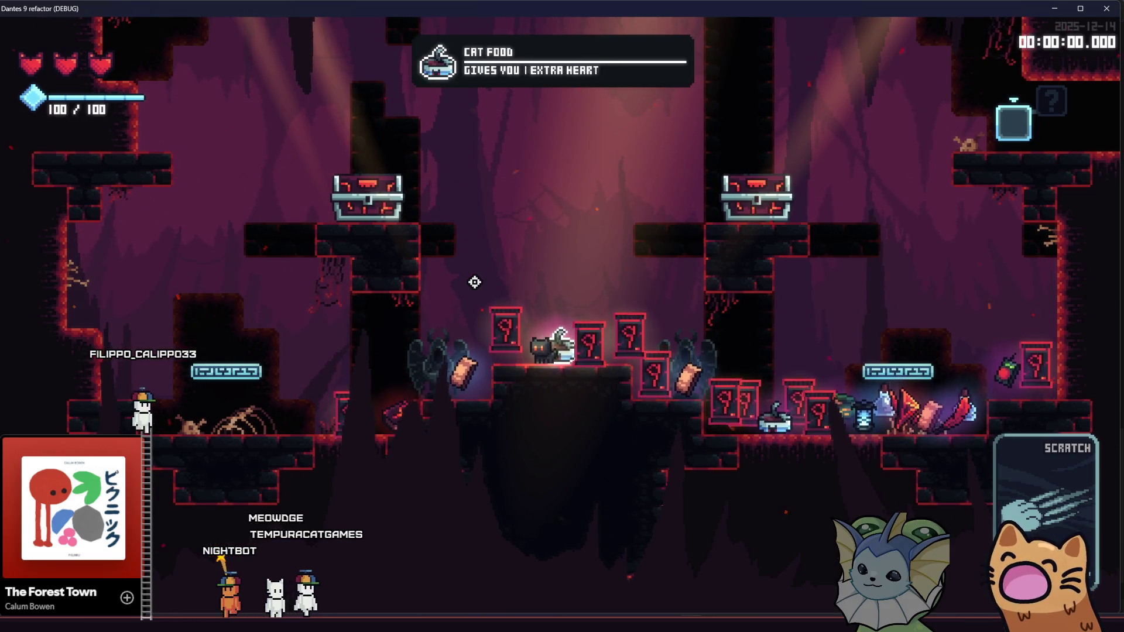
pyautogui.press('space')
pyautogui.press('a')
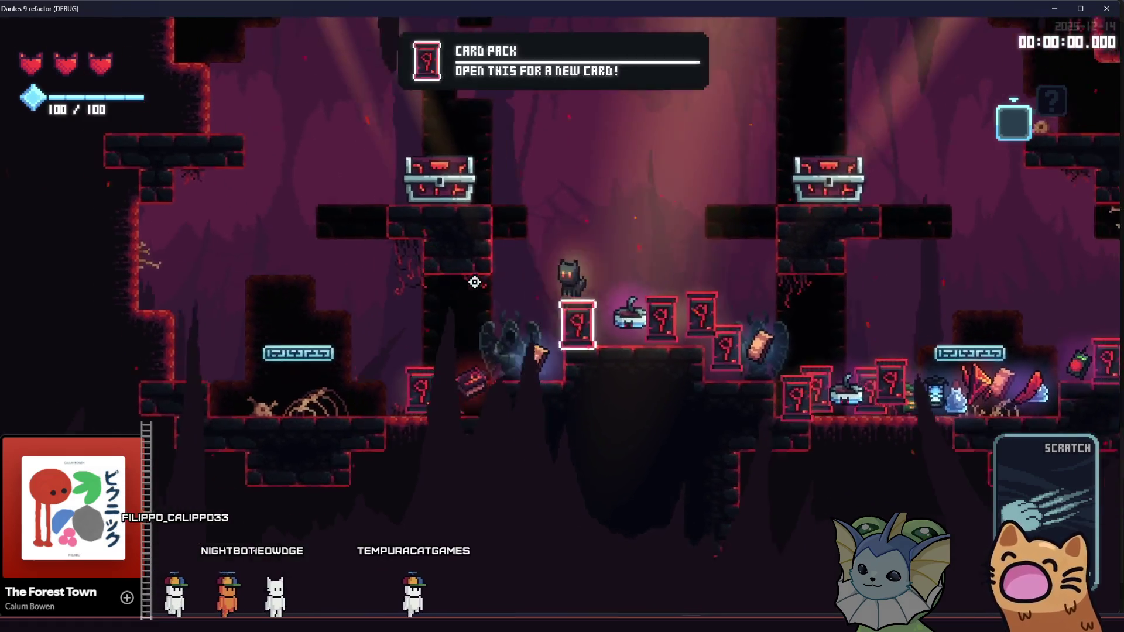
pyautogui.press('d')
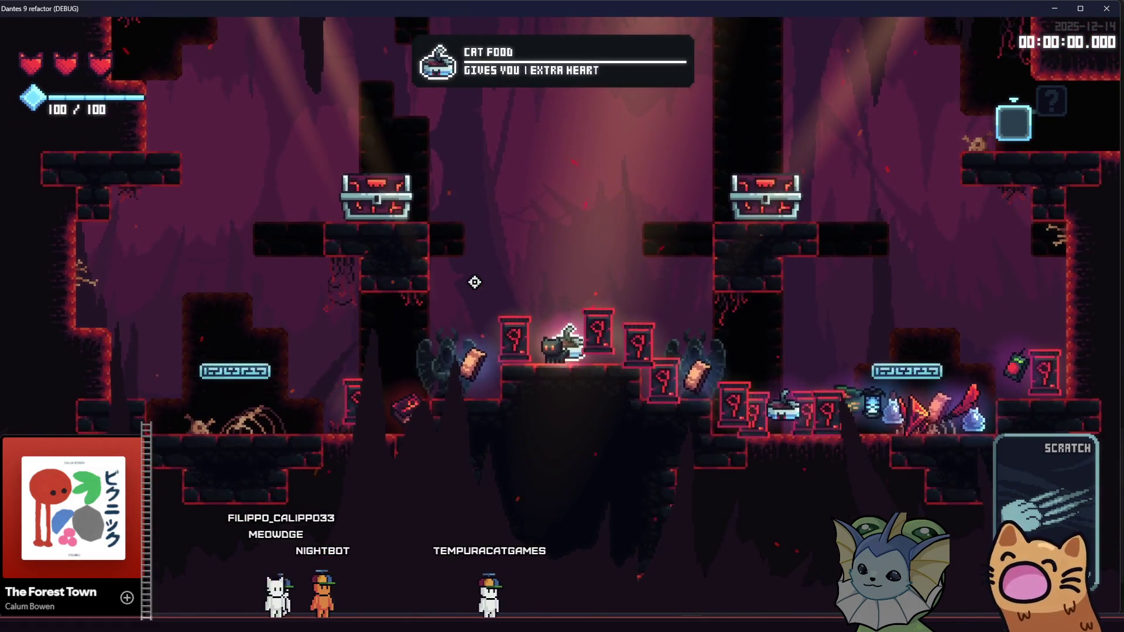
pyautogui.press('d')
pyautogui.press('a')
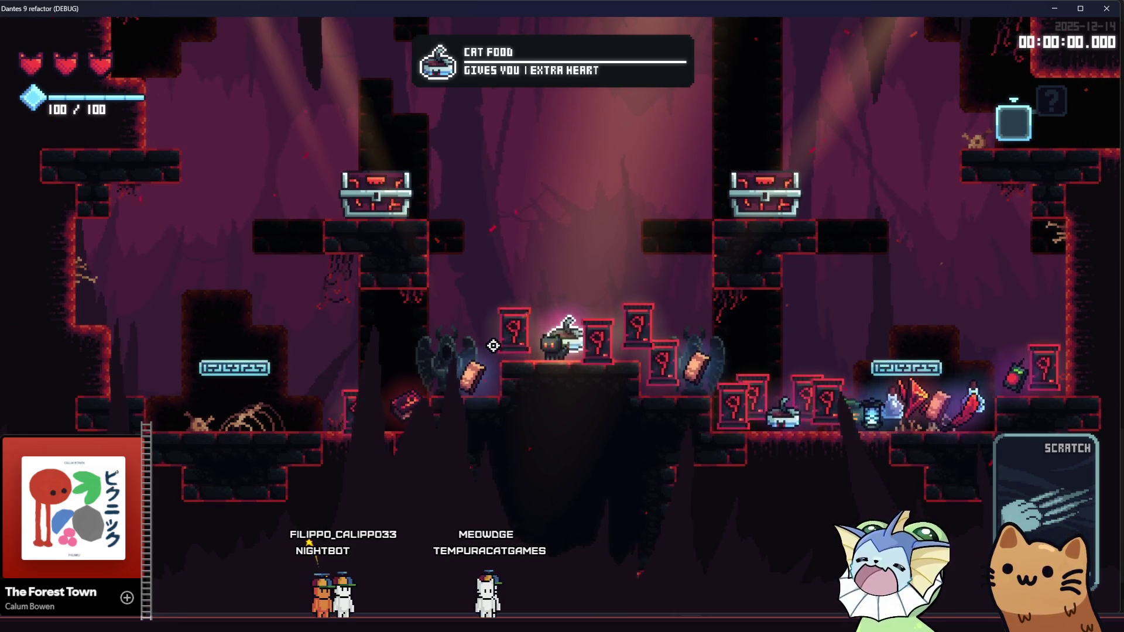
pyautogui.press('a')
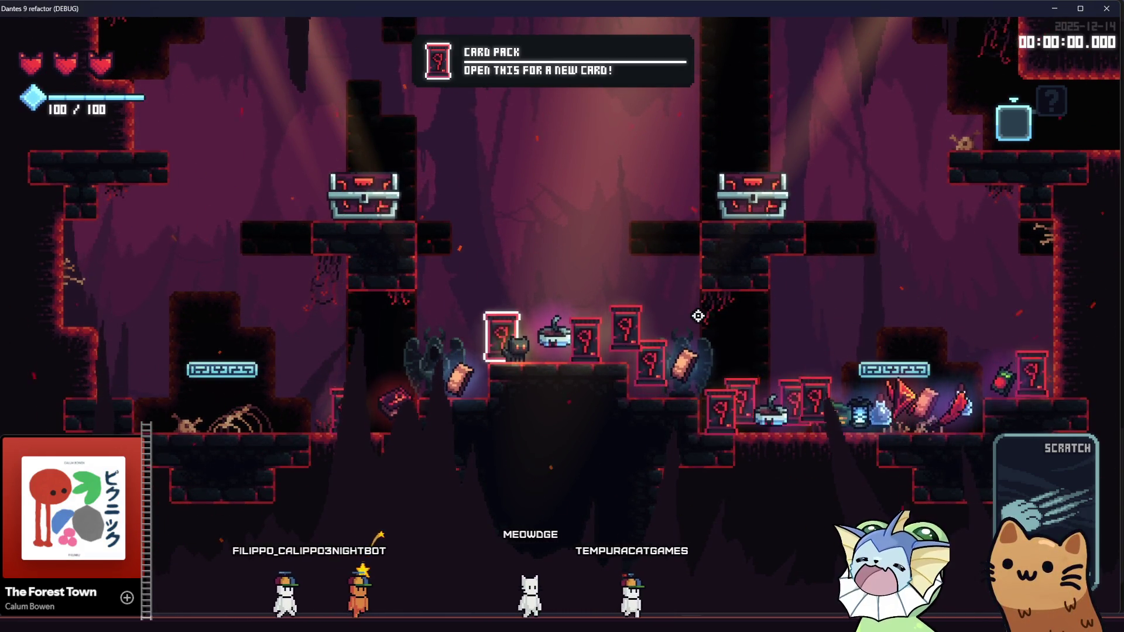
pyautogui.press('d')
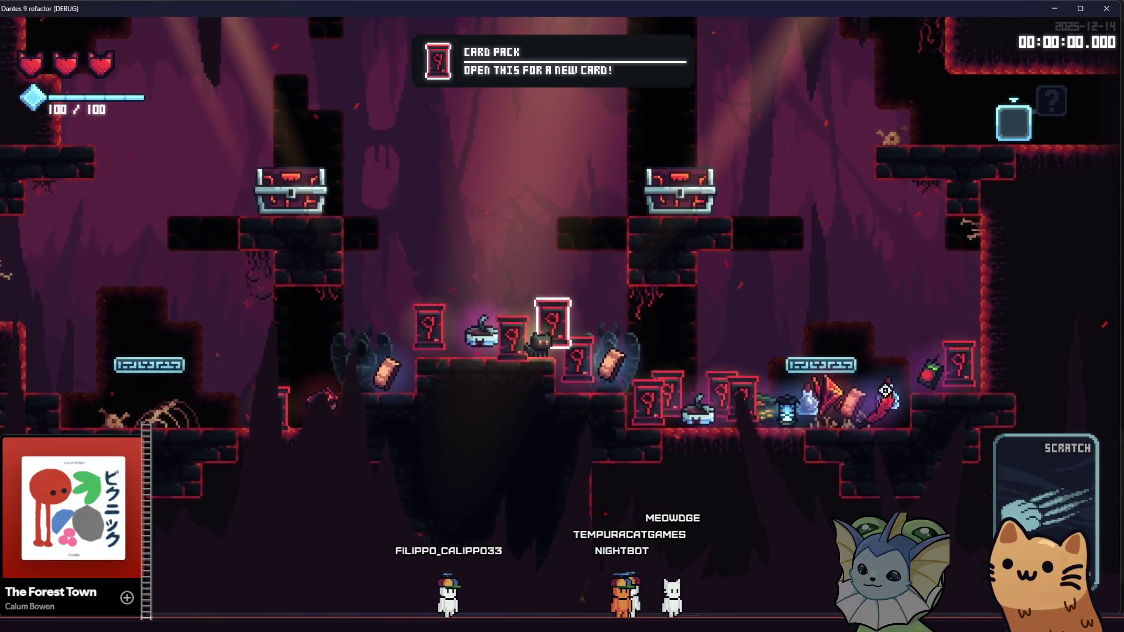
# Jump onto the upper and left chests, grab the Cursed Skull for a fourth heart, then run right out
pyautogui.press('d')
pyautogui.press('space')
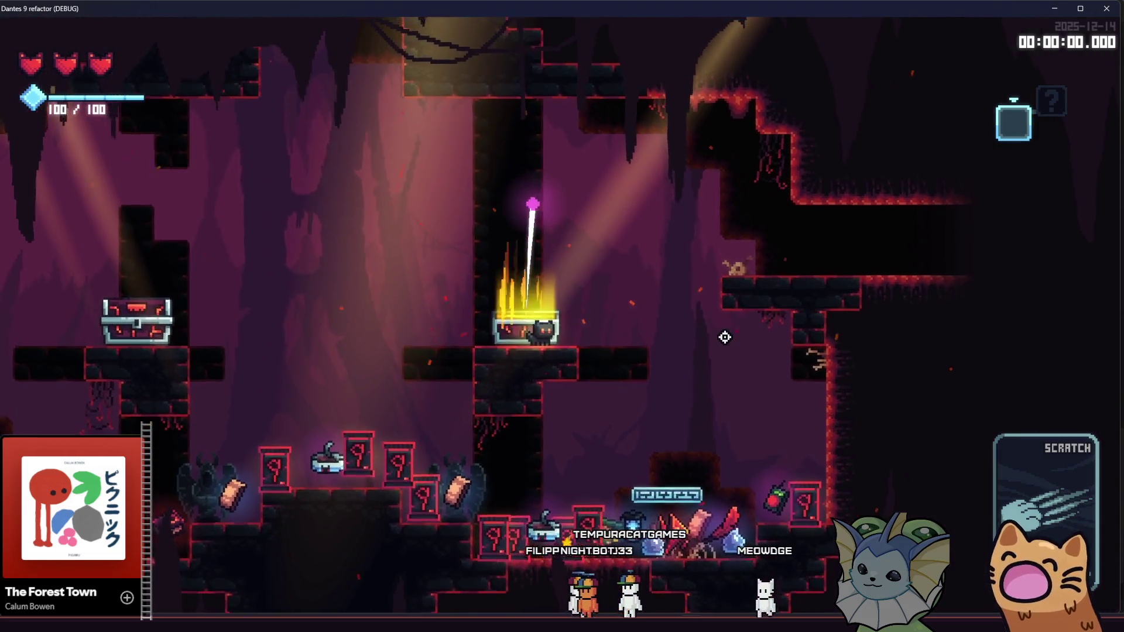
pyautogui.press('a')
pyautogui.press('space')
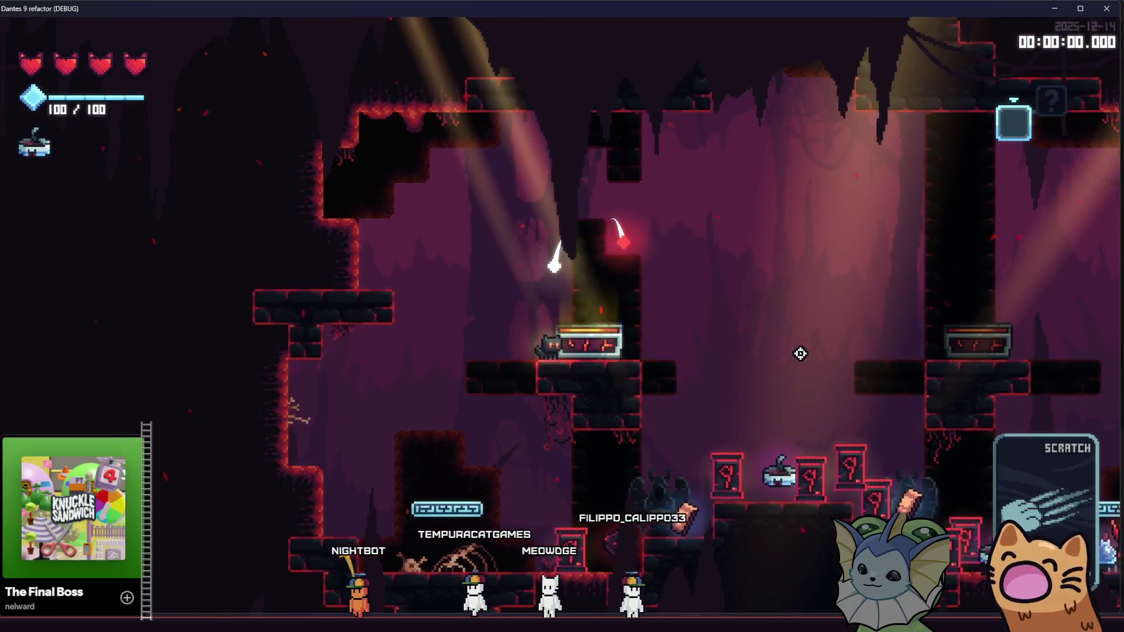
pyautogui.press('space')
pyautogui.press('d')
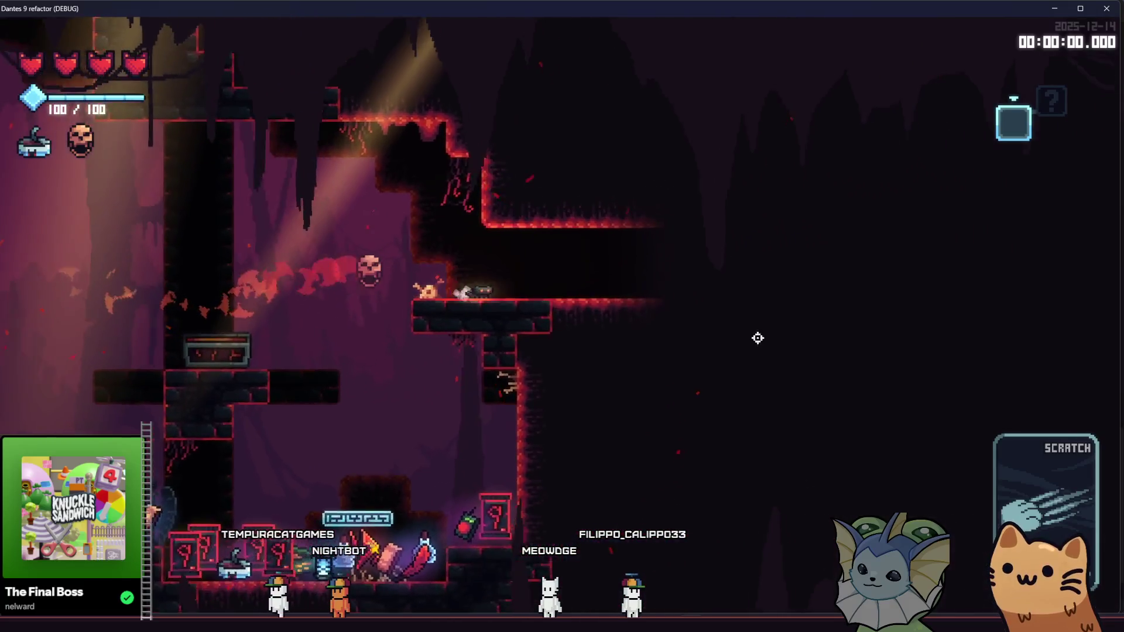
pyautogui.press('d')
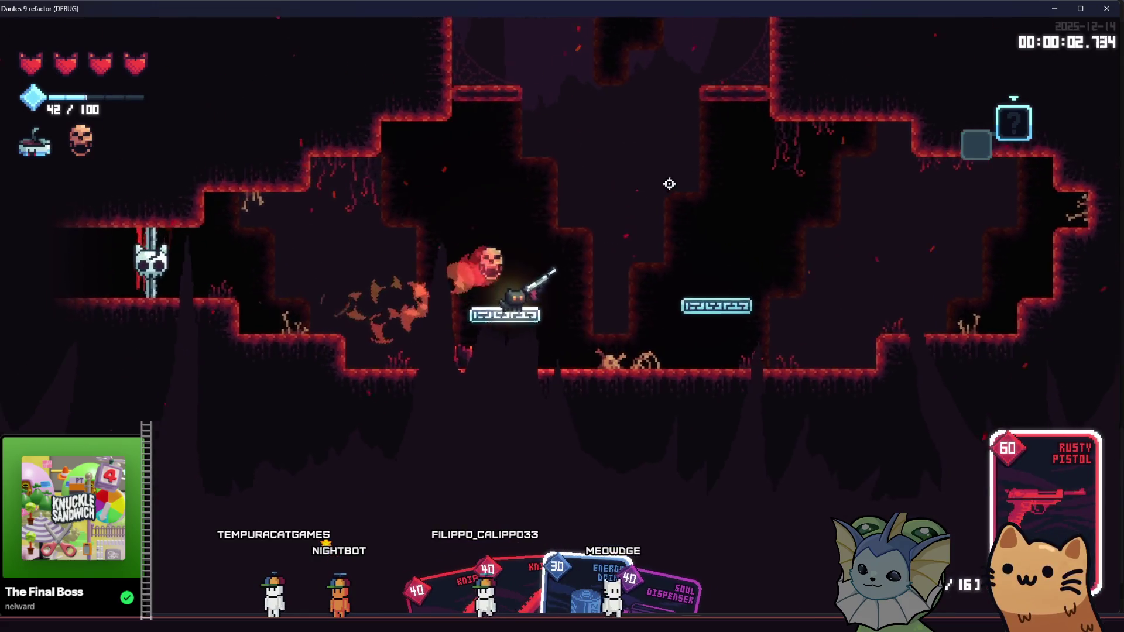
# Climb the shaft, shooting the winged enemies and knifing those nearby
pyautogui.press('space')
pyautogui.click(442, 302)
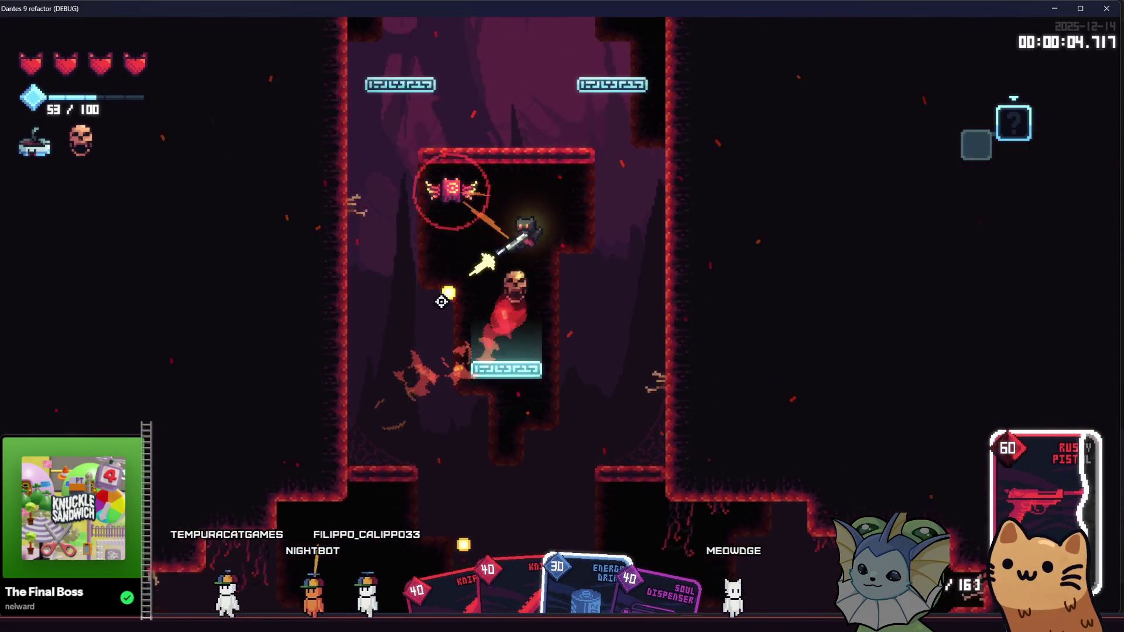
pyautogui.press('space')
pyautogui.click(476, 76)
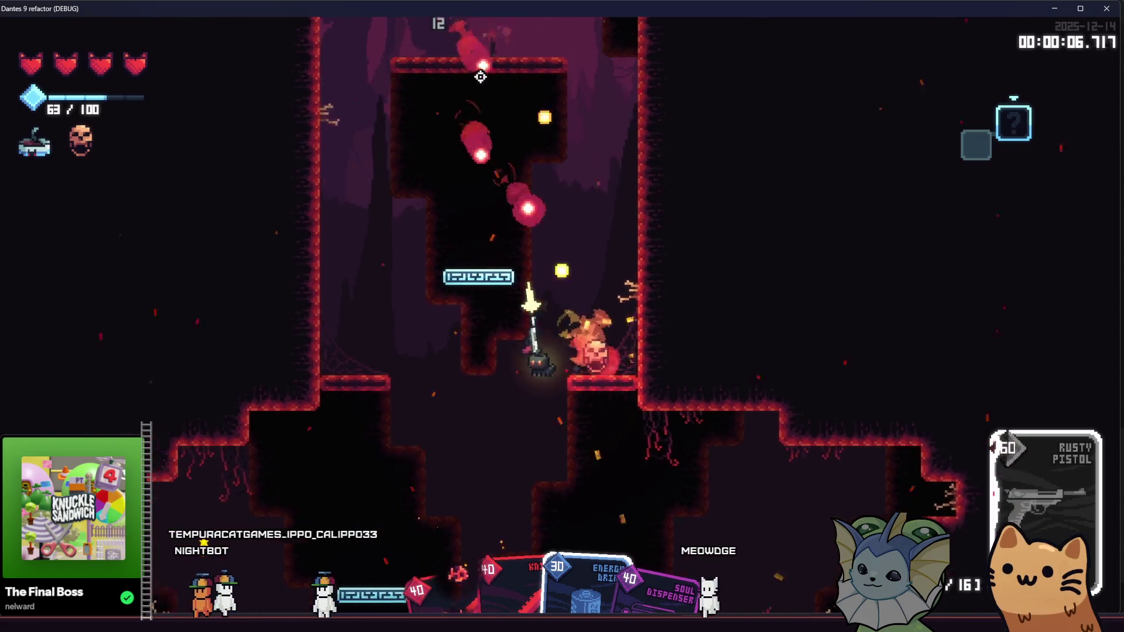
pyautogui.click(818, 419)
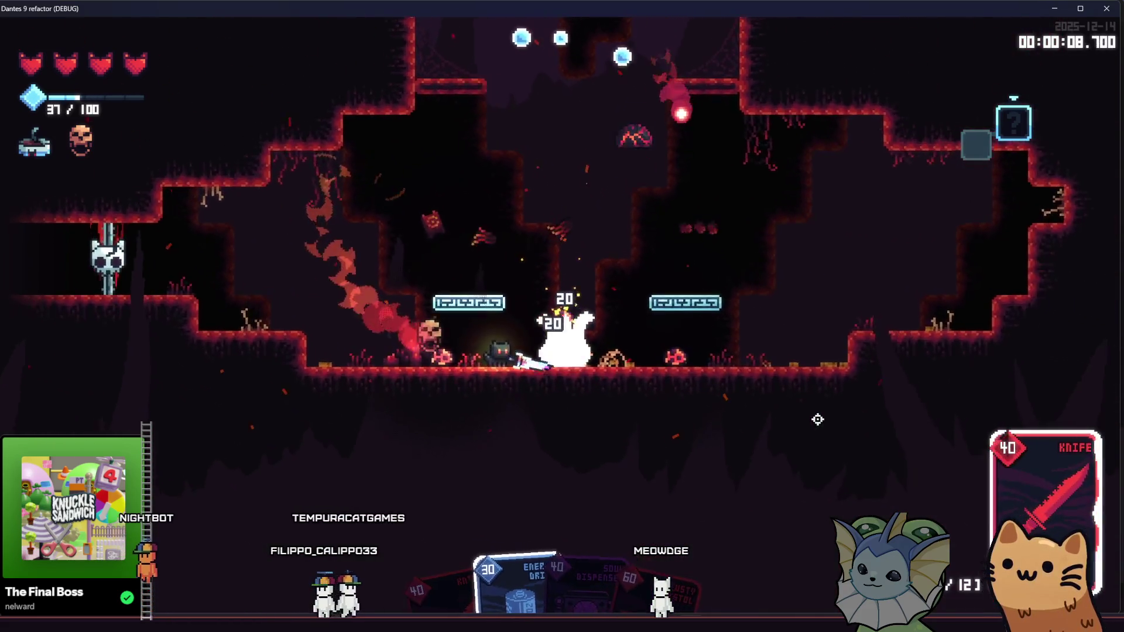
pyautogui.click(818, 419)
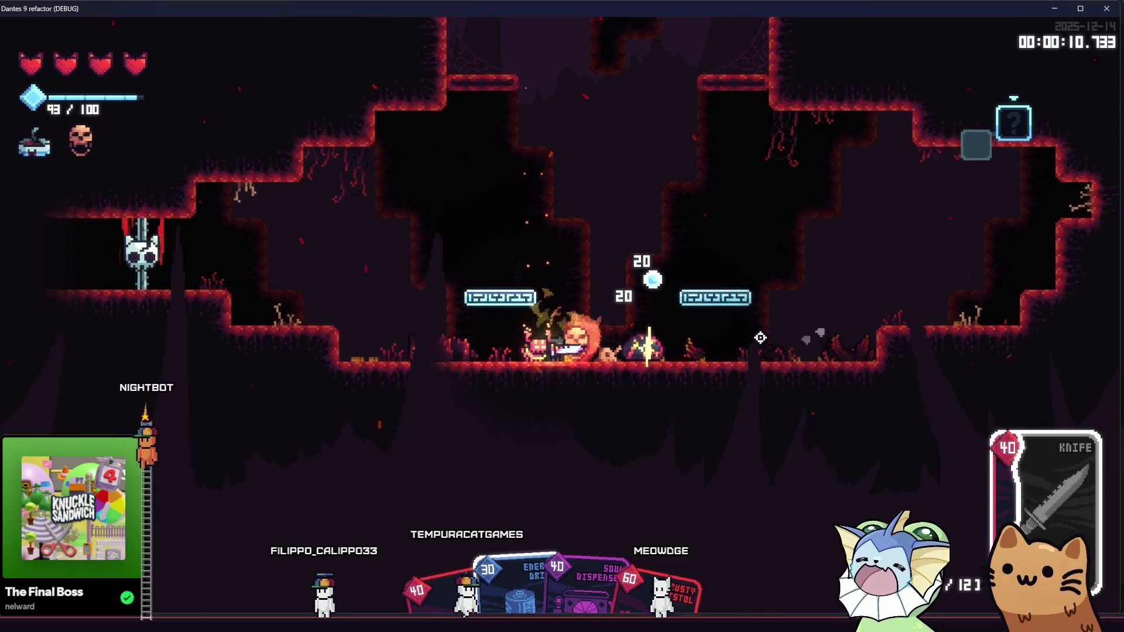
# Fight left and right along the corridor with the Rusty Pistol, then climb into the next room
pyautogui.press('a')
pyautogui.click(760, 338)
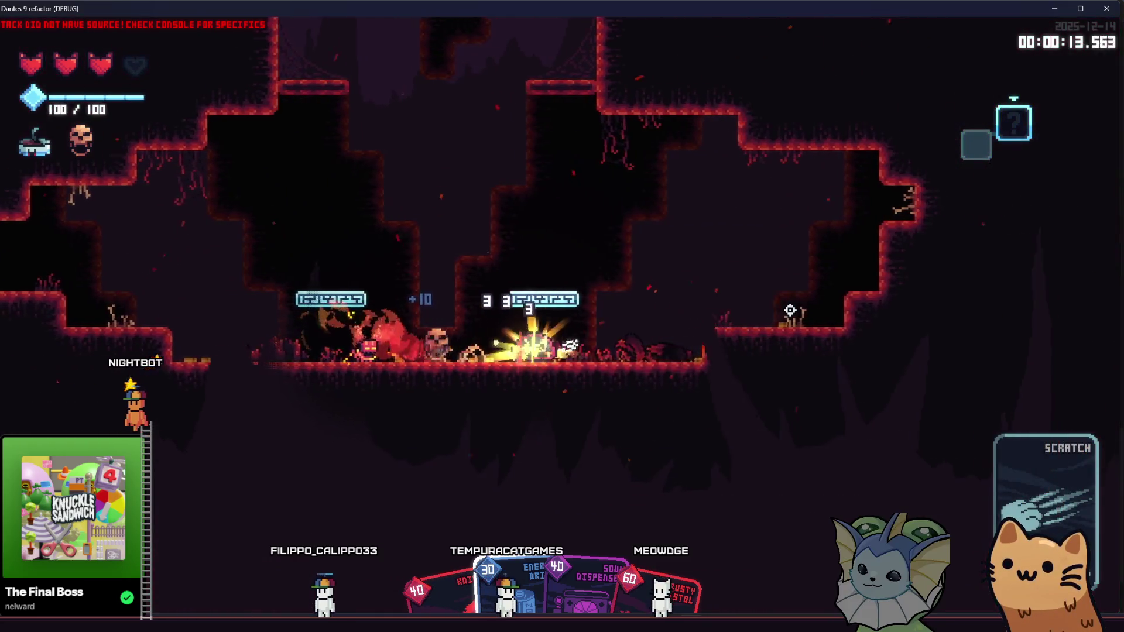
pyautogui.click(331, 358)
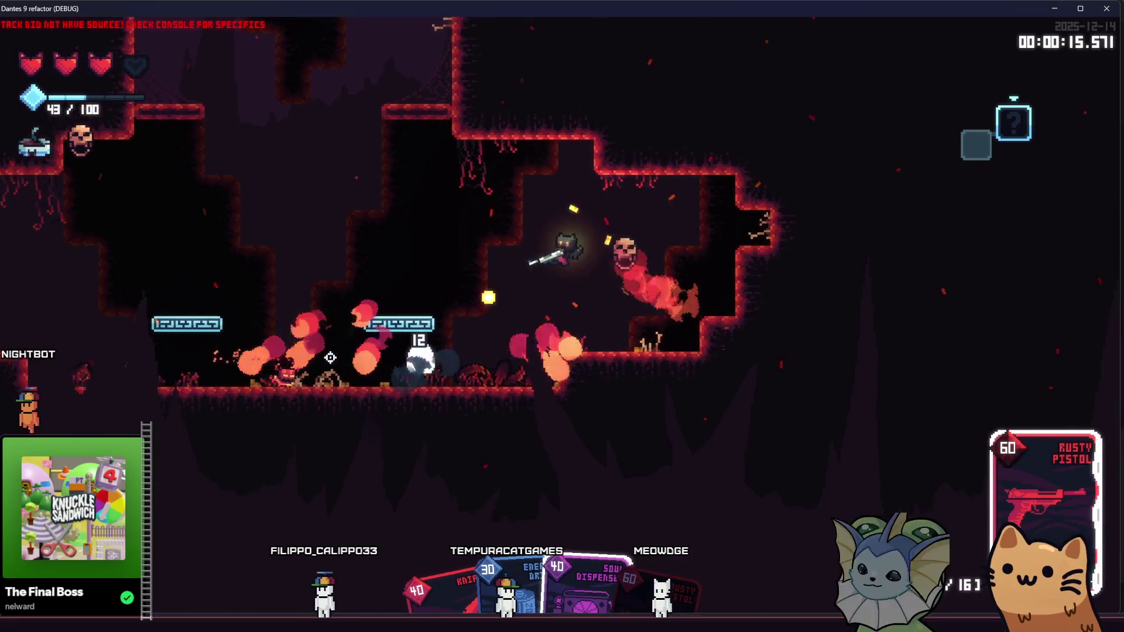
pyautogui.press('d')
pyautogui.click(799, 426)
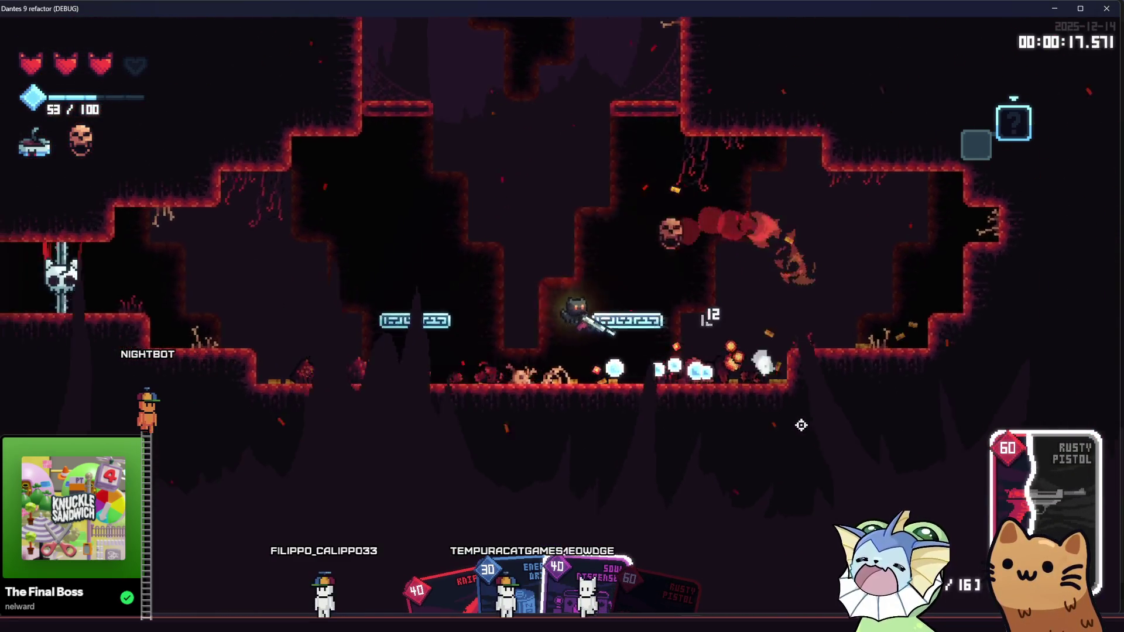
pyautogui.press('space')
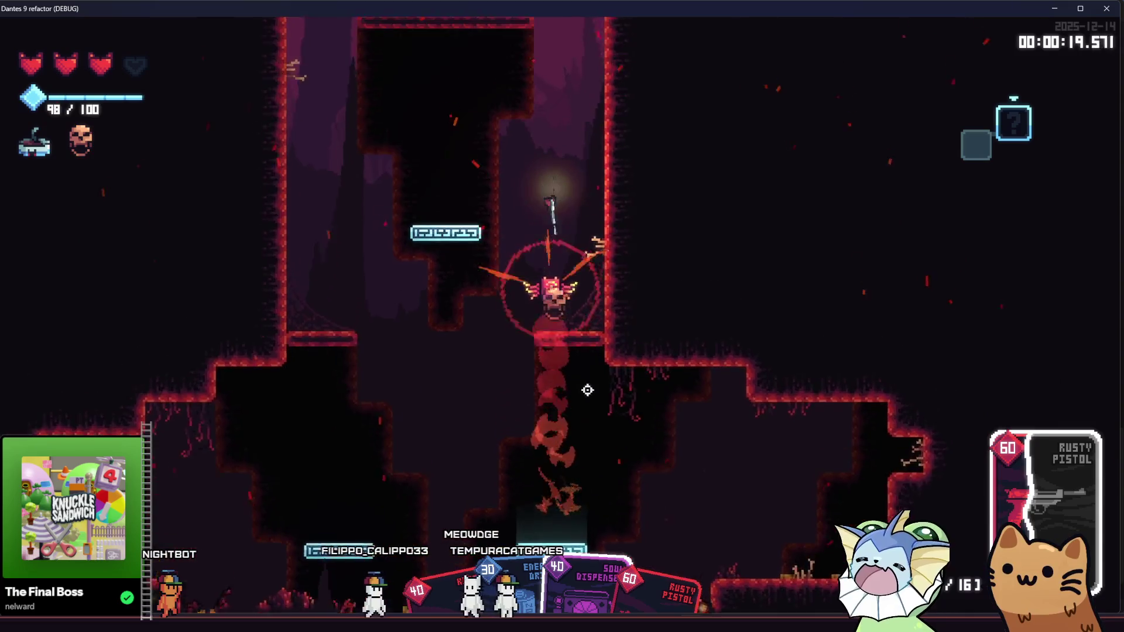
pyautogui.click(741, 153)
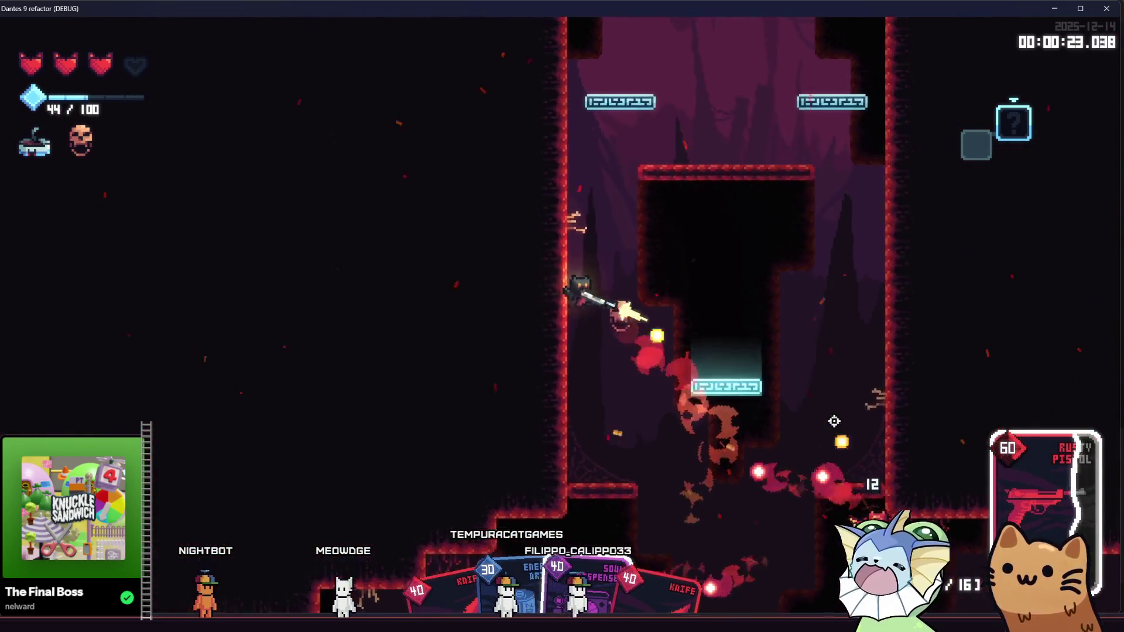
# Reach the central shaft, slash the skull enemy, and open the chest there
pyautogui.click(879, 428)
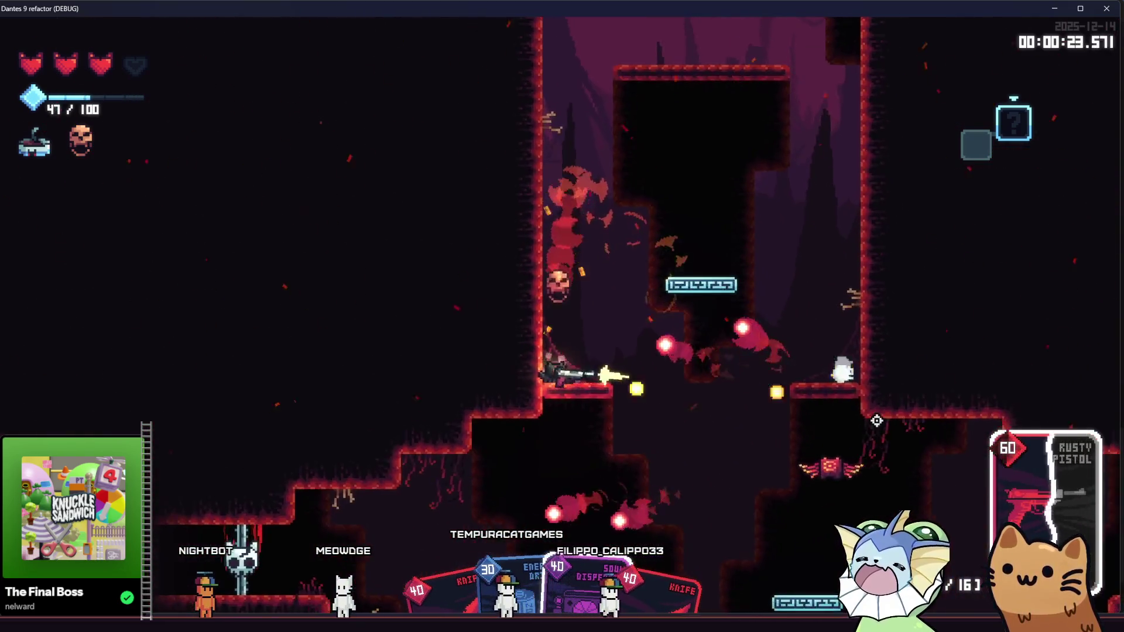
pyautogui.press('space')
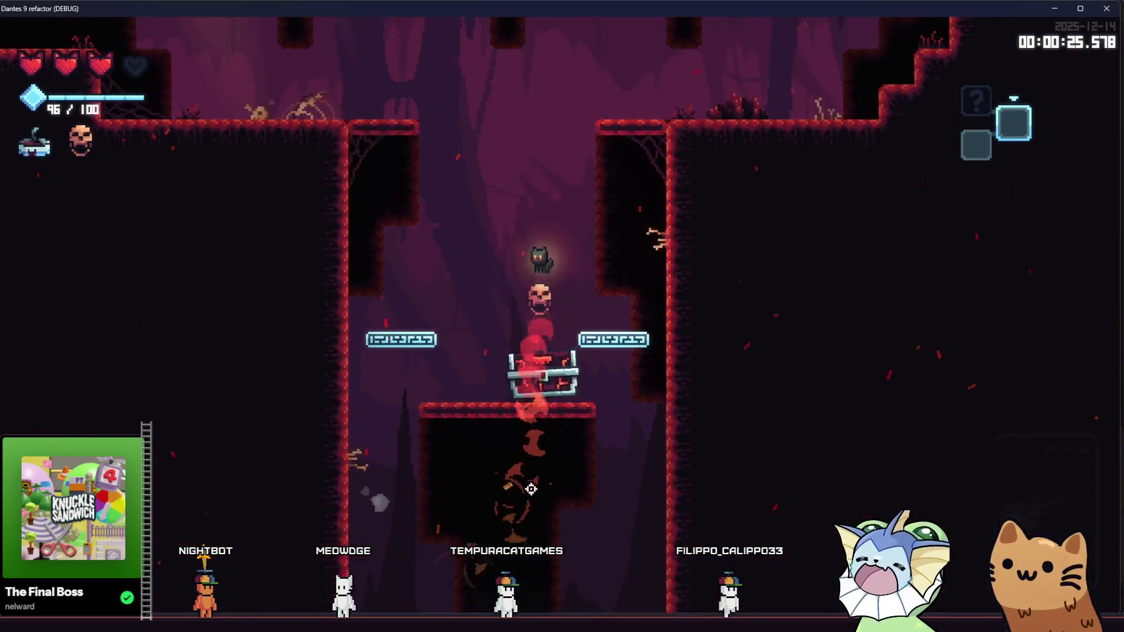
pyautogui.click(555, 315)
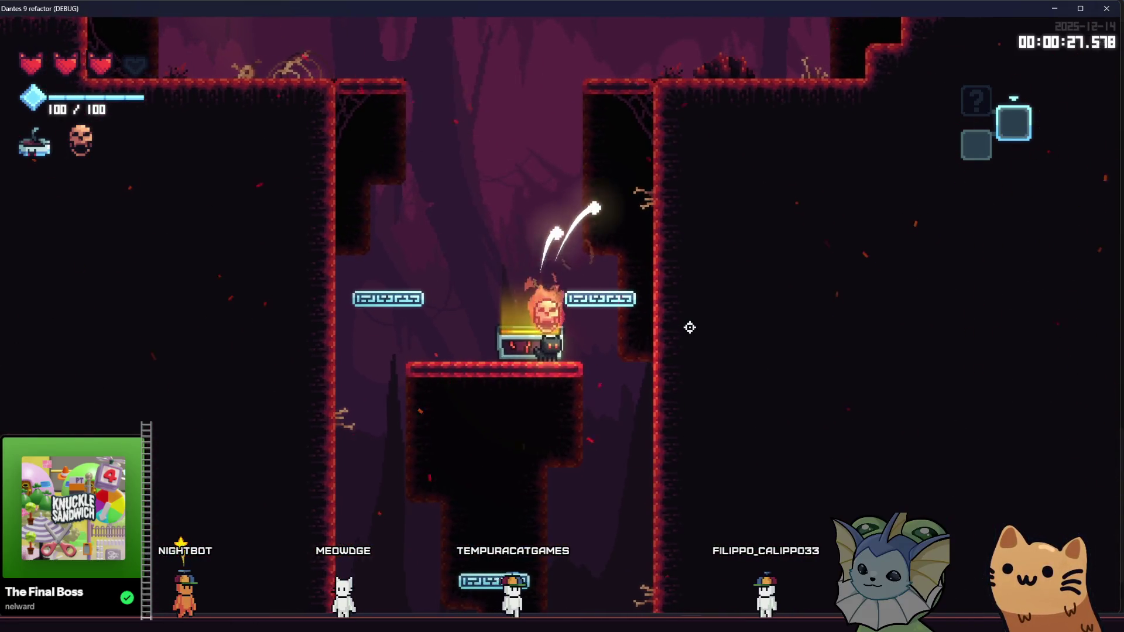
pyautogui.press('e')
pyautogui.press('d')
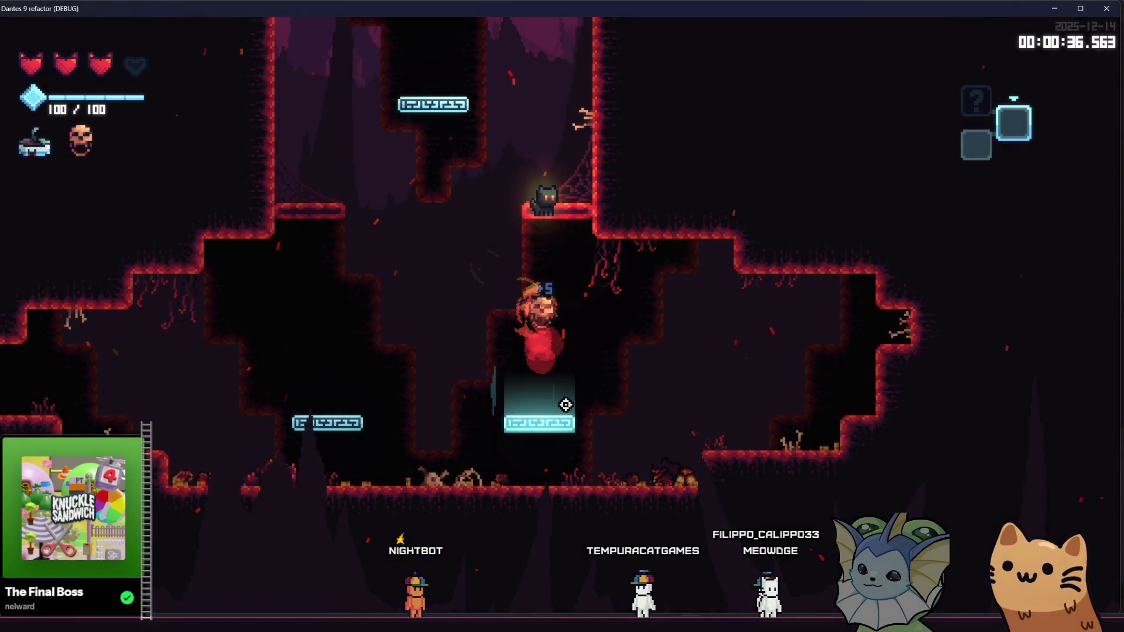
# Pick Salmon Storm over Box and Sawed Off in the card reward
pyautogui.press('space')
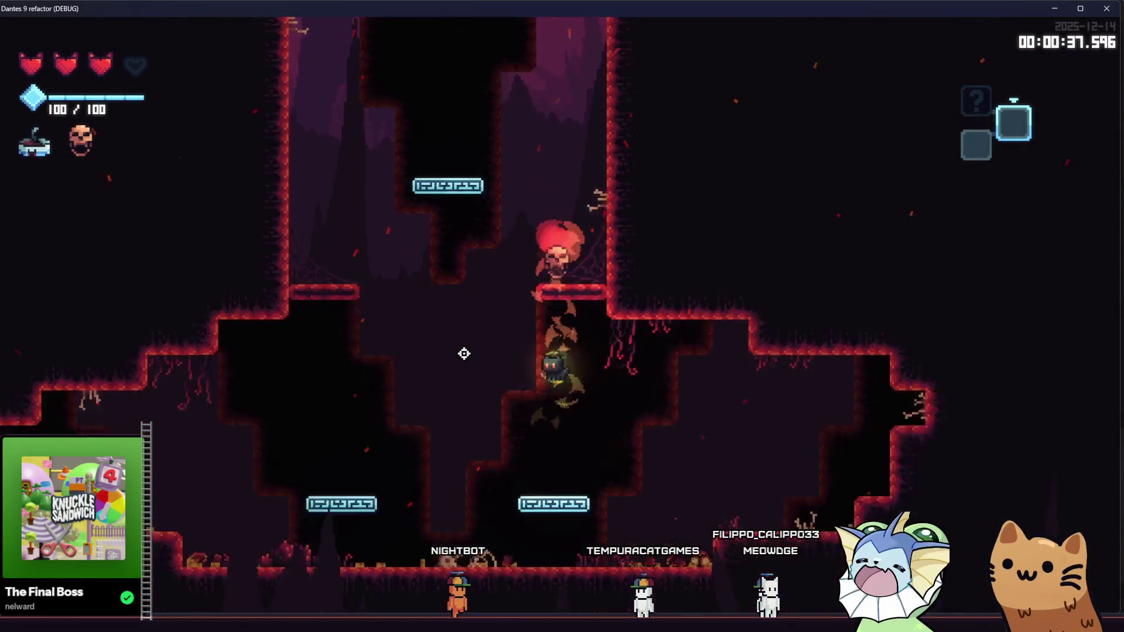
# Climb out of the shaft and run right and down through several cave rooms
pyautogui.press('space')
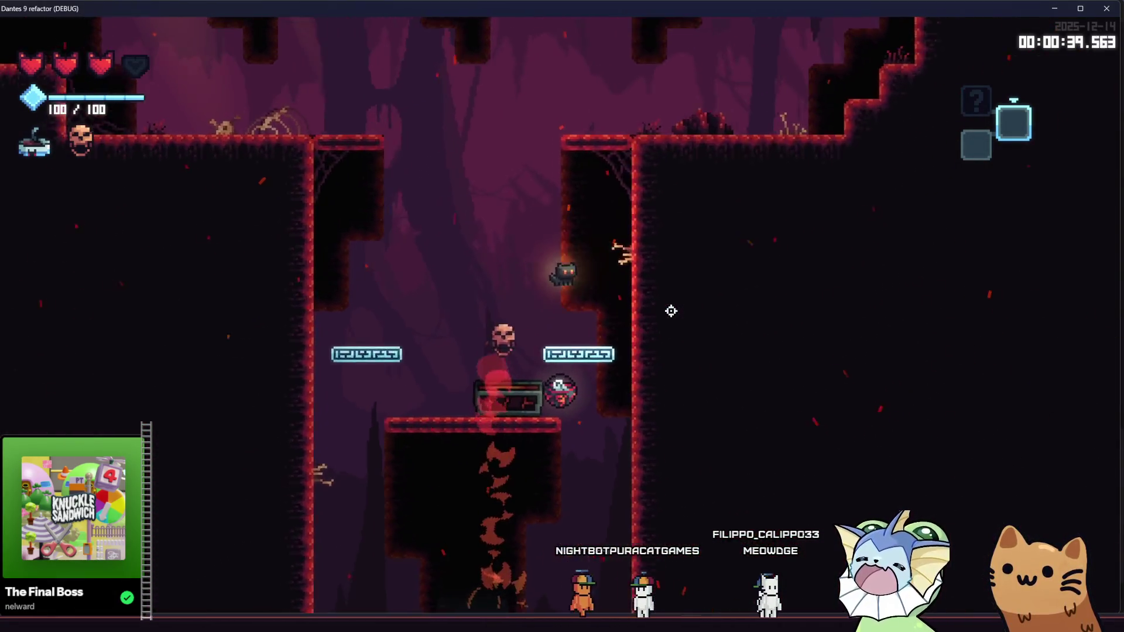
pyautogui.press('d')
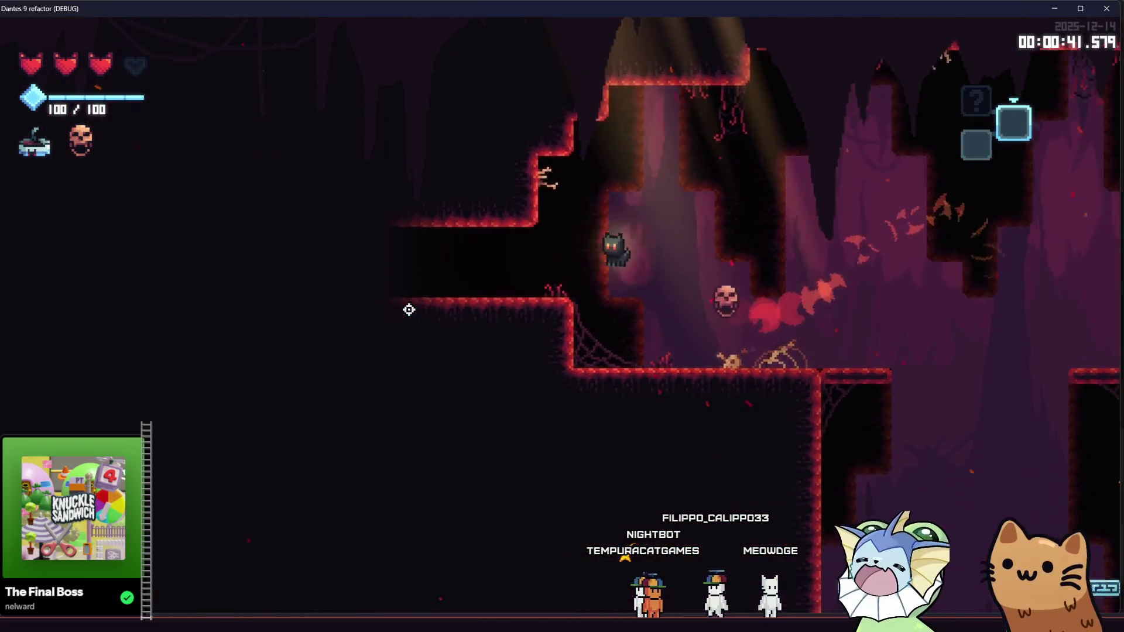
pyautogui.press('d')
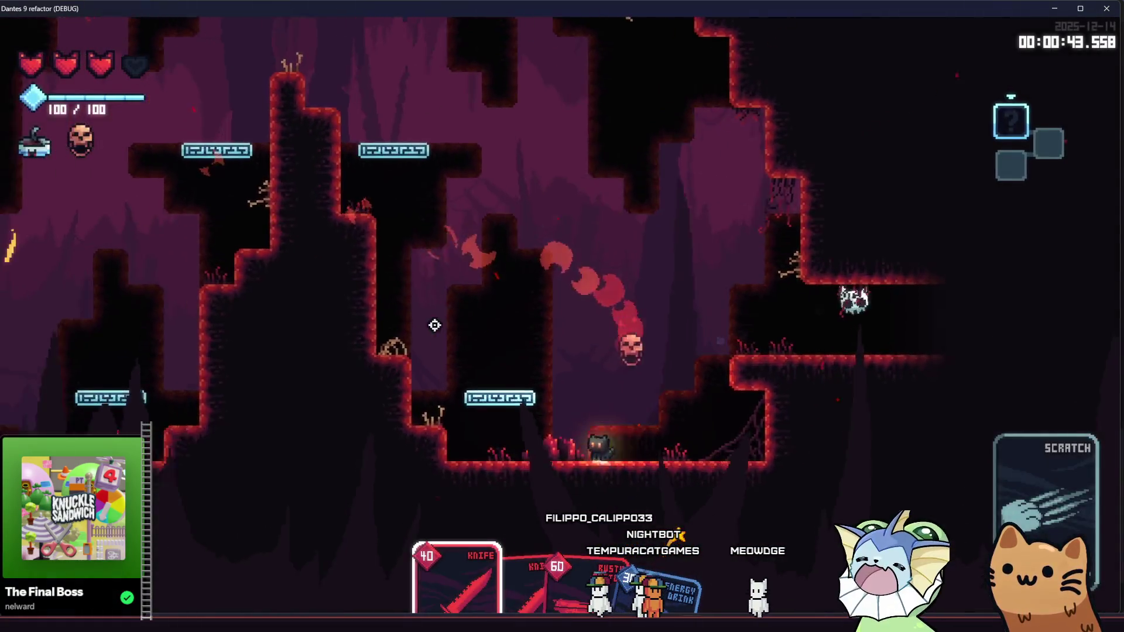
pyautogui.press('d')
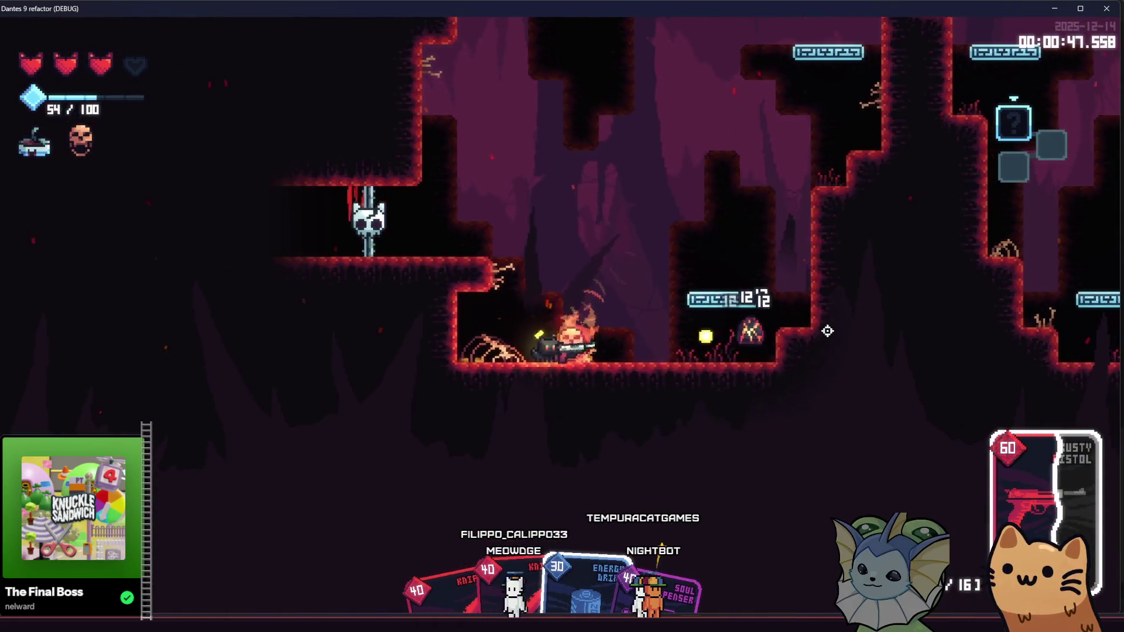
pyautogui.press('d')
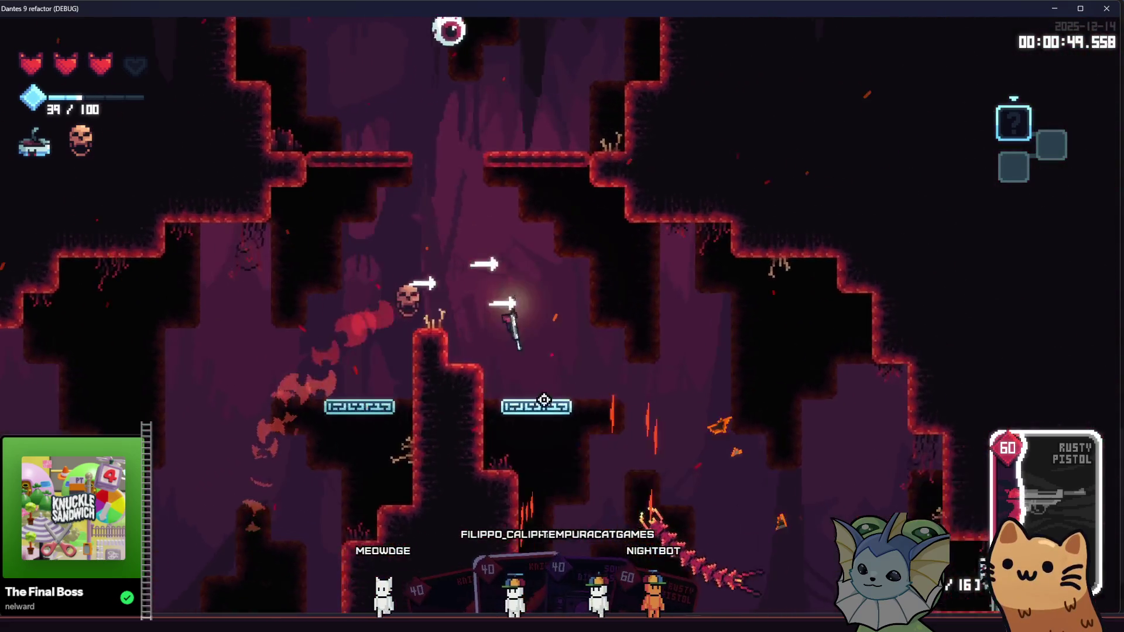
pyautogui.press('d')
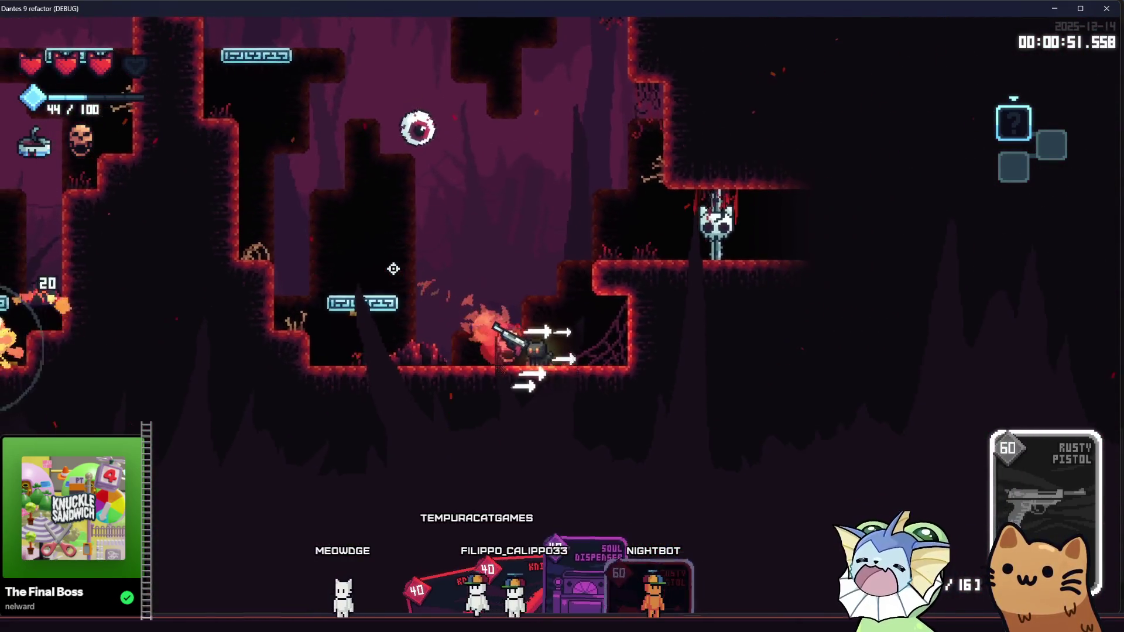
pyautogui.press('d')
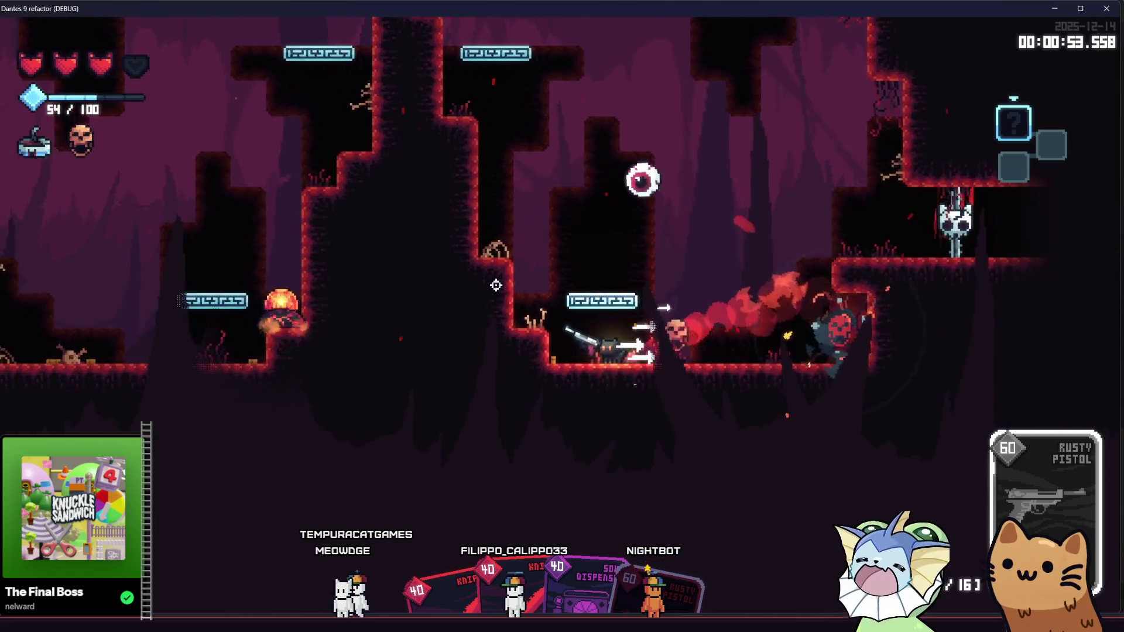
pyautogui.press('a')
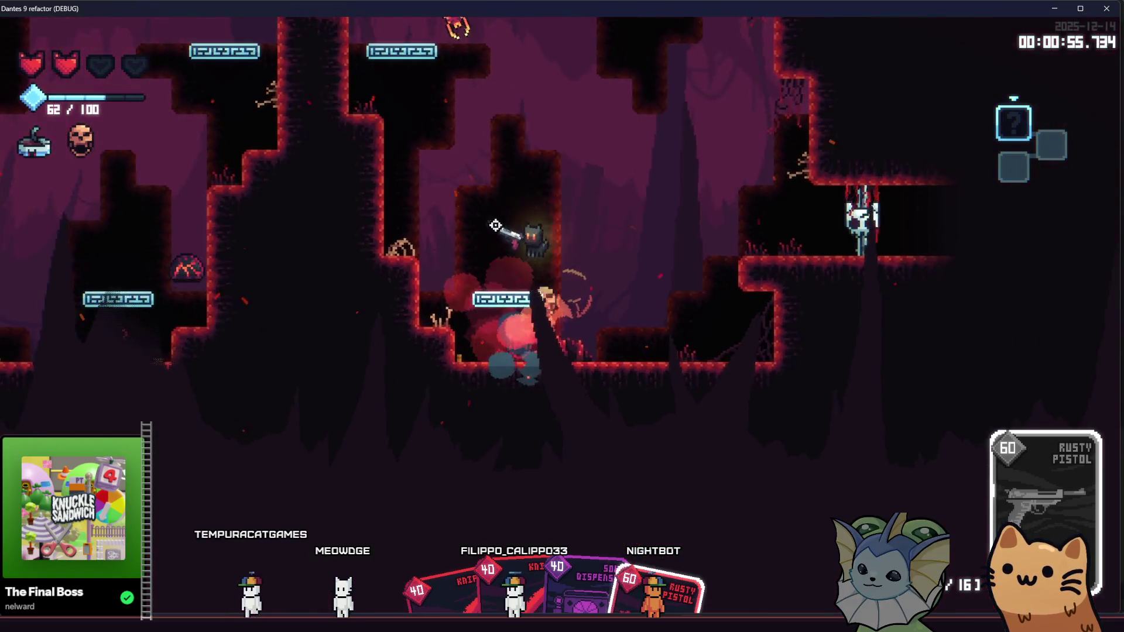
# Shoot and slash the enemies until one drops a chest, then open it
pyautogui.click(474, 282)
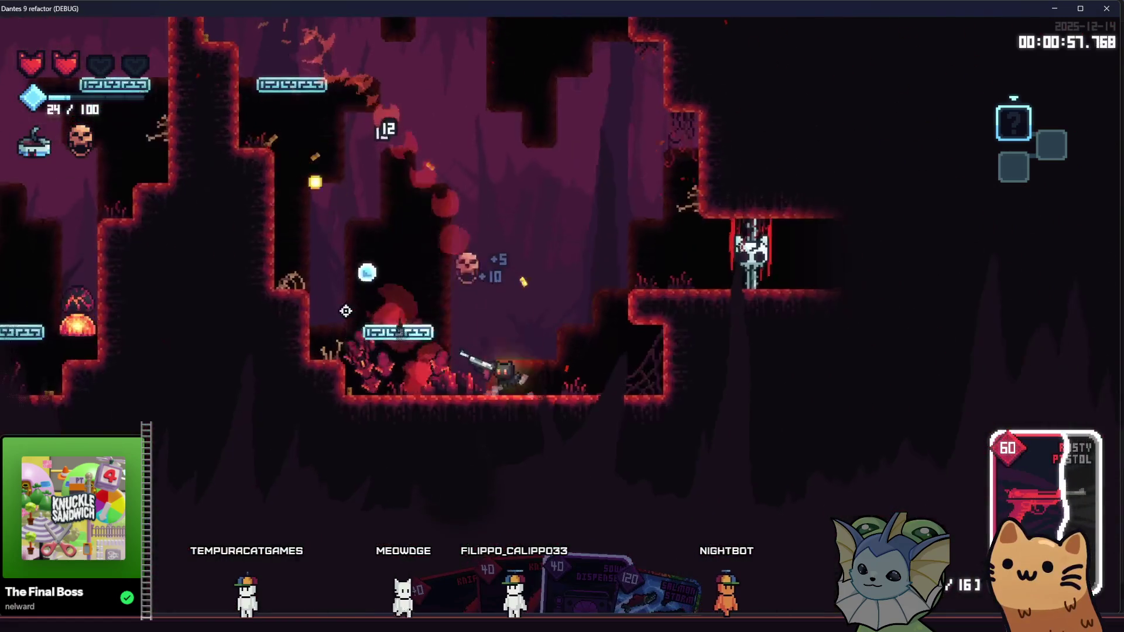
pyautogui.press('d')
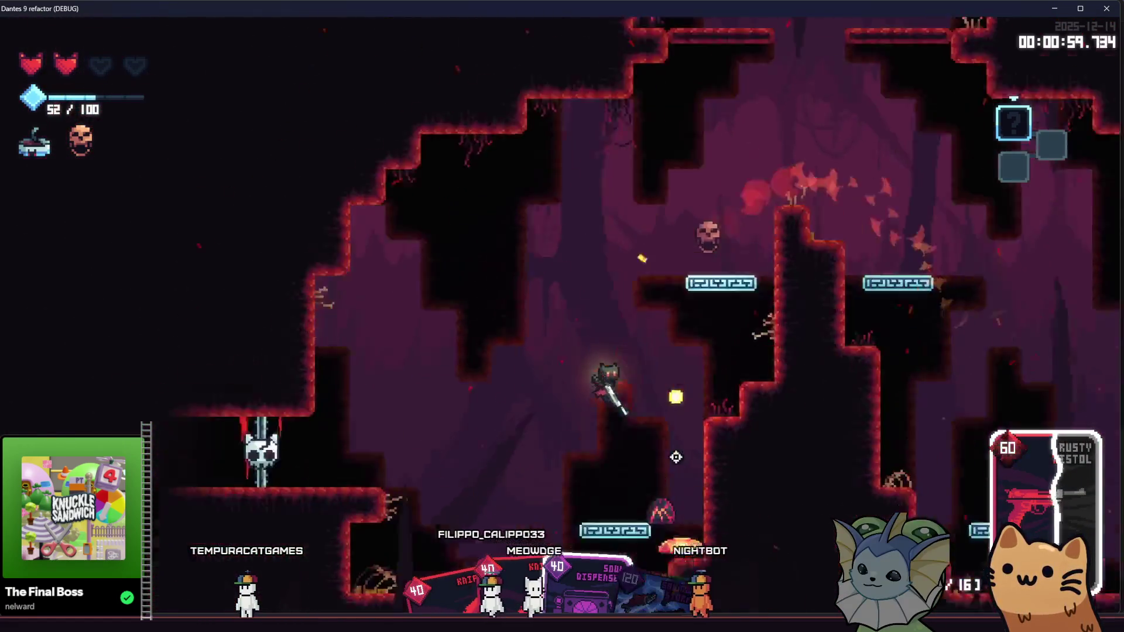
pyautogui.click(832, 326)
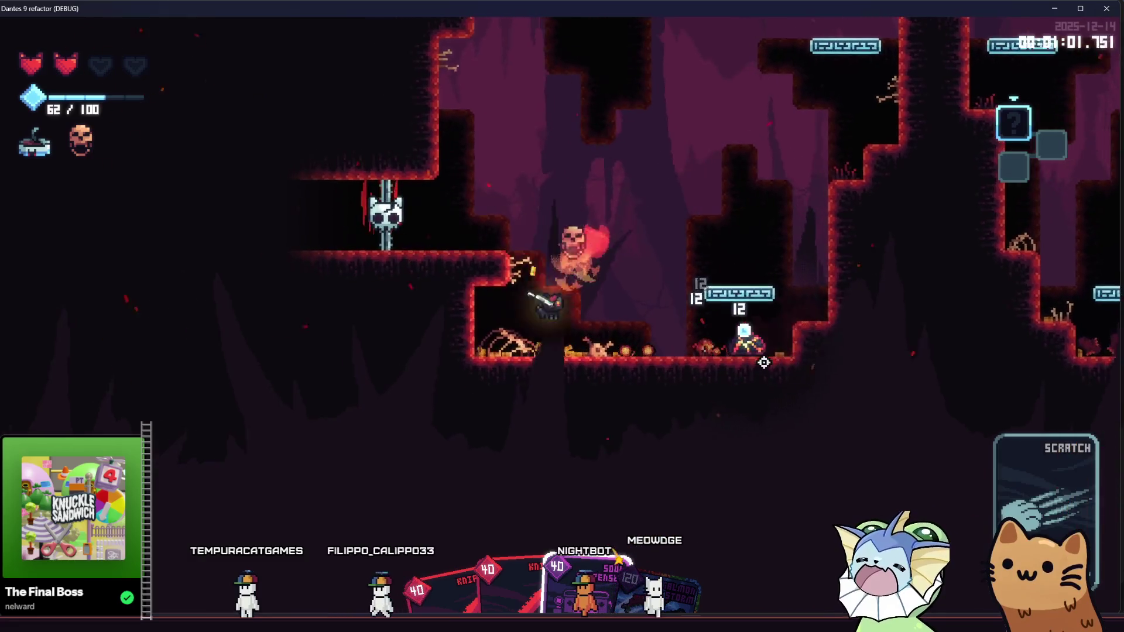
pyautogui.click(755, 347)
pyautogui.click(755, 347)
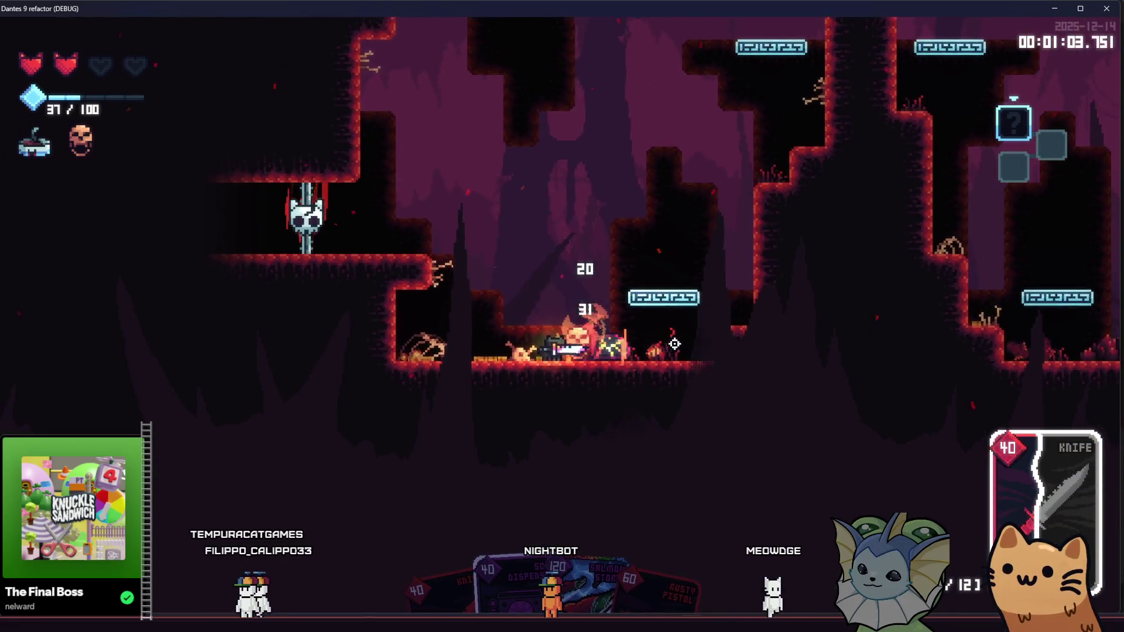
pyautogui.click(687, 340)
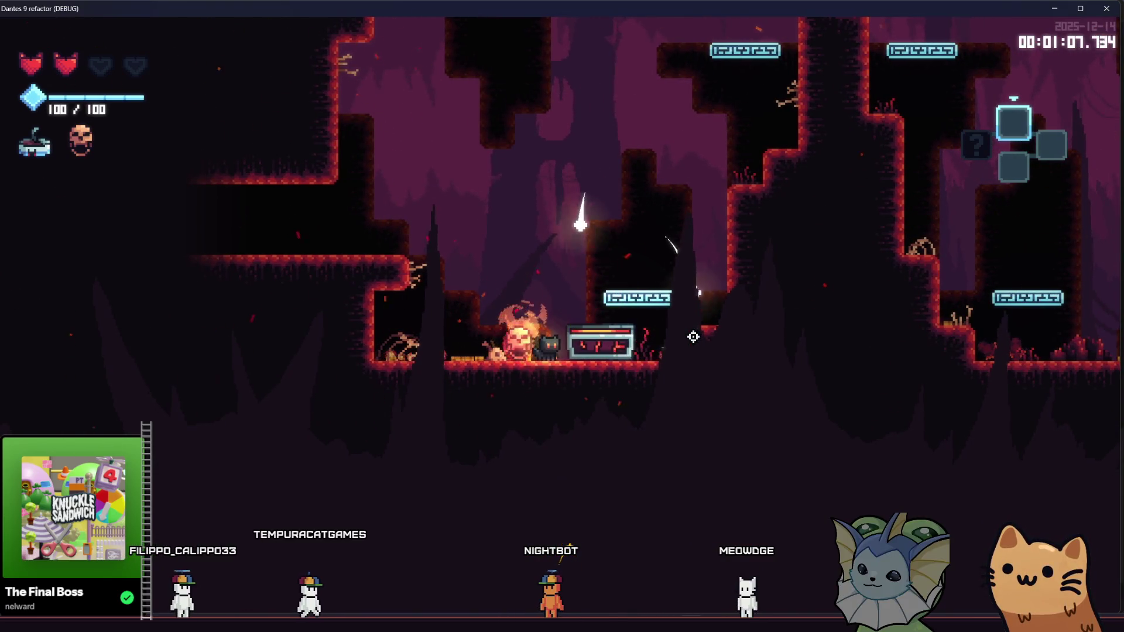
pyautogui.press('e')
pyautogui.press('e')
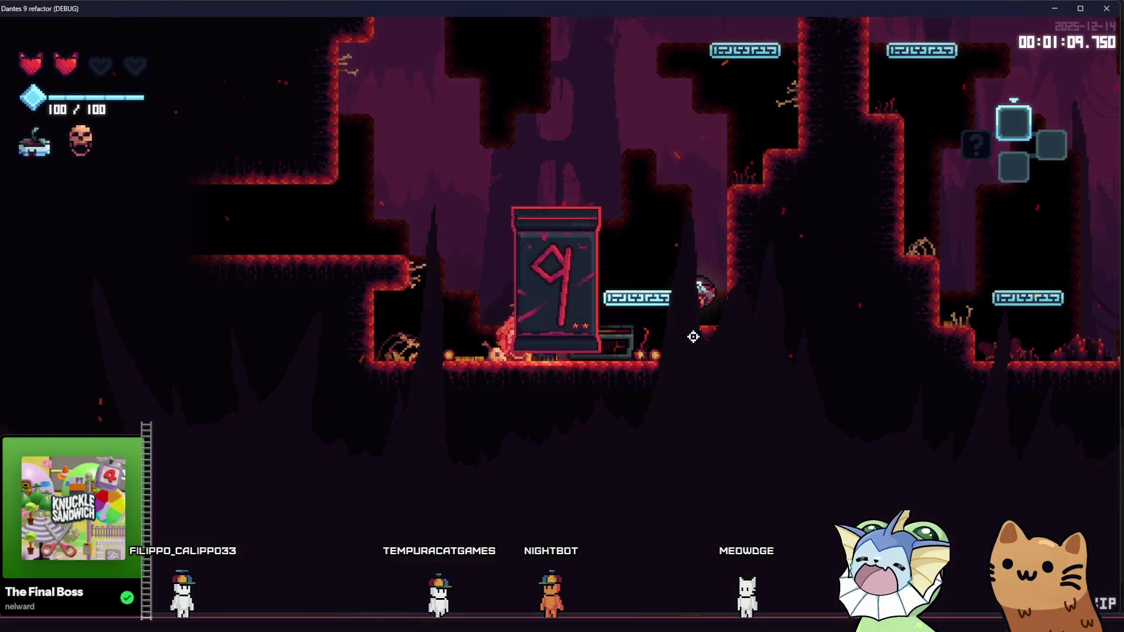
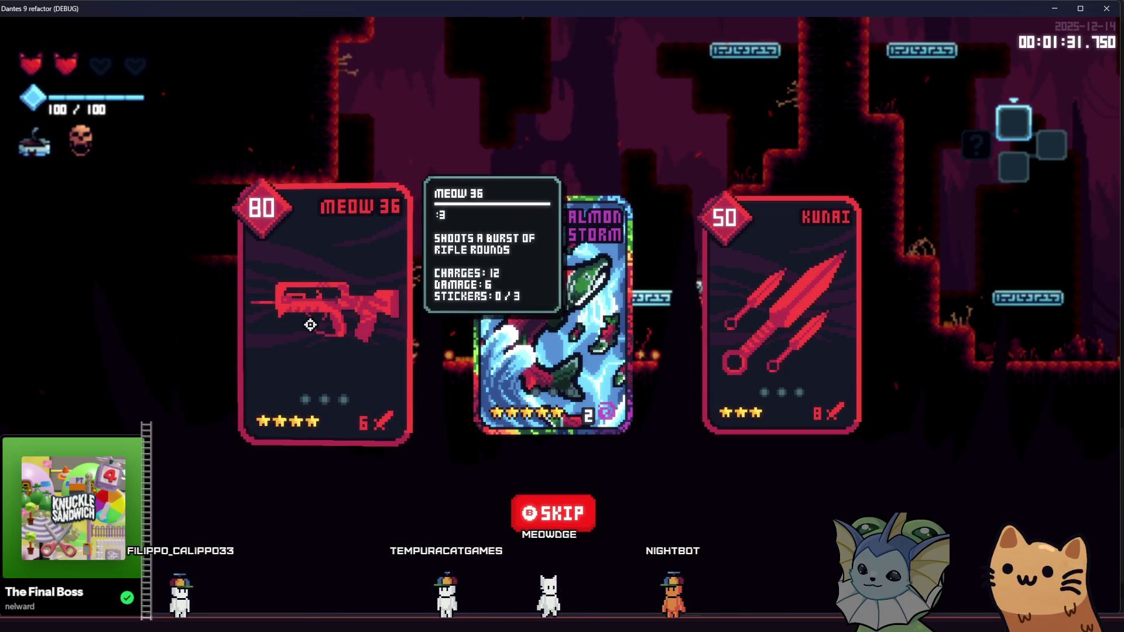
# Skip the weapon card reward in Dantes 9 and close the debug build
pyautogui.click(531, 515)
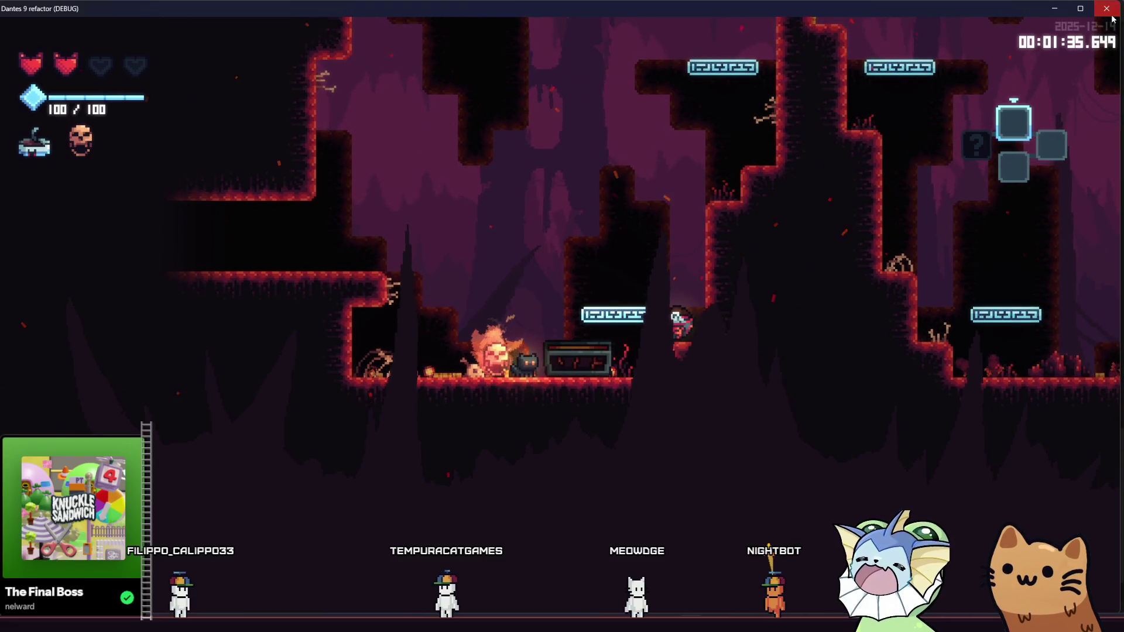
pyautogui.click(1107, 9)
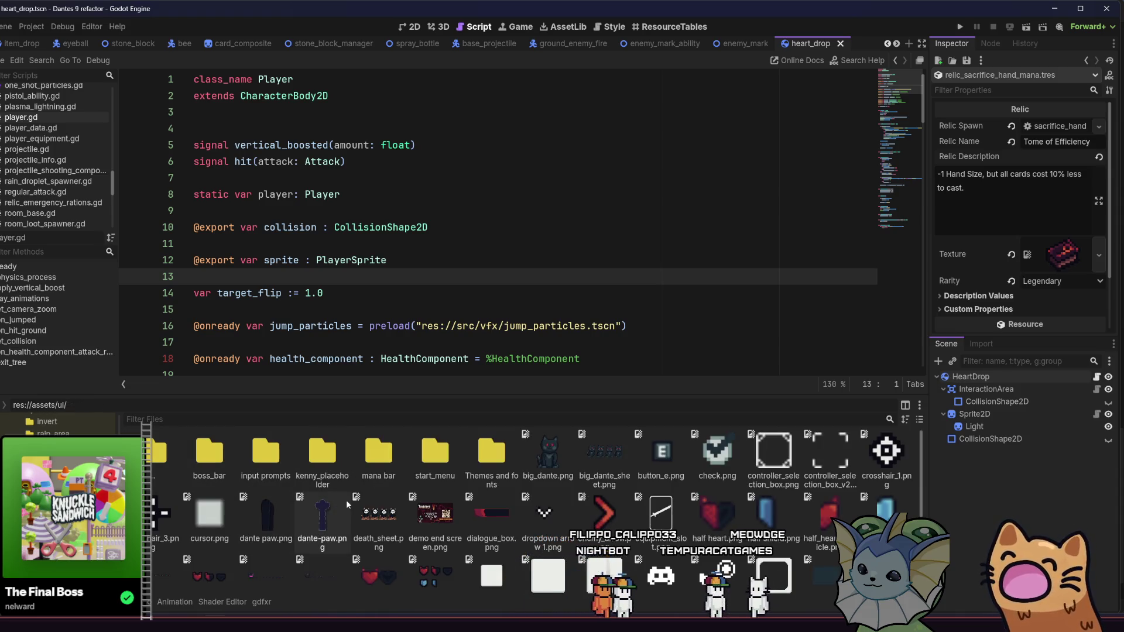
# Browse the FileSystem dock, then bring up Quick Open (Shift+Alt+O) to search project files
pyautogui.scroll(-5, 259, 514)
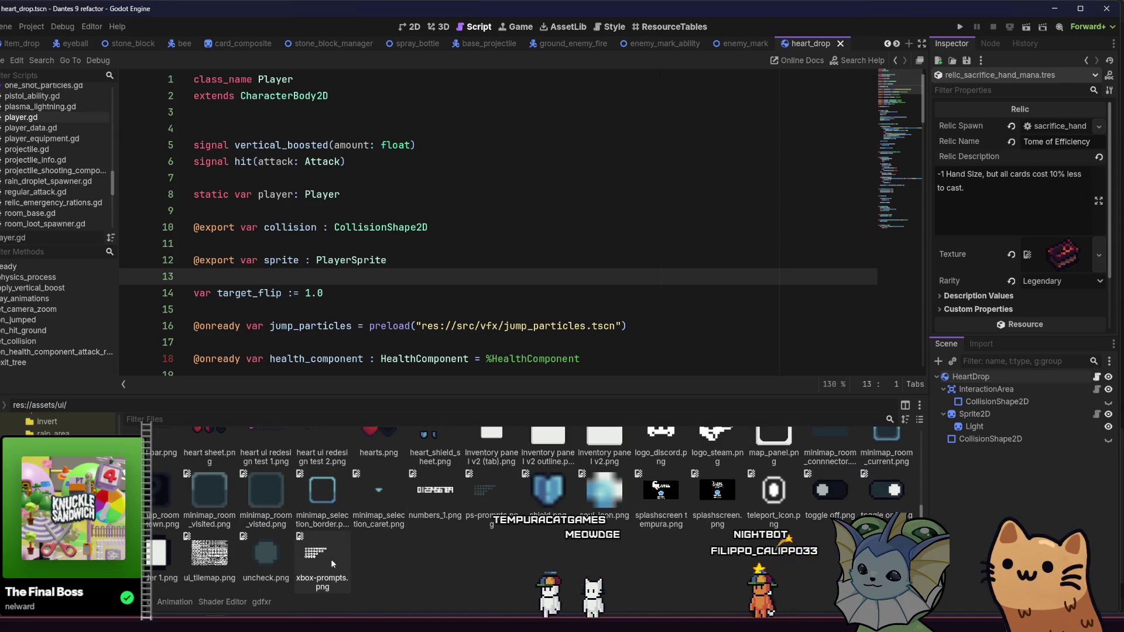
pyautogui.scroll(5, 423, 573)
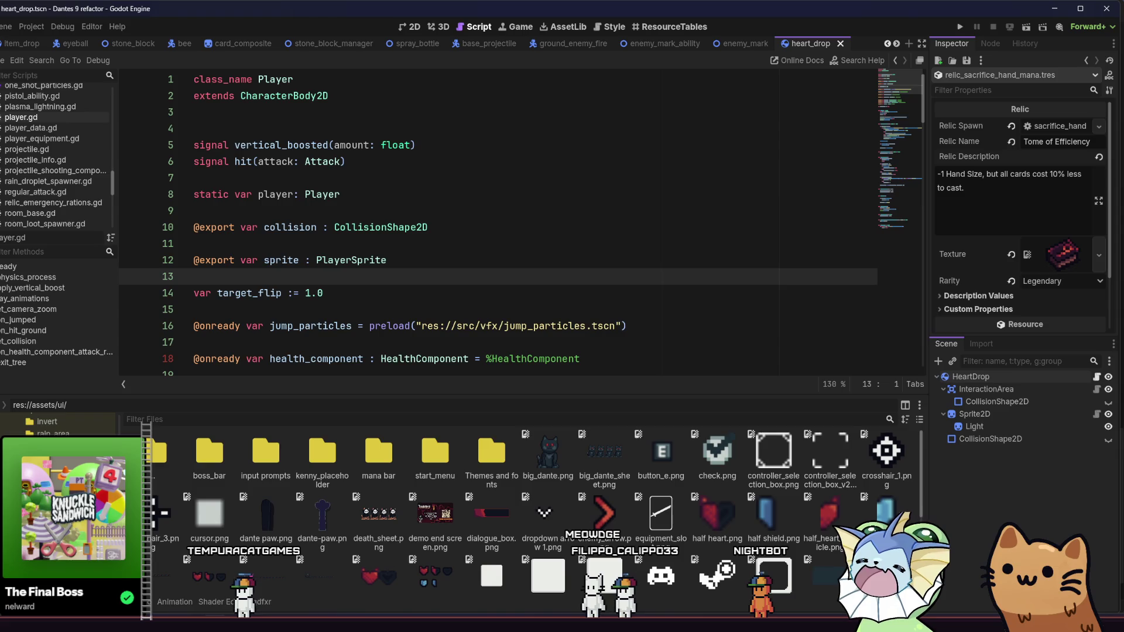
pyautogui.moveTo(425, 554)
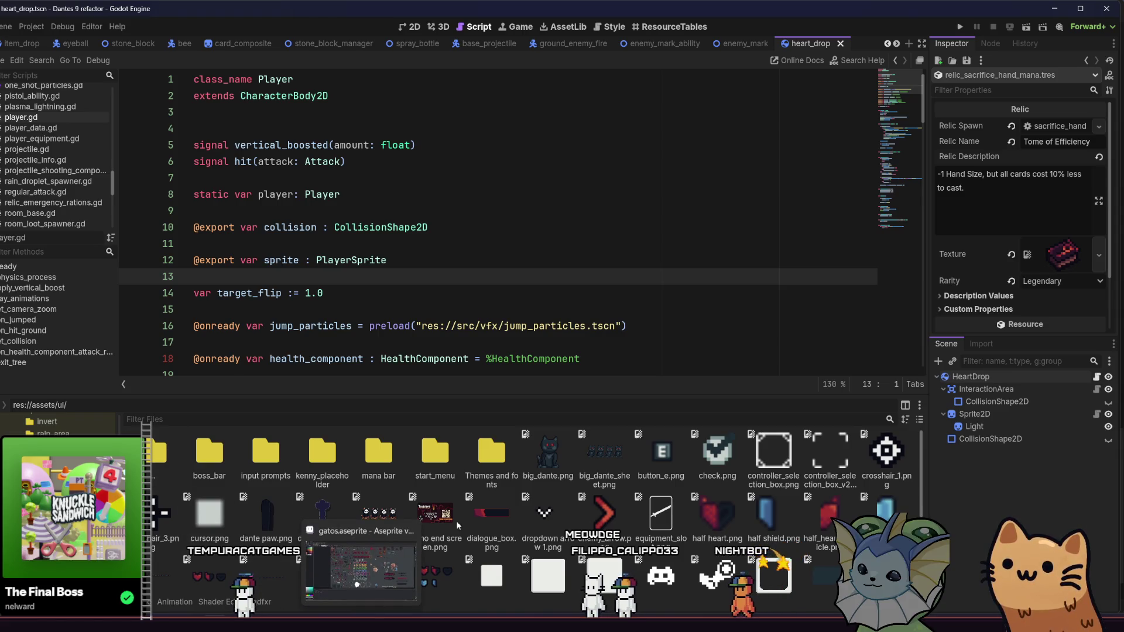
pyautogui.hotkey('shift', 'alt', 'o')
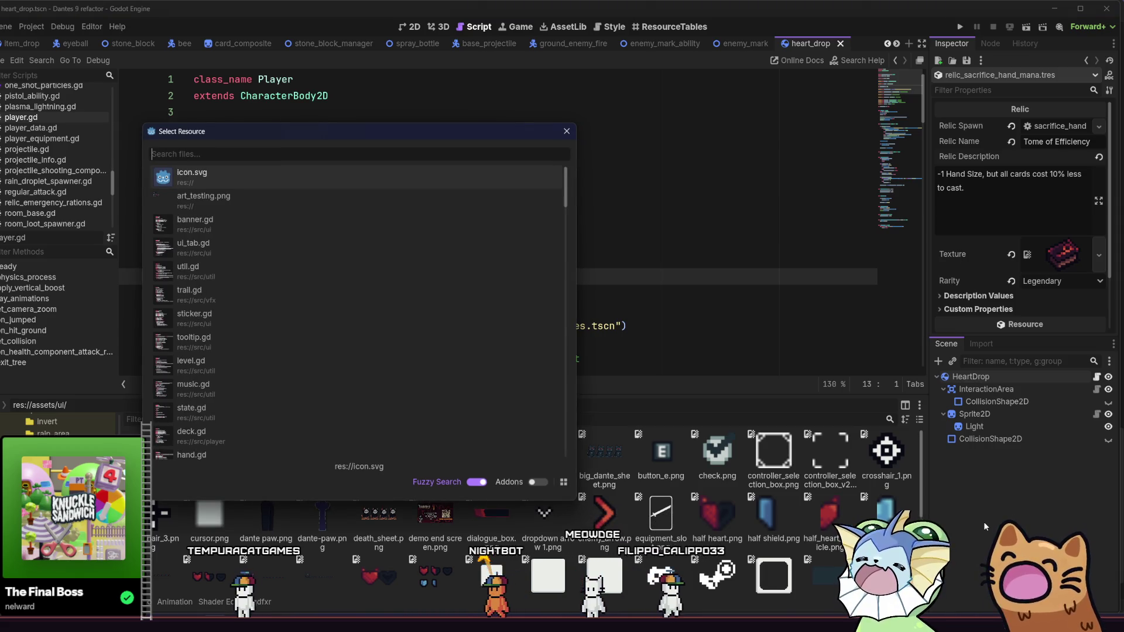
# Open card_composite.tscn via the 'card_com' search and select the StickerPip node
pyautogui.write('c')
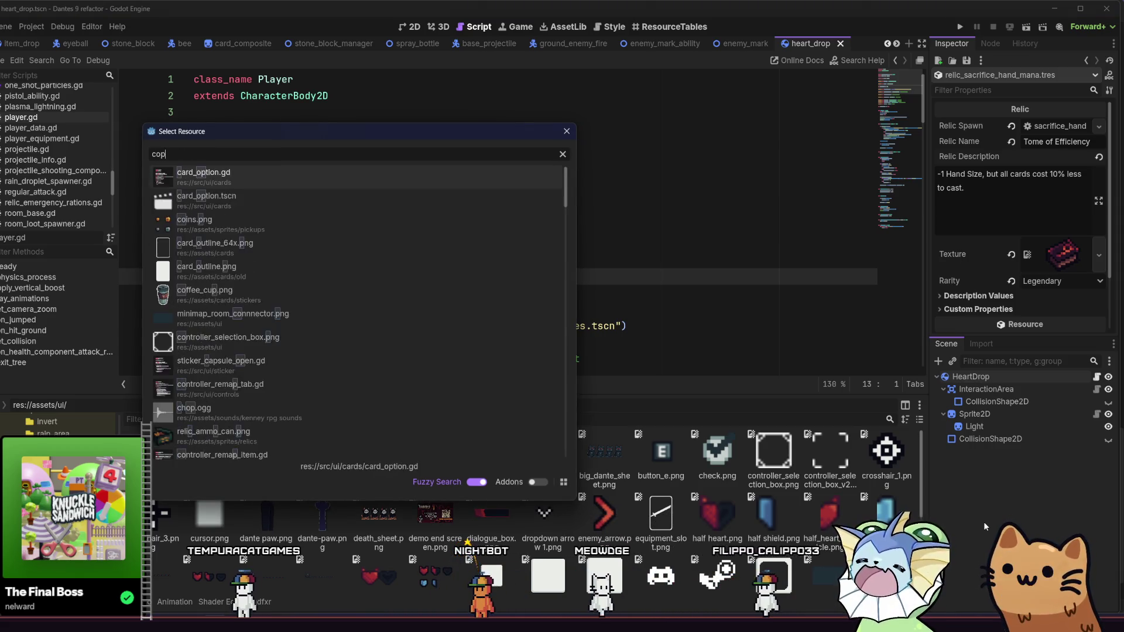
pyautogui.write('ard_com')
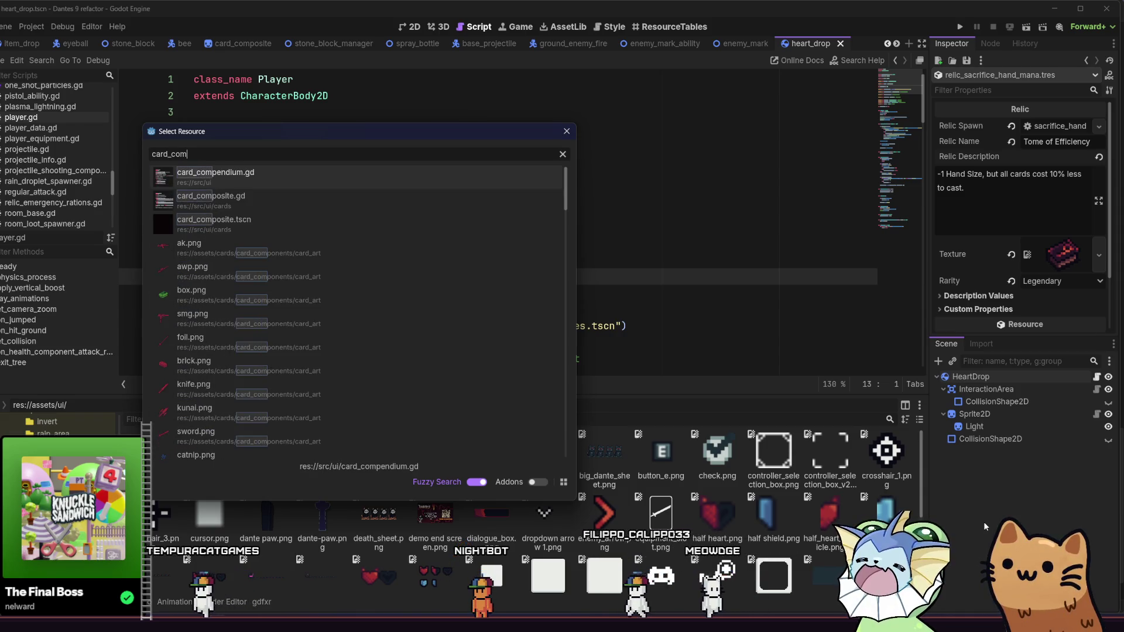
pyautogui.doubleClick(200, 225)
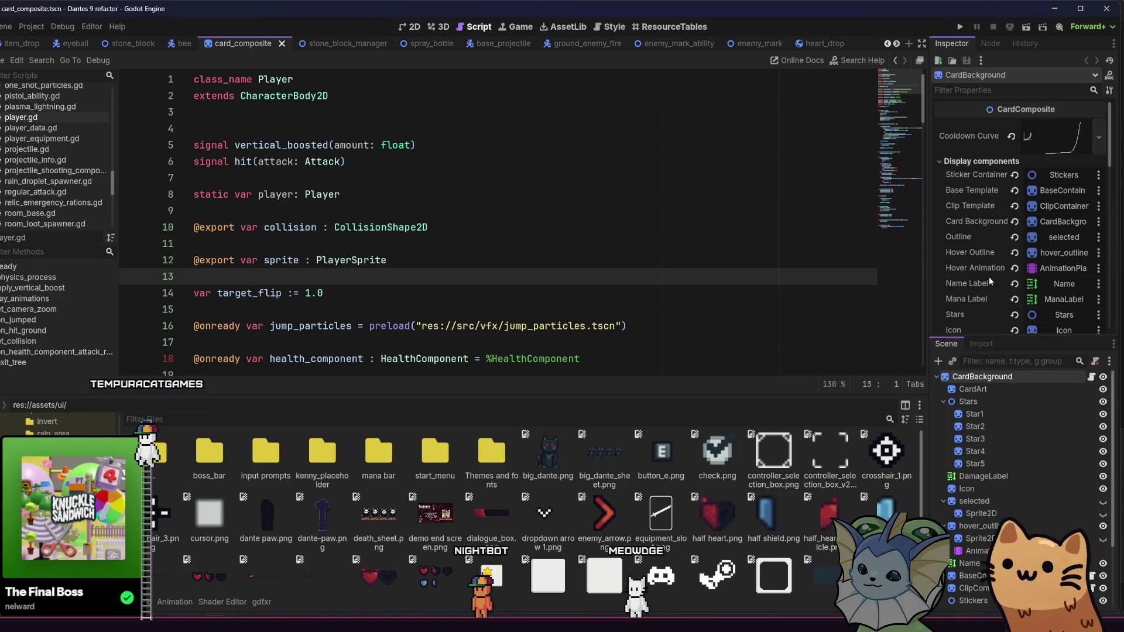
pyautogui.scroll(-3, 995, 527)
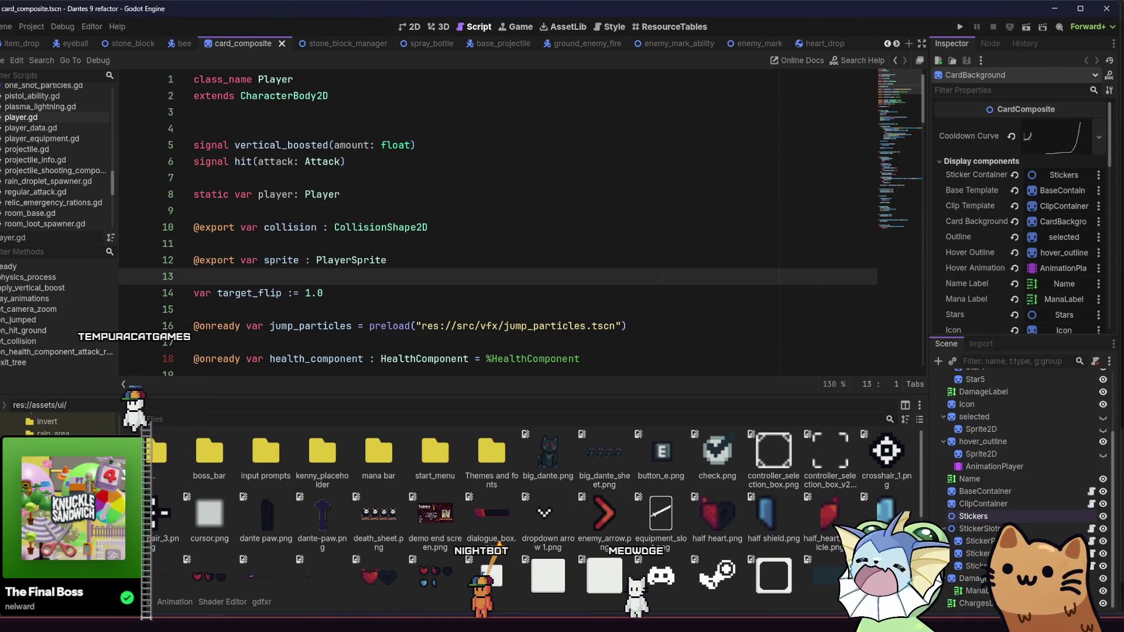
pyautogui.click(978, 541)
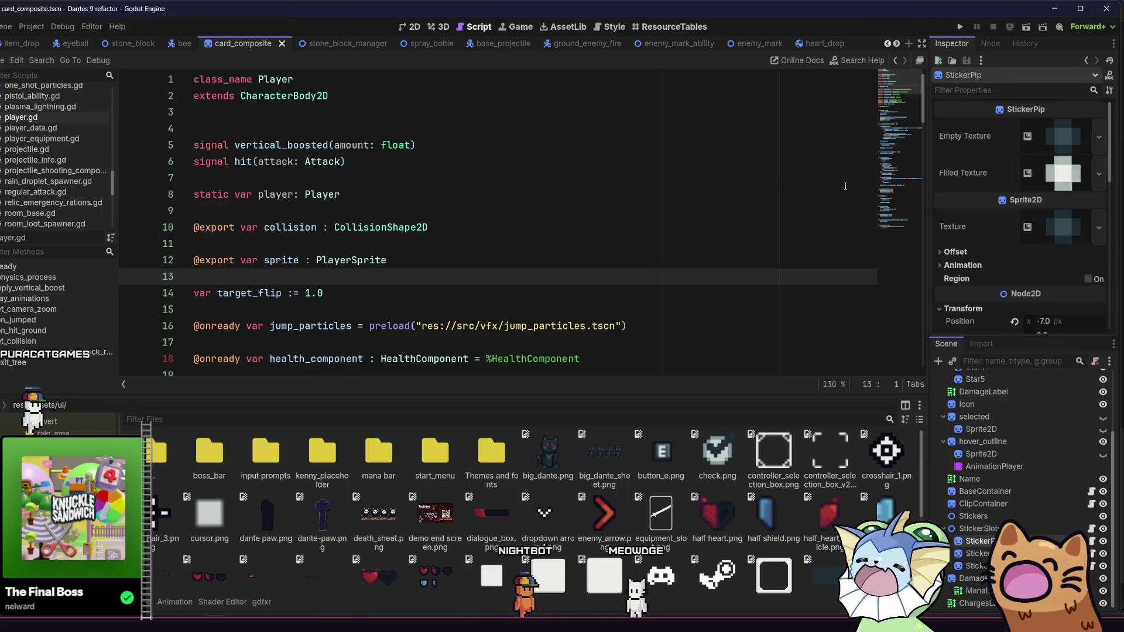
# Zoom the 2D view onto the sticker pips below the card's stars, then switch to Aseprite
pyautogui.click(414, 27)
pyautogui.moveTo(560, 217); pyautogui.dragTo(743, 249)
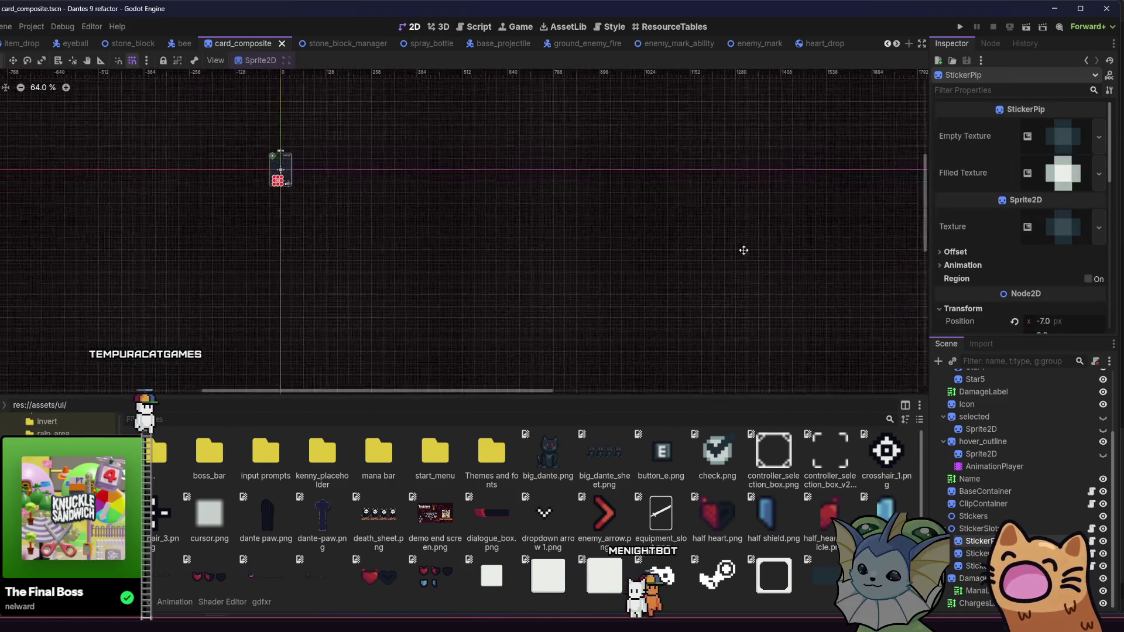
pyautogui.scroll(5, 265, 163)
pyautogui.scroll(7, 285, 190)
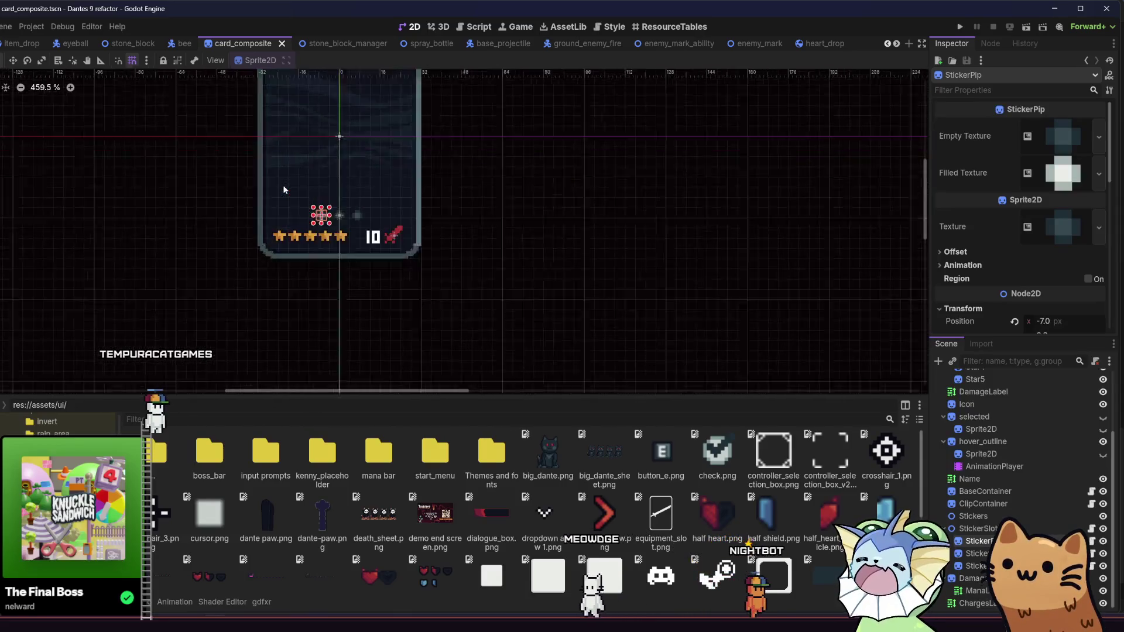
pyautogui.moveTo(342, 249); pyautogui.dragTo(326, 264)
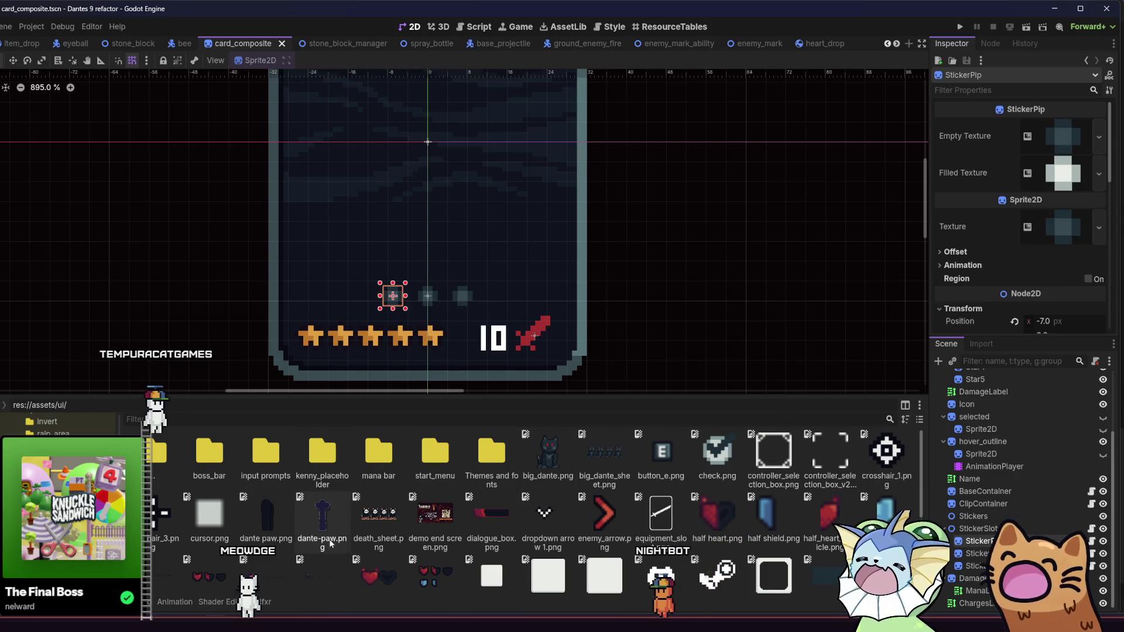
pyautogui.hotkey('alt', 'Tab')
pyautogui.scroll(3, 658, 263)
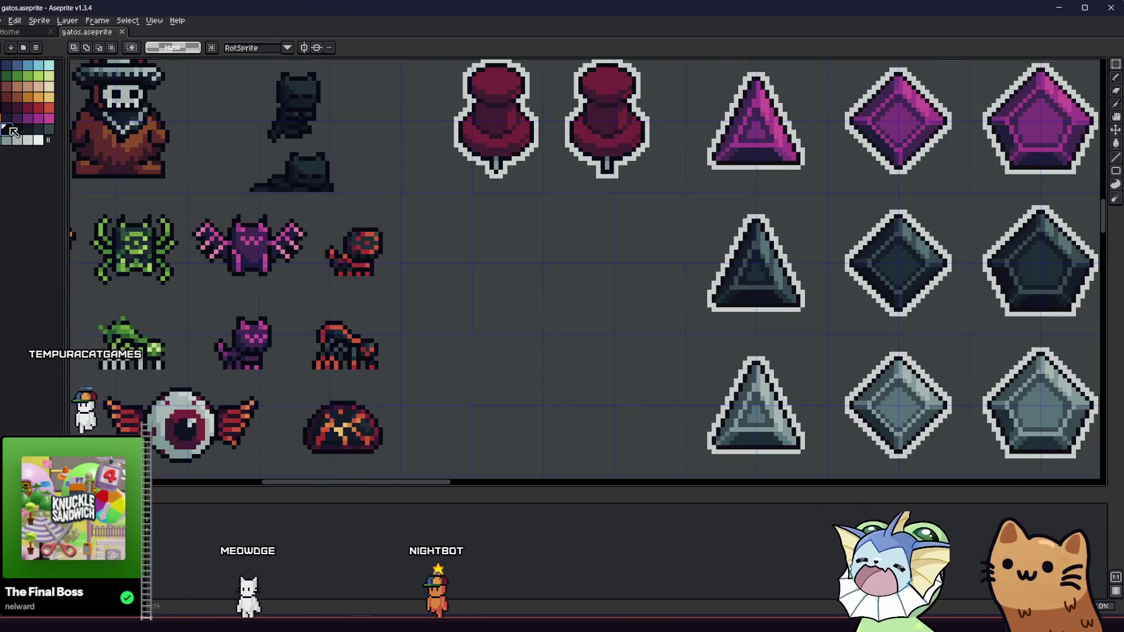
# Pan the gatos sheet to the pin and gem sprites, then return to the Godot card scene
pyautogui.moveTo(328, 212)
pyautogui.mouseDown()
pyautogui.moveTo(422, 206)
pyautogui.moveTo(346, 205)
pyautogui.mouseUp()
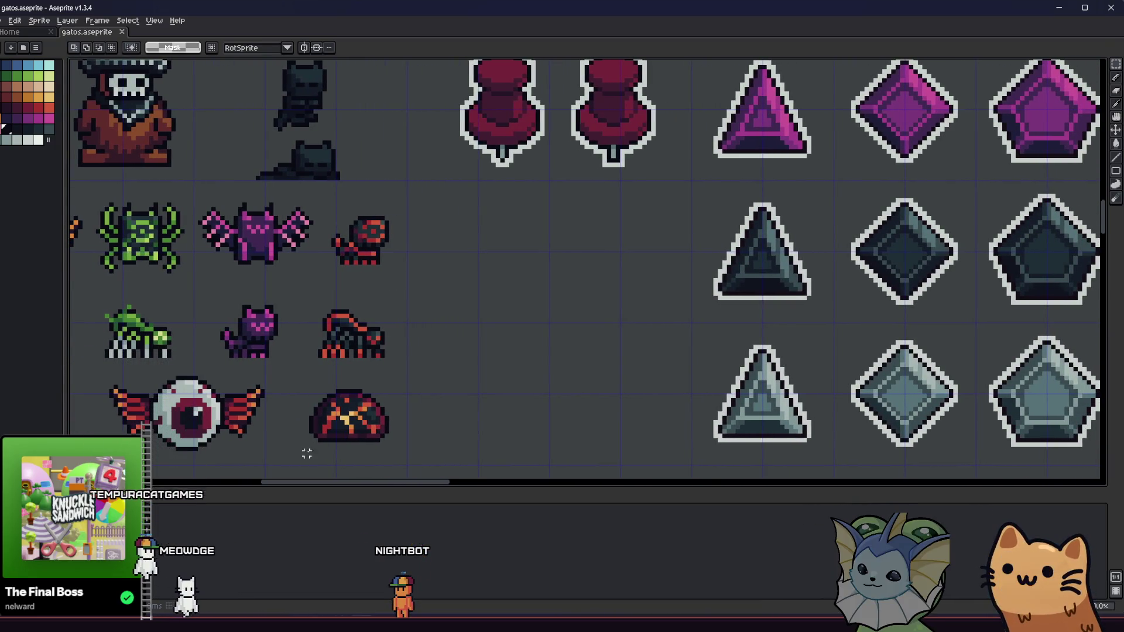
pyautogui.hotkey('alt', 'Tab')
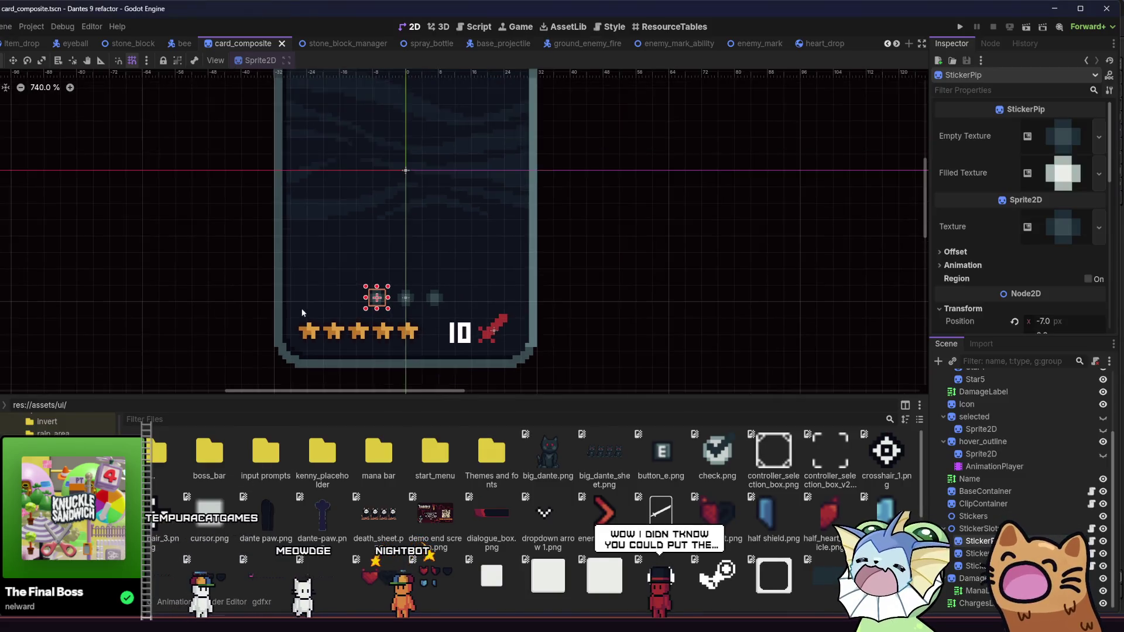
# Zoom out to the whole SWORD card with its pips and [0/0] label, then pan Aseprite's sheet to the gems
pyautogui.scroll(-2, 355, 345)
pyautogui.scroll(-1, 354, 345)
pyautogui.scroll(1, 352, 349)
pyautogui.scroll(-3, 346, 351)
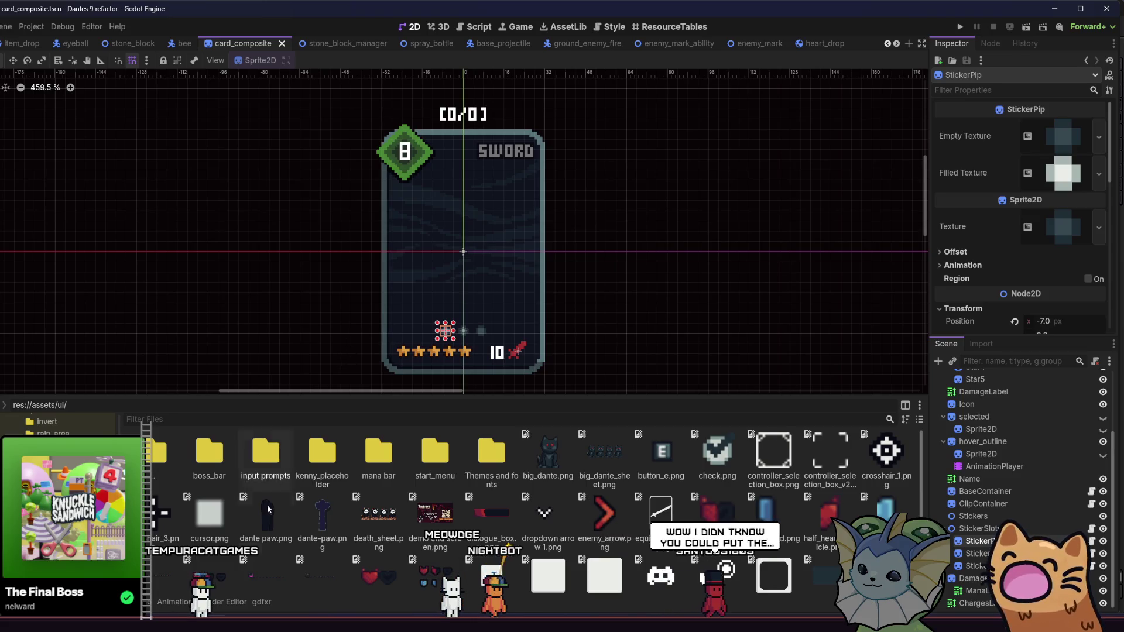
pyautogui.moveTo(287, 627)
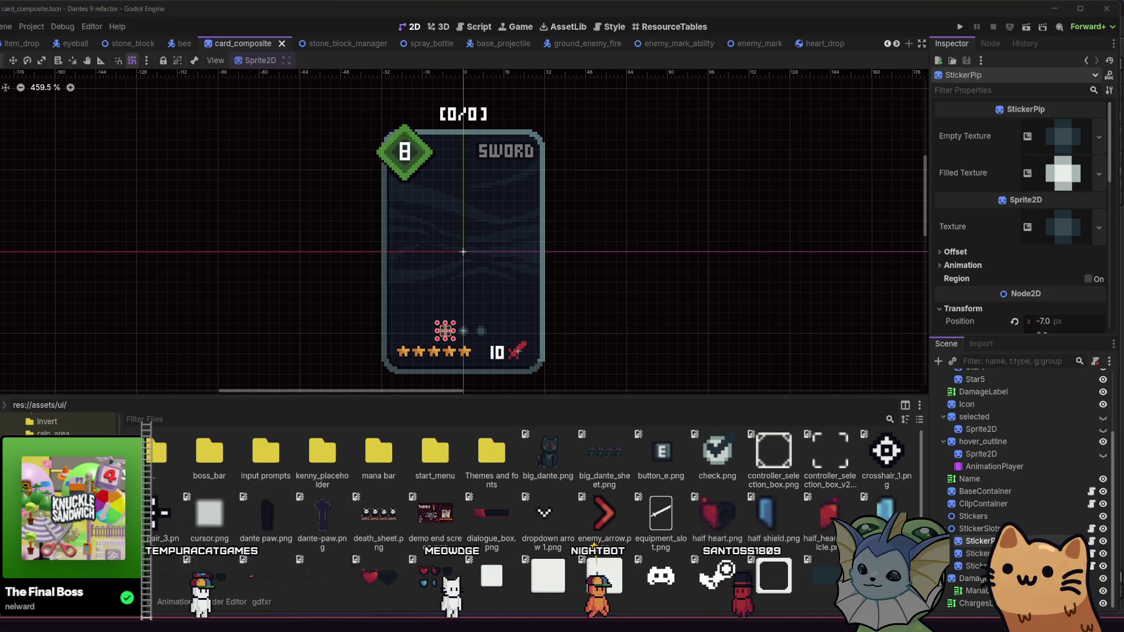
pyautogui.hotkey('alt', 'Tab')
pyautogui.moveTo(440, 270); pyautogui.dragTo(320, 292)
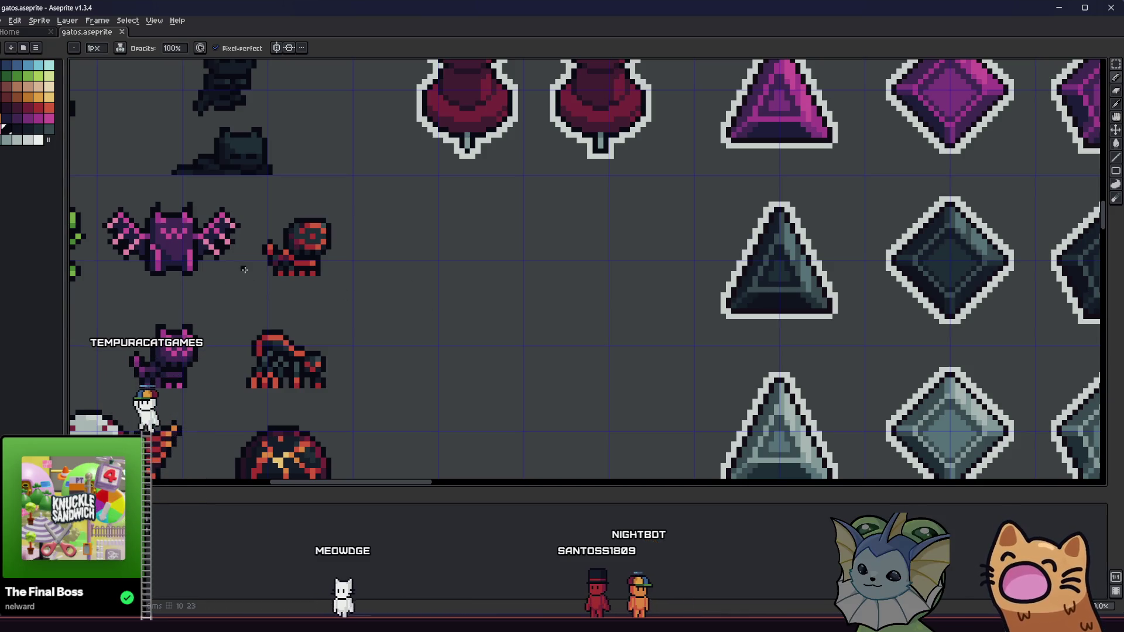
# Pencil the bottom edge and right side of a small dark pip ring in an empty cell
pyautogui.scroll(3, 455, 276)
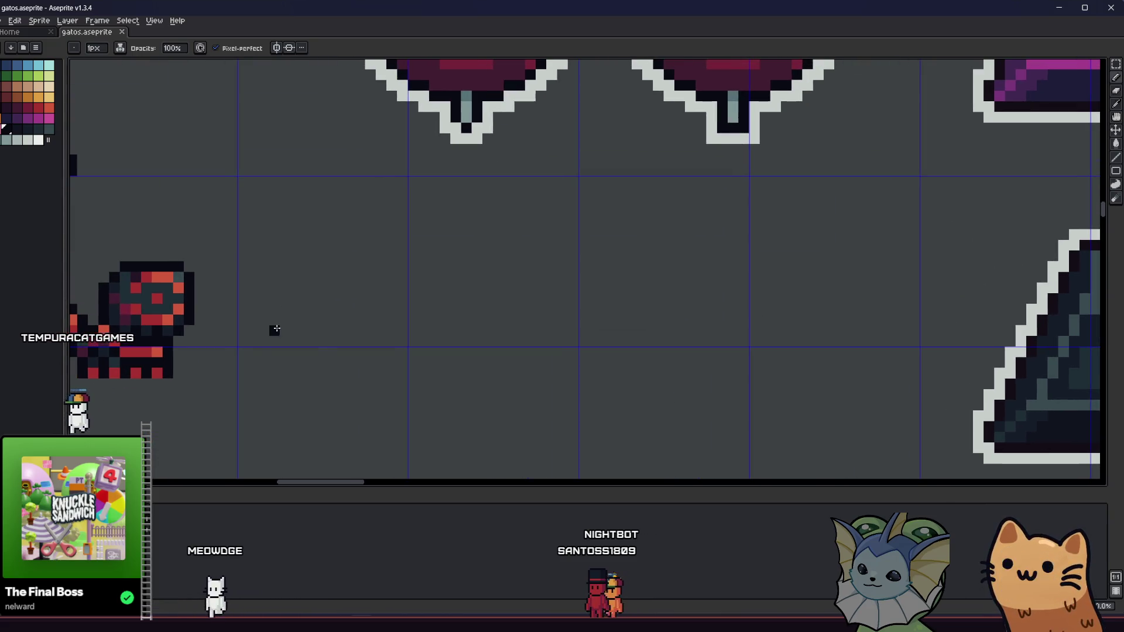
pyautogui.moveTo(250, 341); pyautogui.dragTo(280, 340)
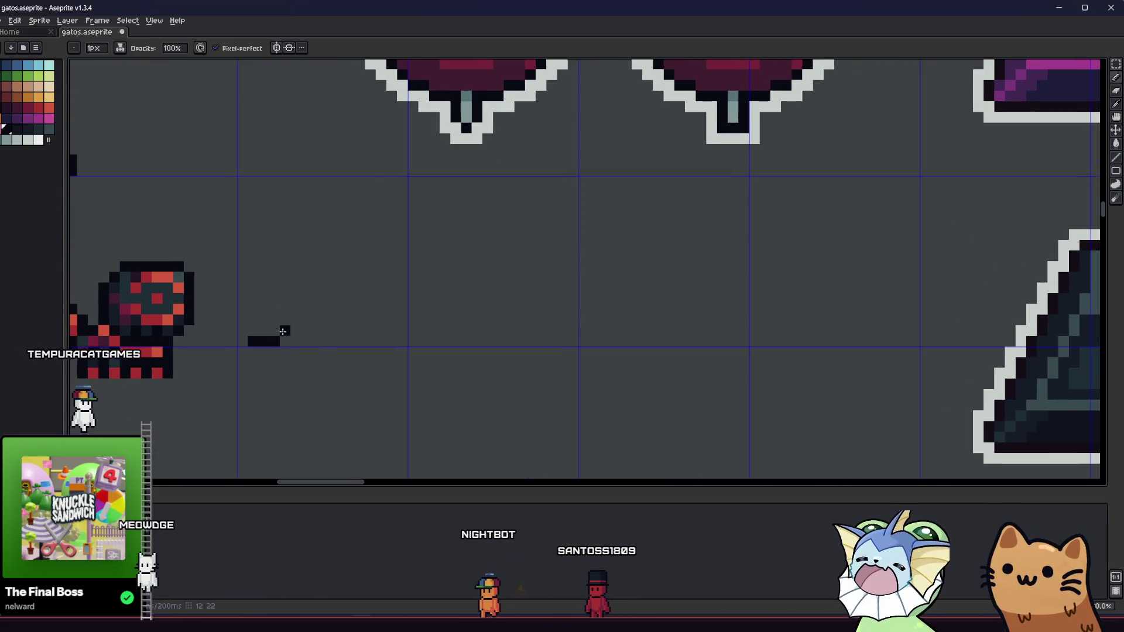
pyautogui.press('e')
pyautogui.press('b')
pyautogui.click(271, 329)
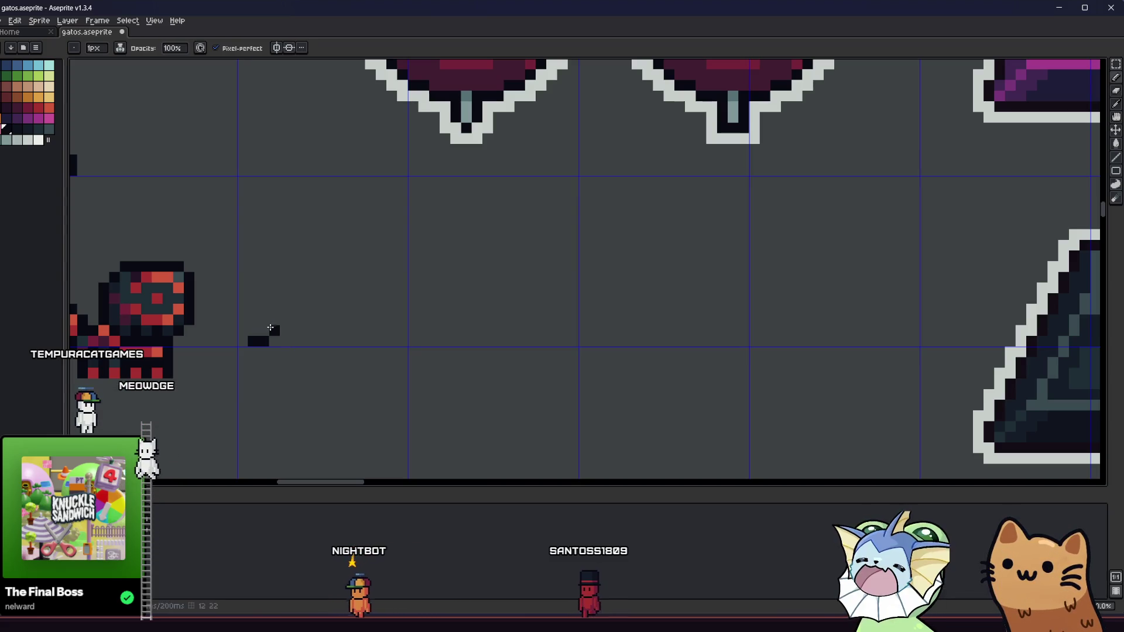
pyautogui.moveTo(285, 332)
pyautogui.mouseDown()
pyautogui.moveTo(286, 313)
pyautogui.moveTo(242, 333)
pyautogui.mouseUp()
# Erase the ring's misplaced top-right pixels
pyautogui.press('e')
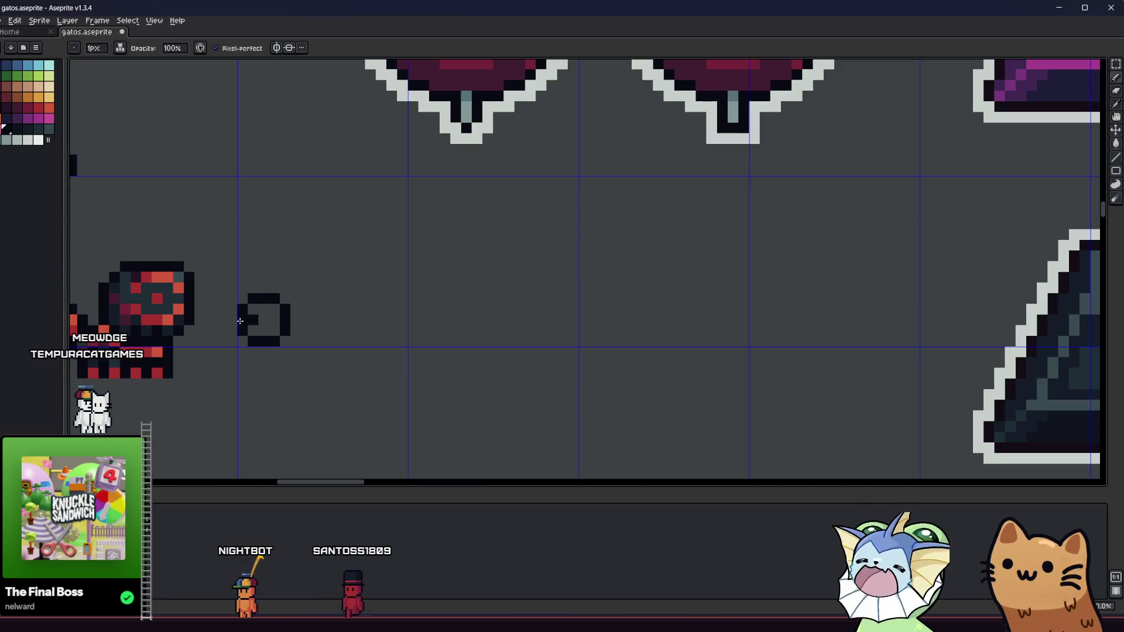
pyautogui.hscroll(-3, 264, 328)
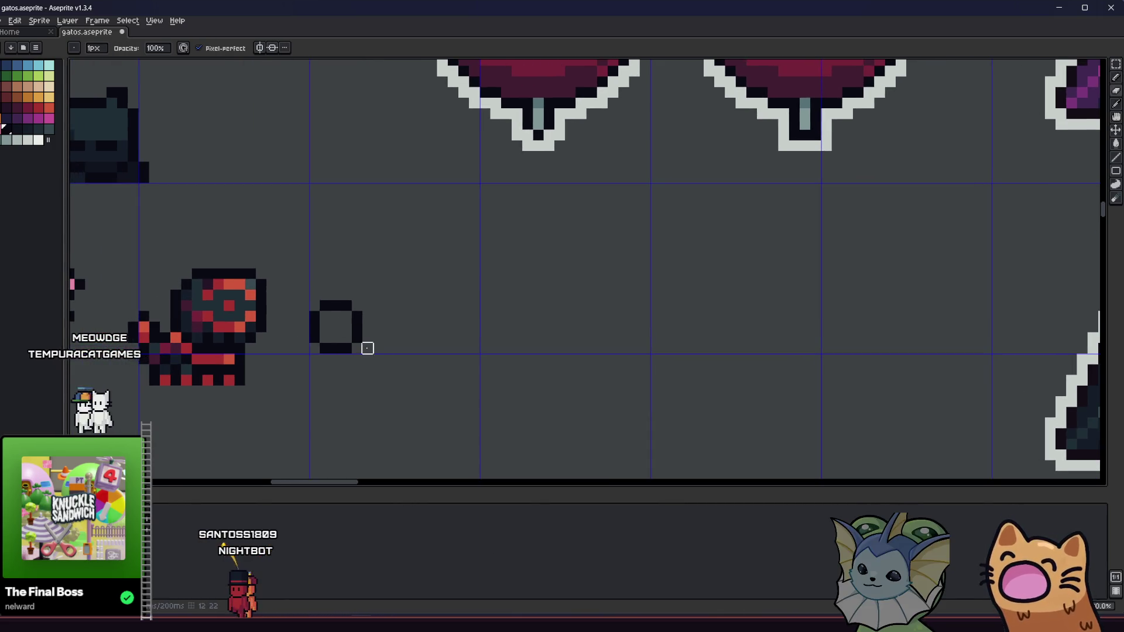
pyautogui.scroll(-4, 368, 349)
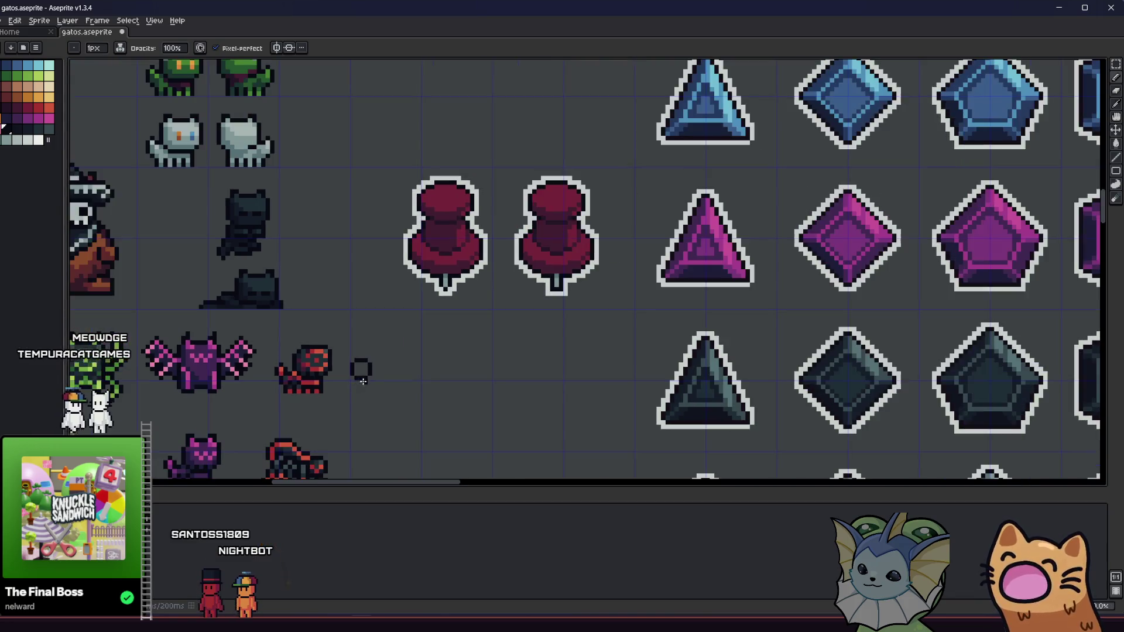
pyautogui.scroll(6, 363, 382)
pyautogui.hscroll(-2, 291, 356)
pyautogui.scroll(-3, 332, 330)
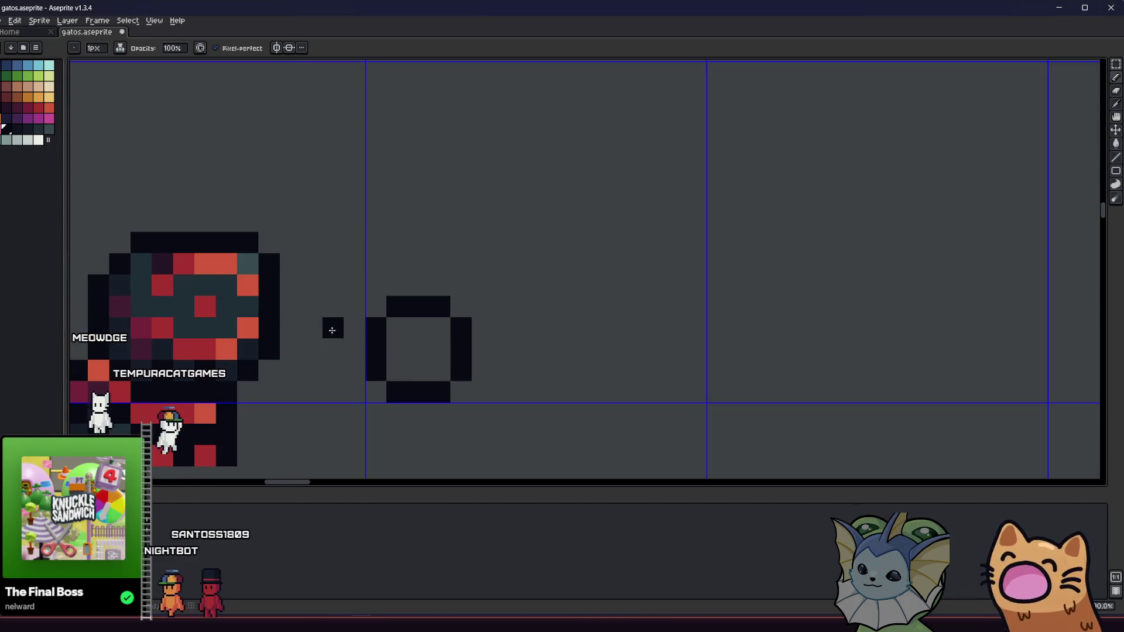
pyautogui.hscroll(3, 296, 346)
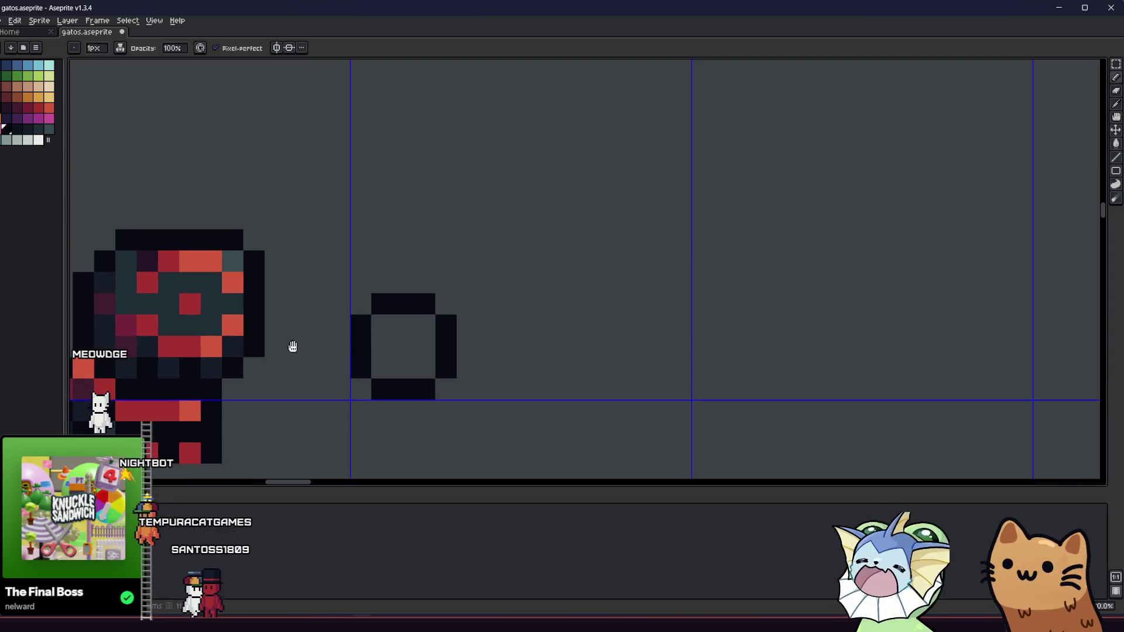
pyautogui.hscroll(4, 360, 322)
pyautogui.press('e')
pyautogui.moveTo(308, 306)
pyautogui.mouseDown()
pyautogui.moveTo(329, 306)
pyautogui.moveTo(349, 369)
pyautogui.moveTo(287, 391)
pyautogui.moveTo(304, 389)
pyautogui.mouseUp()
pyautogui.press('b')
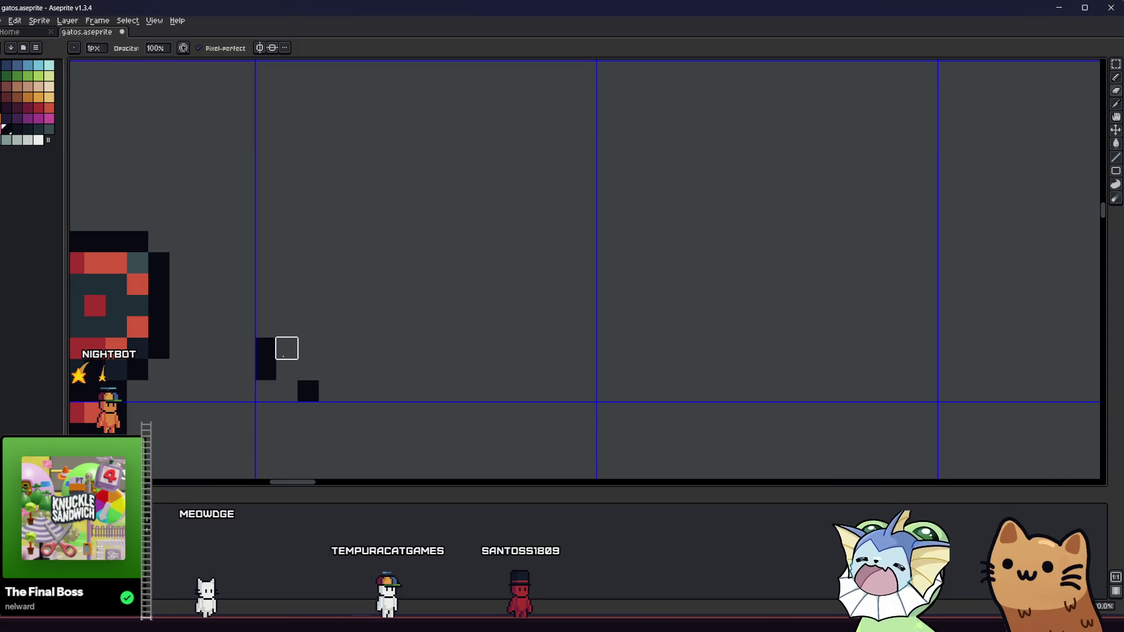
# Remove the stray dark column and redraw a vertical run of the ring outline
pyautogui.moveTo(267, 369); pyautogui.dragTo(264, 348)
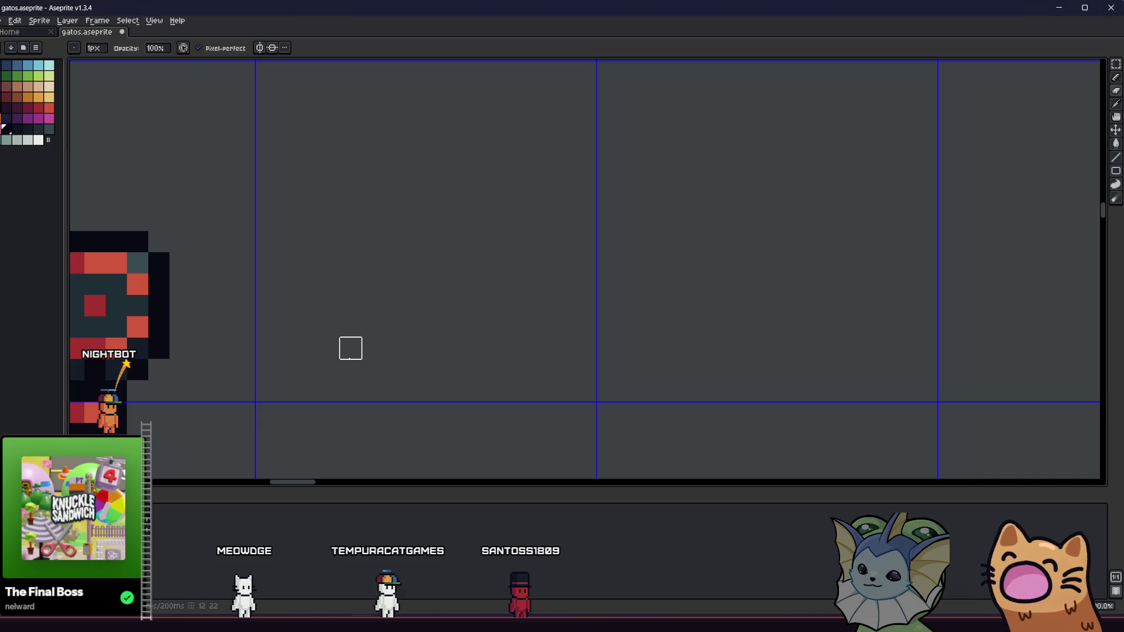
pyautogui.press('b')
pyautogui.click(266, 384)
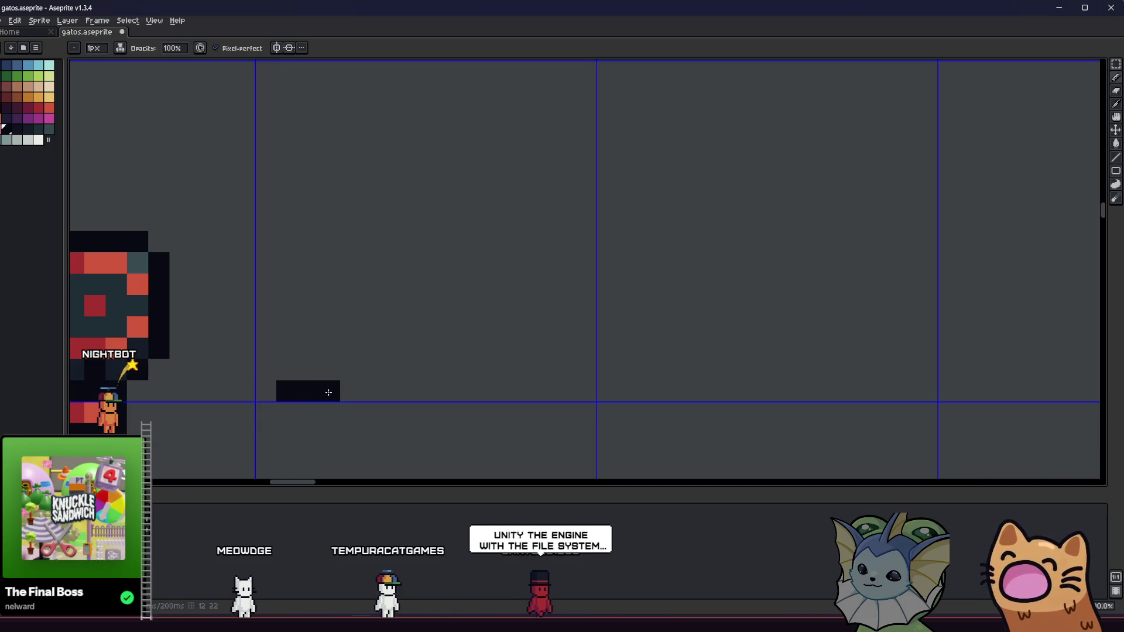
pyautogui.moveTo(266, 370)
pyautogui.mouseDown()
pyautogui.moveTo(260, 331)
pyautogui.moveTo(284, 283)
pyautogui.moveTo(334, 281)
pyautogui.moveTo(377, 304)
pyautogui.moveTo(378, 353)
pyautogui.mouseUp()
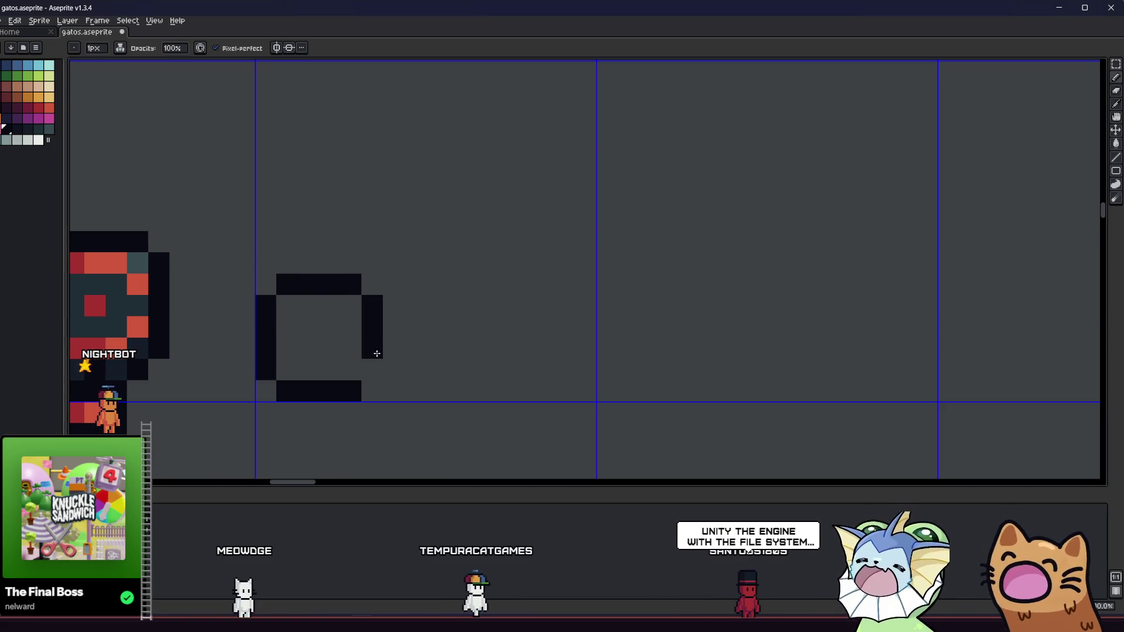
pyautogui.press('e')
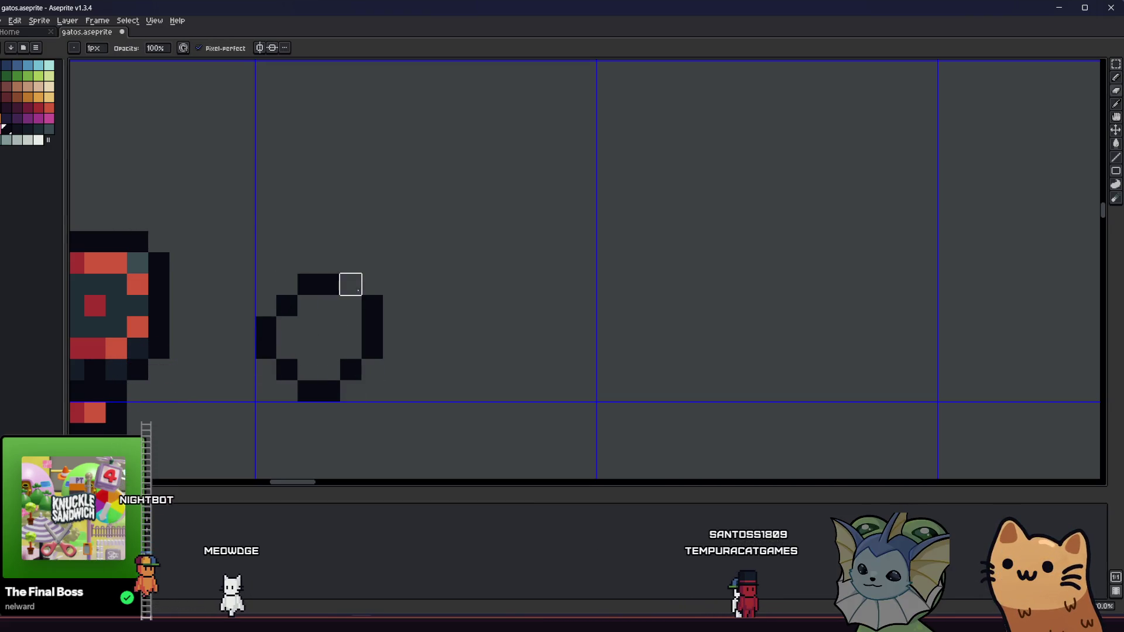
pyautogui.scroll(-8, 293, 356)
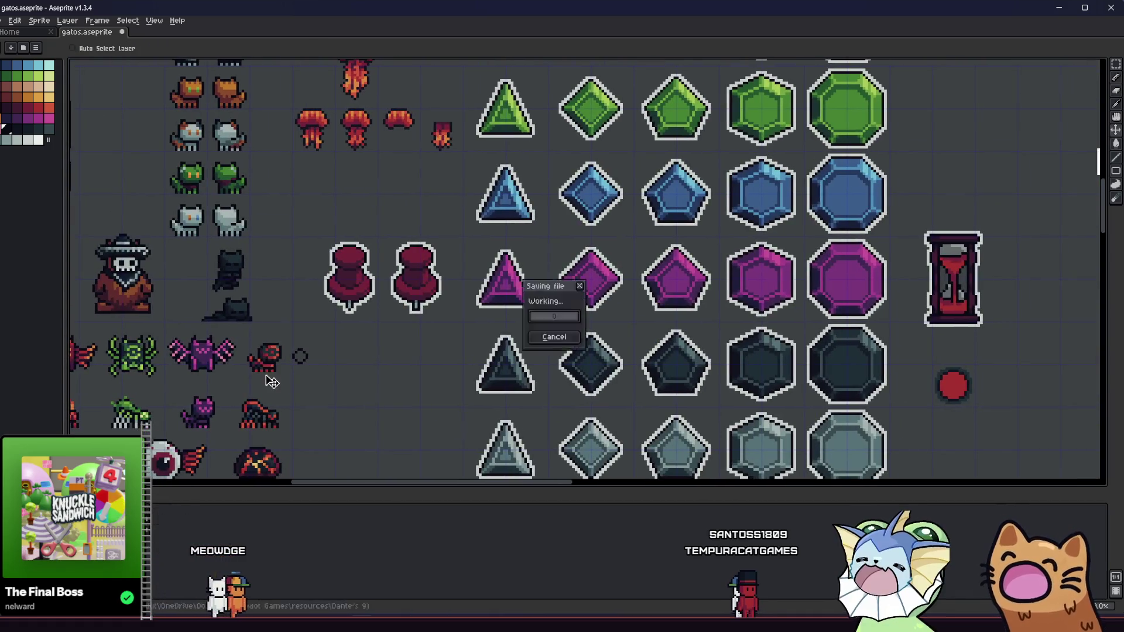
# Reshape the ring's bottom-right corner and complete its left column into a rounded outline
pyautogui.scroll(8, 316, 352)
pyautogui.moveTo(346, 360); pyautogui.dragTo(376, 353)
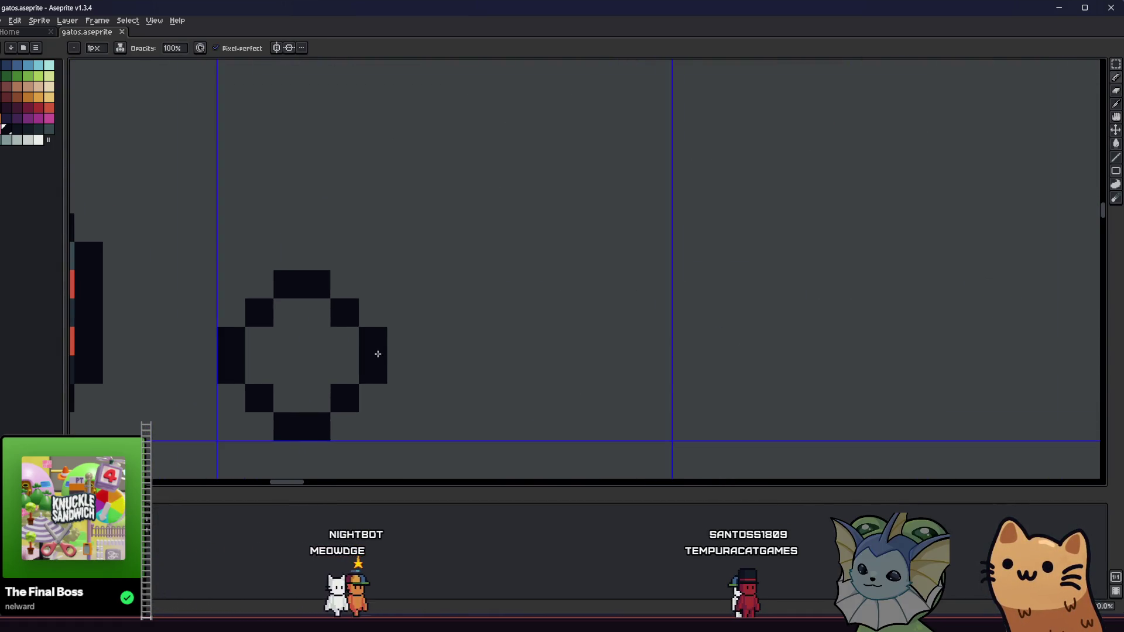
pyautogui.scroll(-2, 363, 351)
pyautogui.scroll(2, 301, 308)
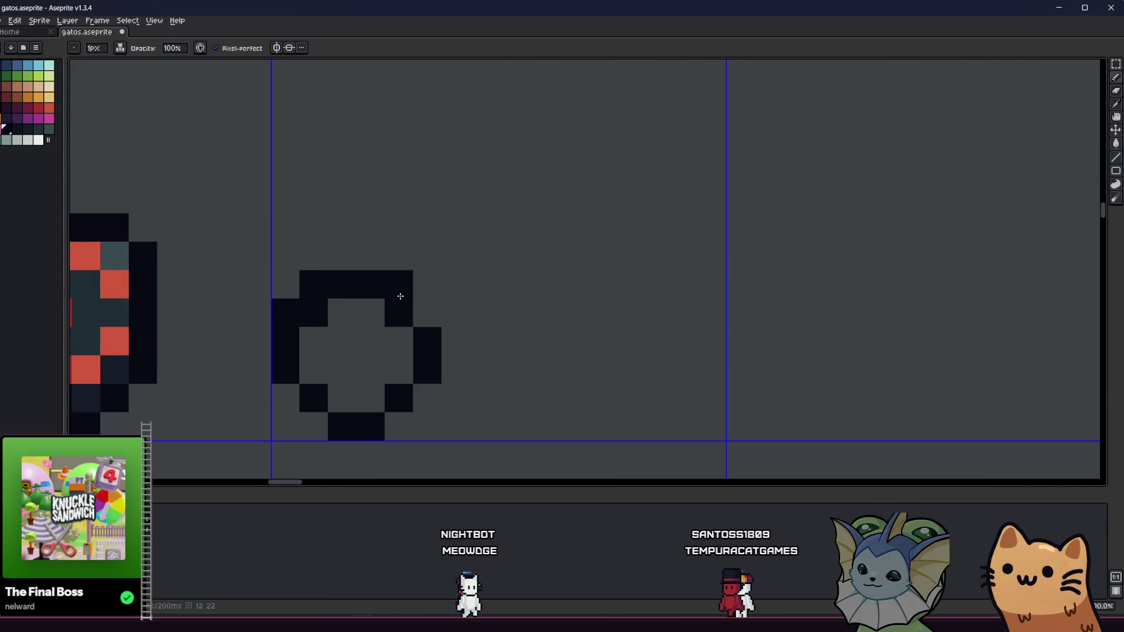
pyautogui.moveTo(422, 377); pyautogui.dragTo(406, 416)
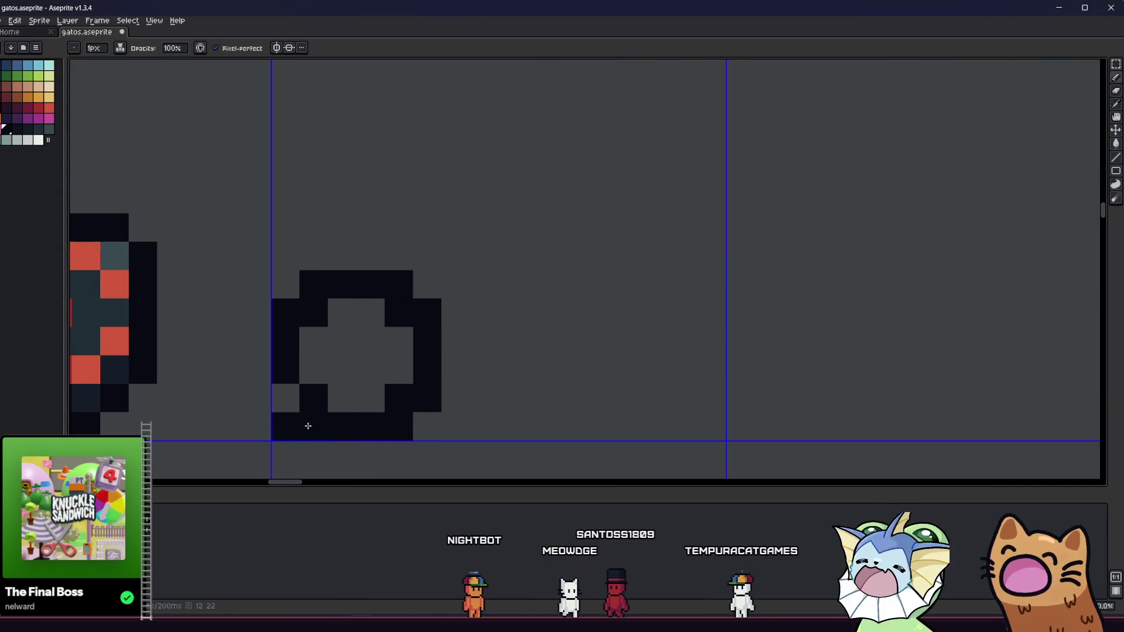
pyautogui.rightClick(287, 427)
pyautogui.click(285, 398)
pyautogui.scroll(-2, 286, 399)
pyautogui.moveTo(233, 389); pyautogui.dragTo(158, 389)
pyautogui.scroll(2, 204, 357)
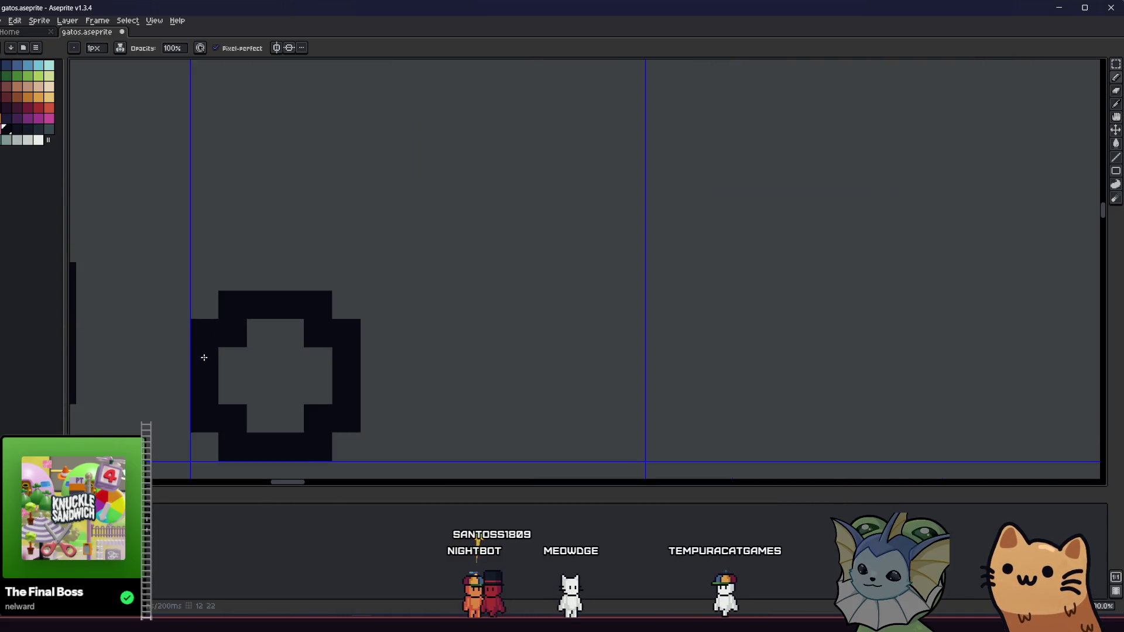
pyautogui.moveTo(204, 357); pyautogui.dragTo(229, 323)
# Bucket-fill the ring's cross-shaped interior with dark teal, using a Contiguous fill
pyautogui.press('g')
pyautogui.click(298, 325)
pyautogui.hotkey('ctrl', 'z')
pyautogui.click(154, 48)
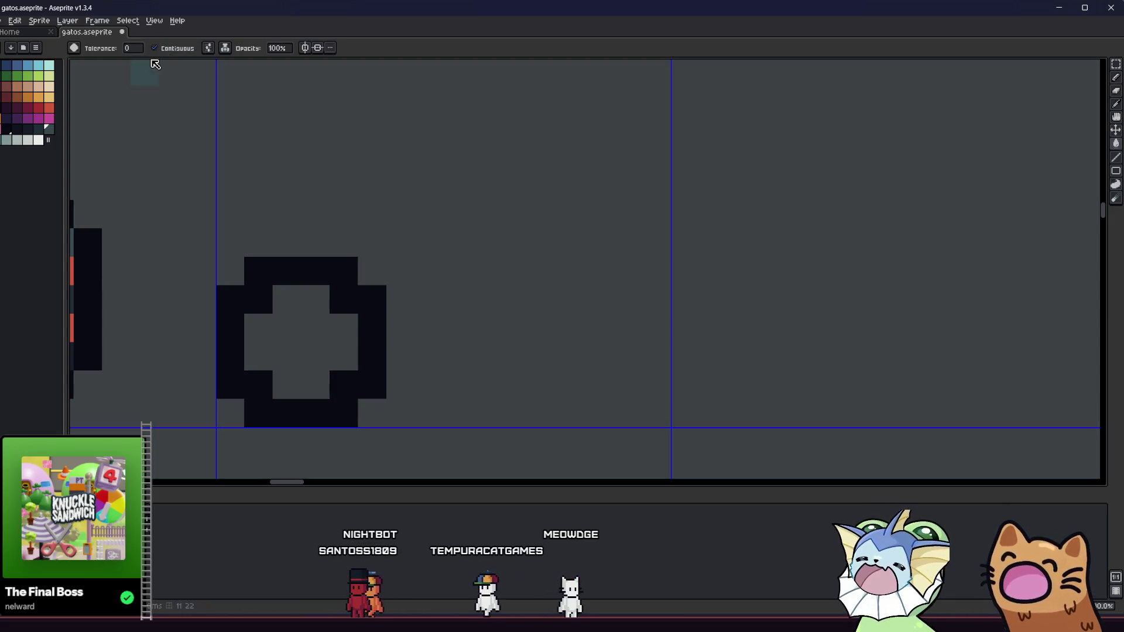
pyautogui.click(301, 342)
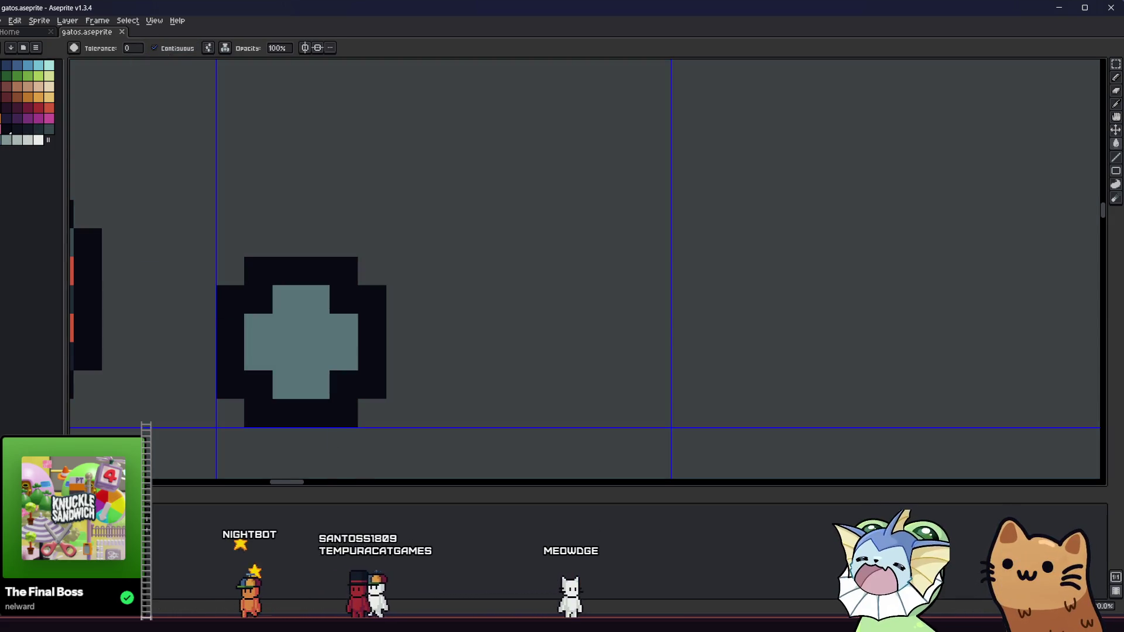
pyautogui.hotkey('alt', 'Tab')
pyautogui.hotkey('alt', 'Tab')
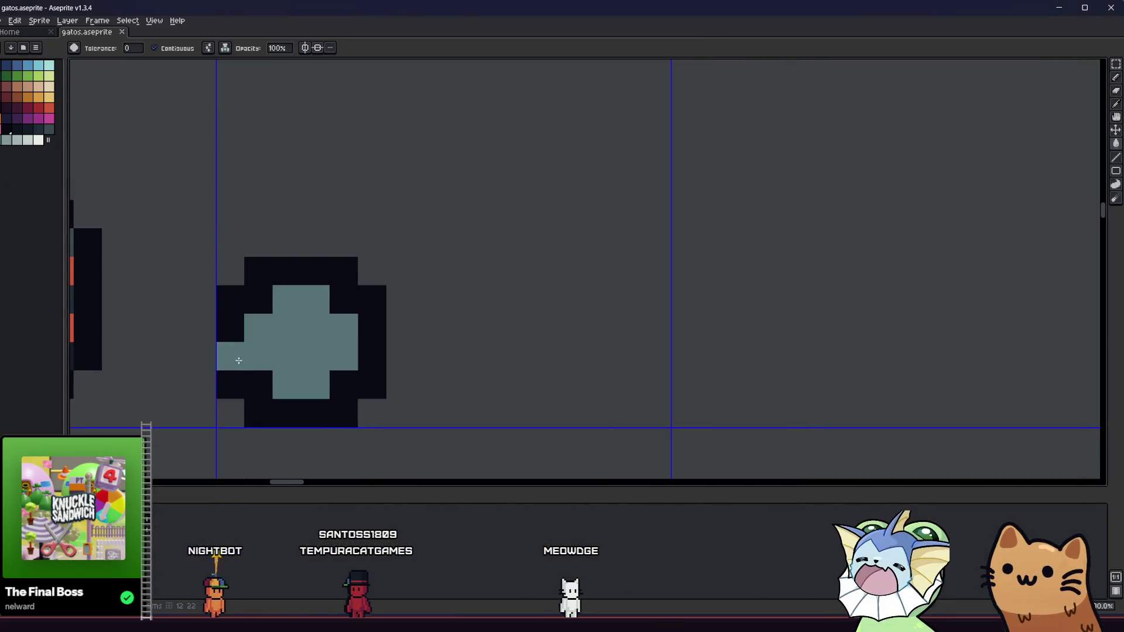
pyautogui.click(261, 359)
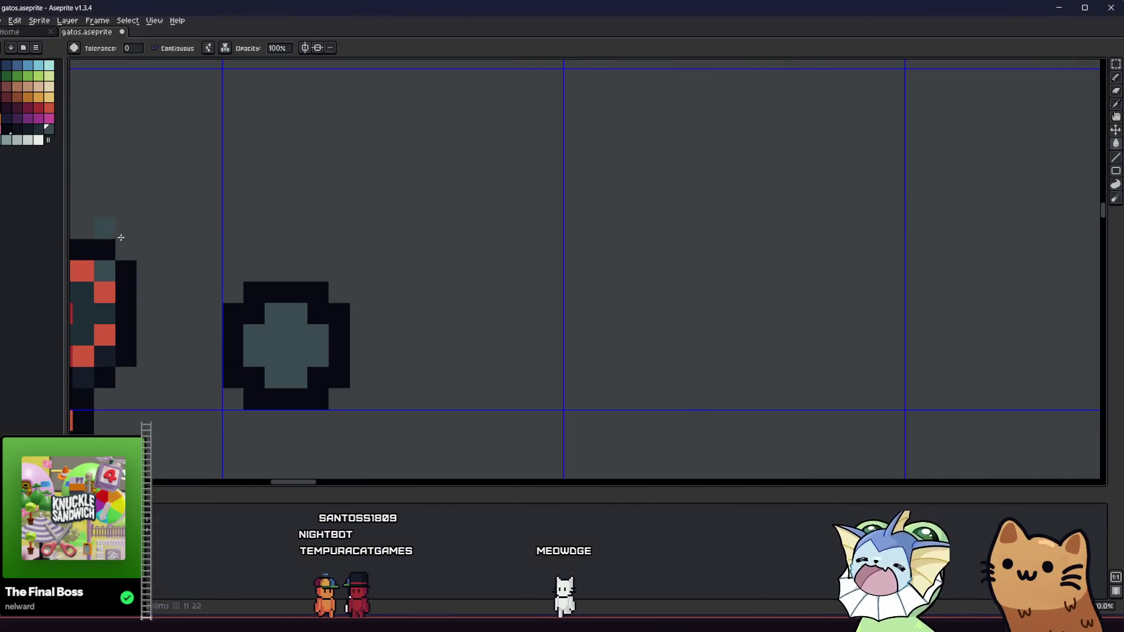
# Place a copy of the pip to the right of the original
pyautogui.press('m')
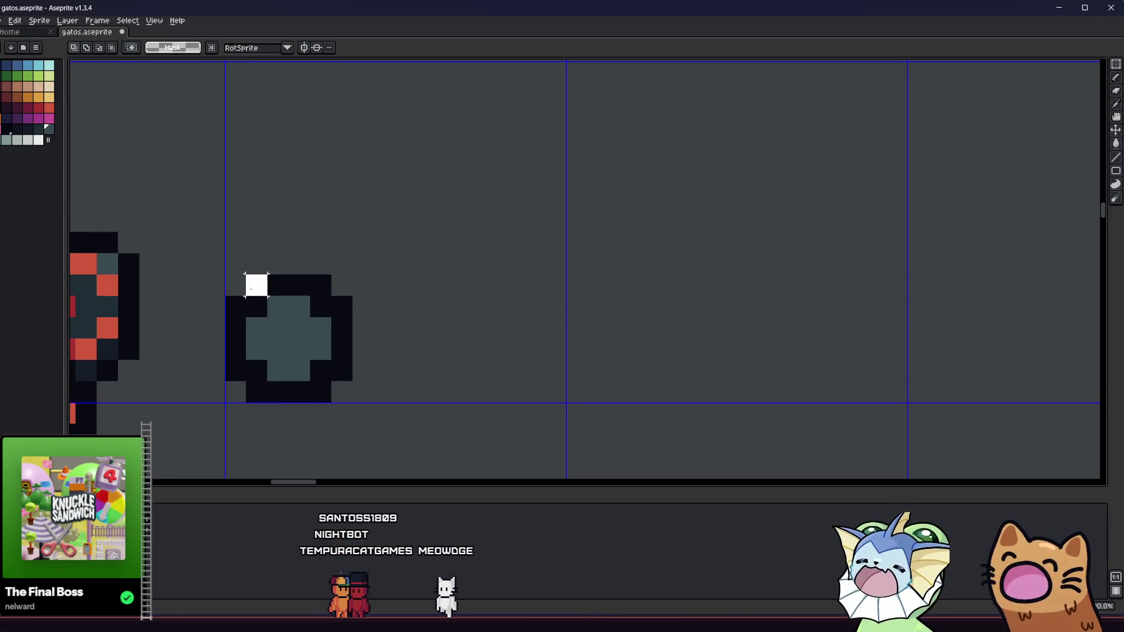
pyautogui.moveTo(246, 296)
pyautogui.mouseDown()
pyautogui.moveTo(352, 403)
pyautogui.moveTo(404, 377)
pyautogui.moveTo(440, 379)
pyautogui.mouseUp()
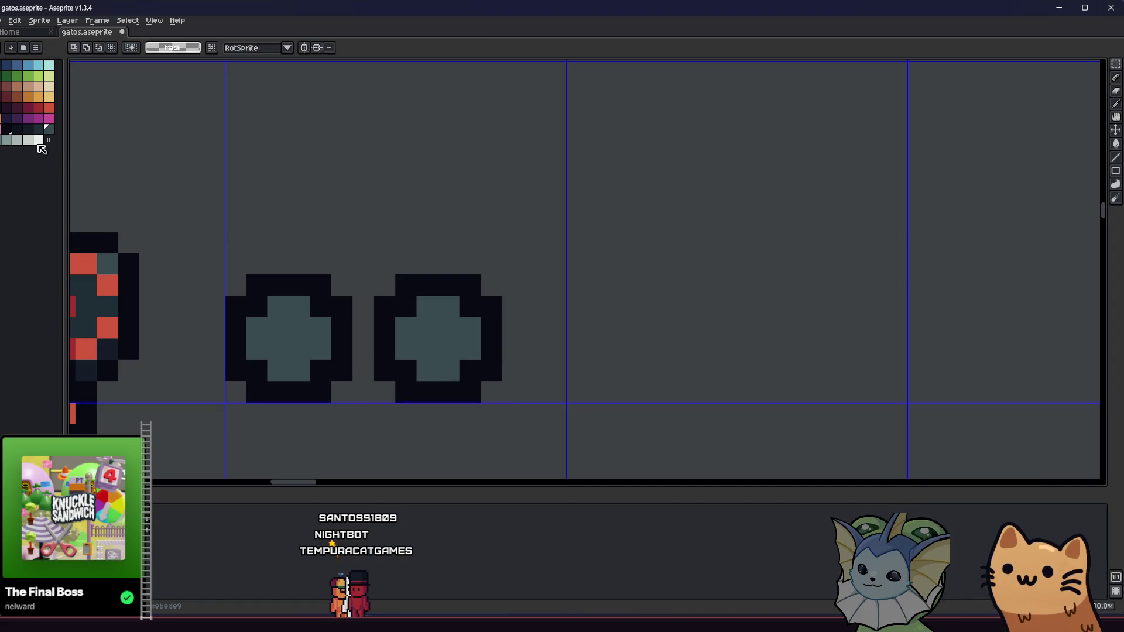
pyautogui.scroll(-4, 426, 340)
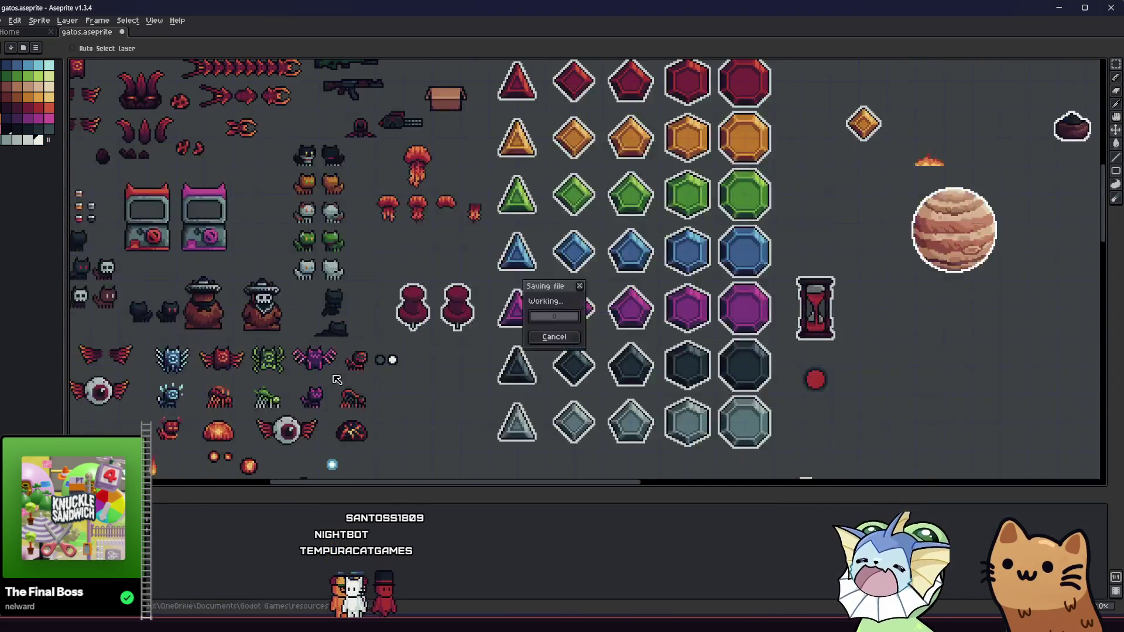
pyautogui.scroll(2, 334, 373)
pyautogui.scroll(2, 334, 373)
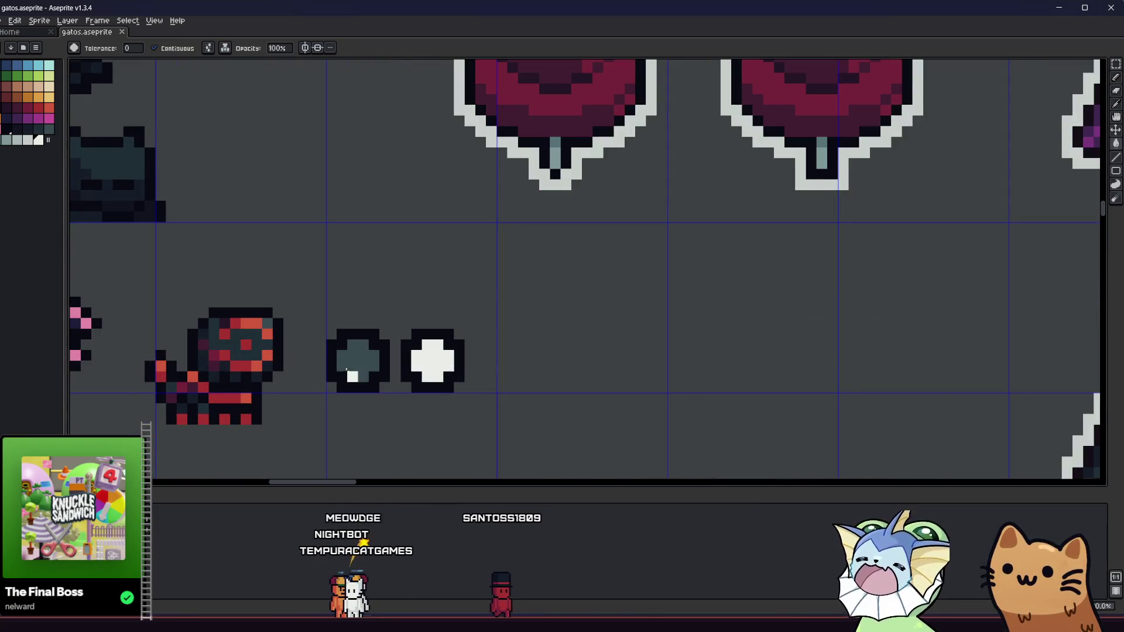
pyautogui.scroll(-3, 348, 370)
pyautogui.scroll(3, 351, 369)
# Pick a dark shade and darken the top pixels of the pip's interior
pyautogui.press('i')
pyautogui.scroll(2, 368, 356)
pyautogui.click(36, 127)
pyautogui.press('b')
pyautogui.moveTo(322, 328)
pyautogui.mouseDown()
pyautogui.moveTo(313, 321)
pyautogui.moveTo(351, 334)
pyautogui.mouseUp()
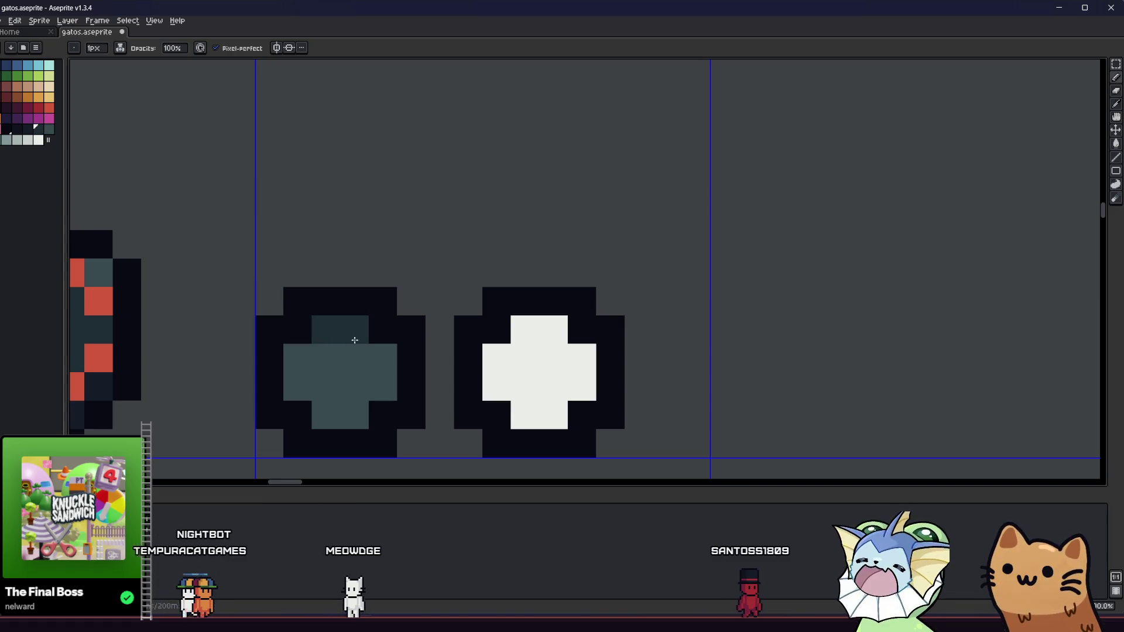
pyautogui.scroll(-8, 352, 399)
pyautogui.moveTo(234, 417); pyautogui.dragTo(184, 439)
pyautogui.scroll(-2, 184, 440)
pyautogui.scroll(5, 230, 389)
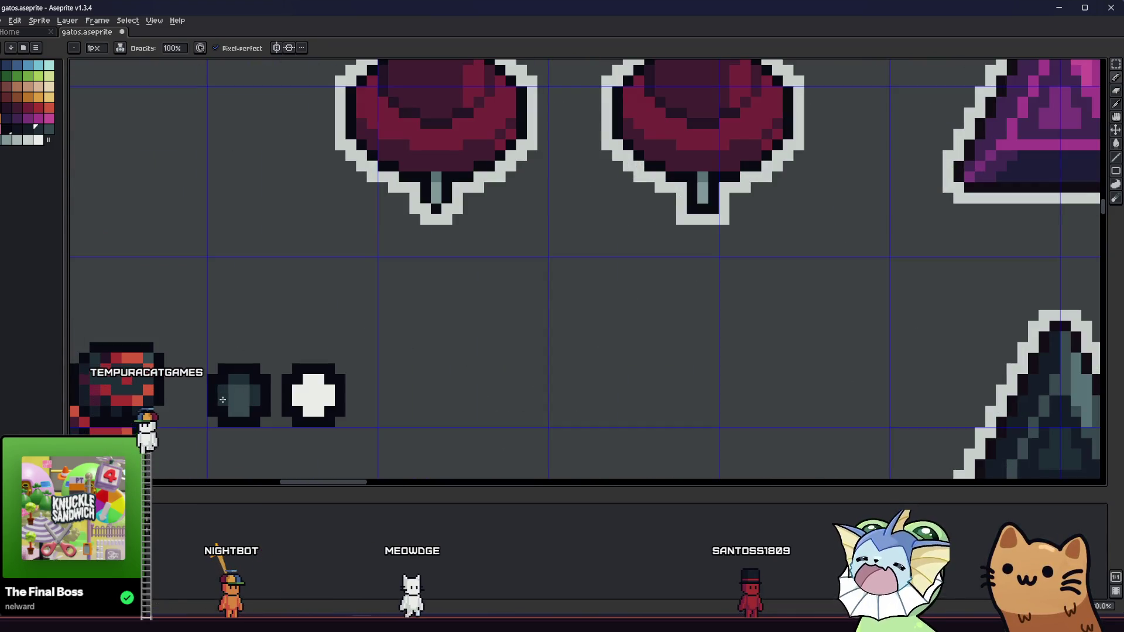
pyautogui.scroll(-3, 223, 400)
pyautogui.scroll(2, 257, 404)
pyautogui.moveTo(194, 453)
pyautogui.mouseDown()
pyautogui.moveTo(375, 459)
pyautogui.moveTo(419, 449)
pyautogui.moveTo(312, 410)
pyautogui.moveTo(247, 407)
pyautogui.mouseUp()
pyautogui.scroll(-1, 248, 406)
pyautogui.scroll(2, 281, 389)
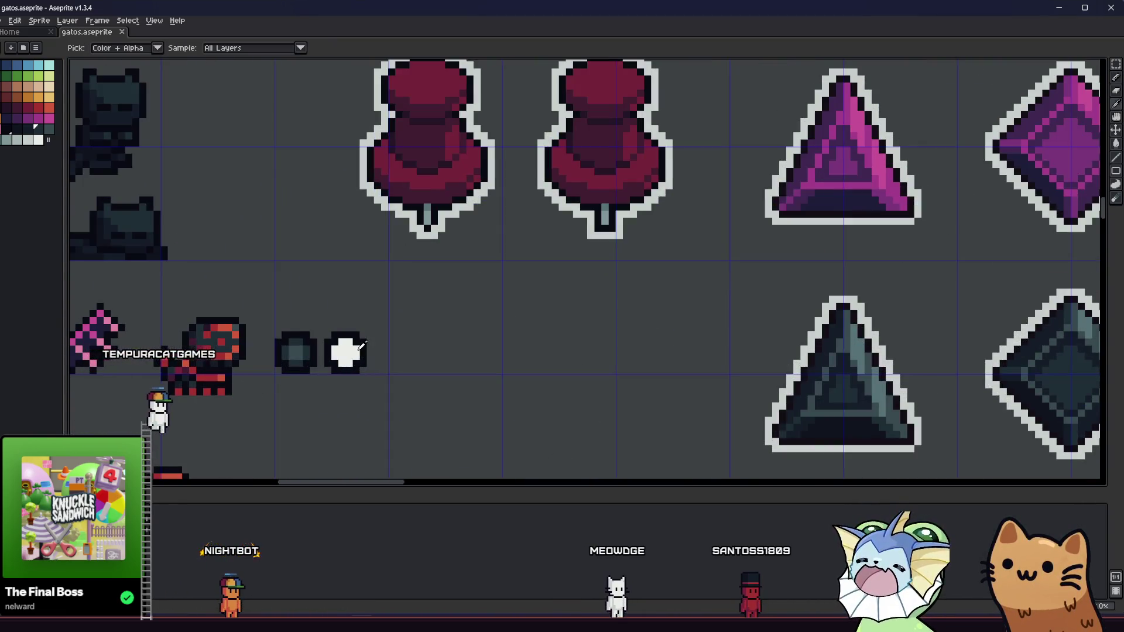
pyautogui.scroll(2, 357, 351)
# Marquee-select the dark empty pip
pyautogui.press('i')
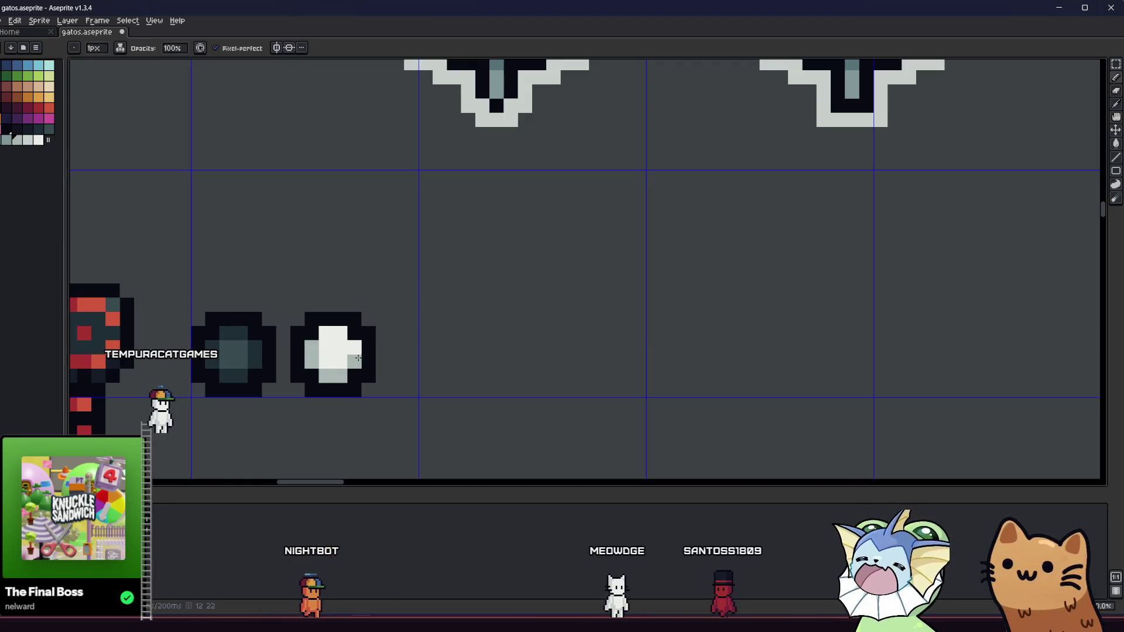
pyautogui.scroll(1, 240, 381)
pyautogui.scroll(-3, 239, 382)
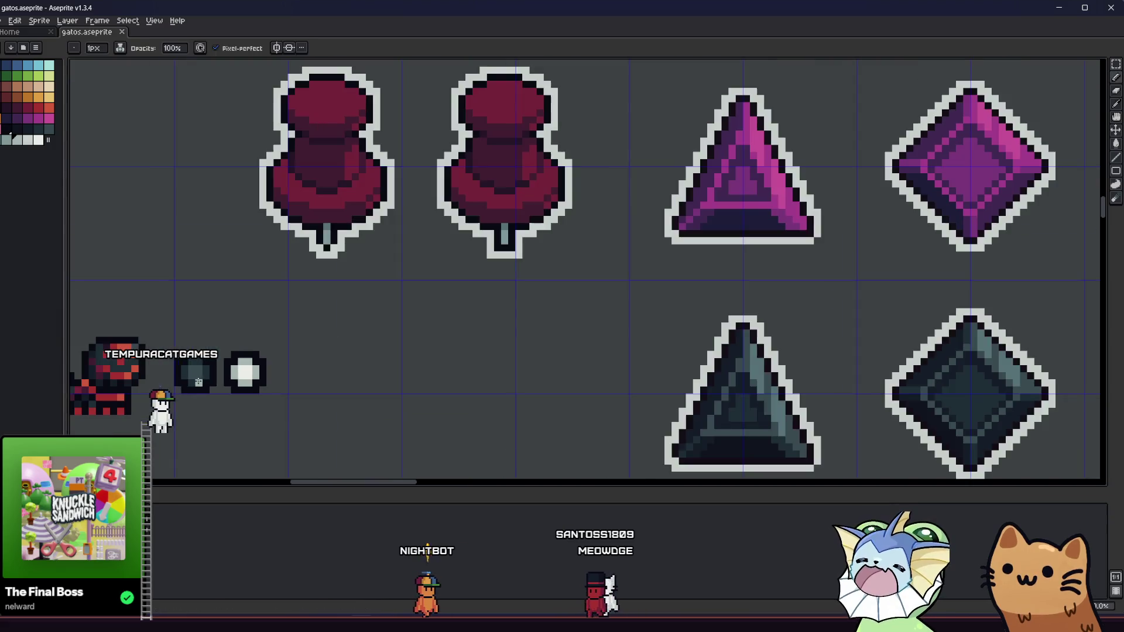
pyautogui.scroll(1, 243, 371)
pyautogui.press('m')
pyautogui.scroll(2, 253, 344)
pyautogui.moveTo(254, 344); pyautogui.dragTo(332, 421)
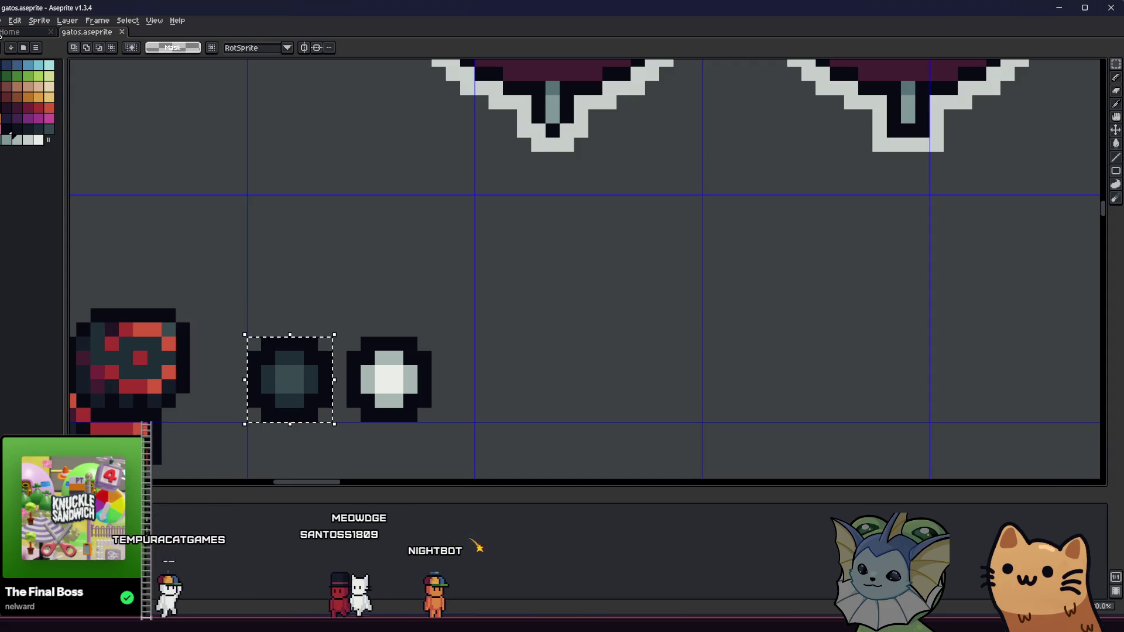
# Export the dark pip as sticker_pip_empty.png into cards 64x > Card components
pyautogui.click(2, 20)
pyautogui.moveTo(35, 108)
pyautogui.click(123, 108)
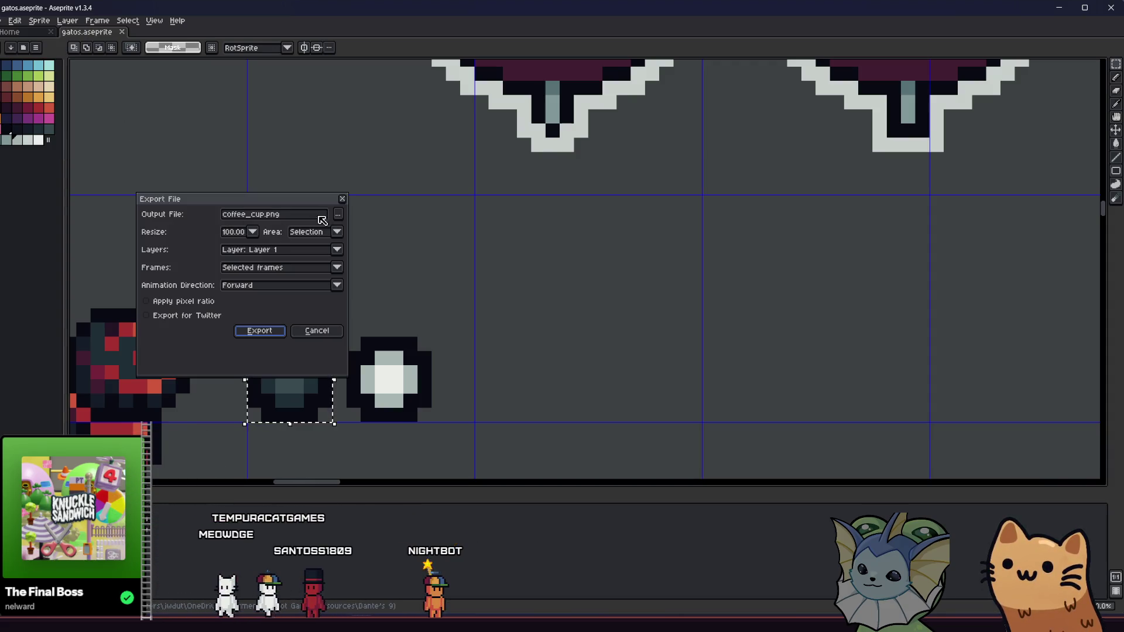
pyautogui.click(339, 215)
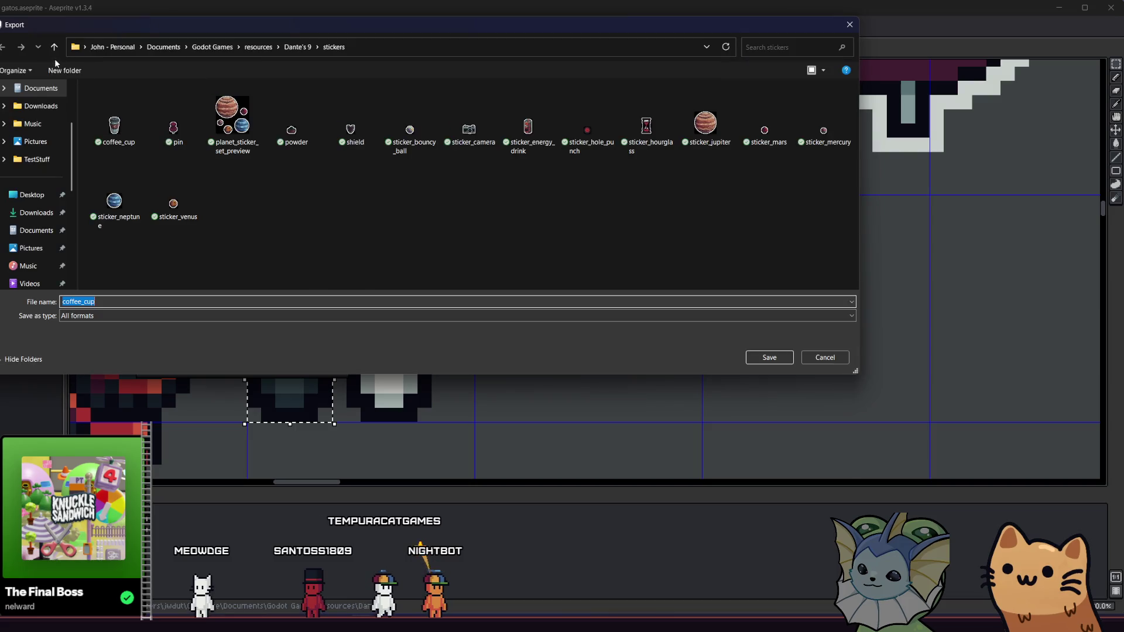
pyautogui.click(52, 46)
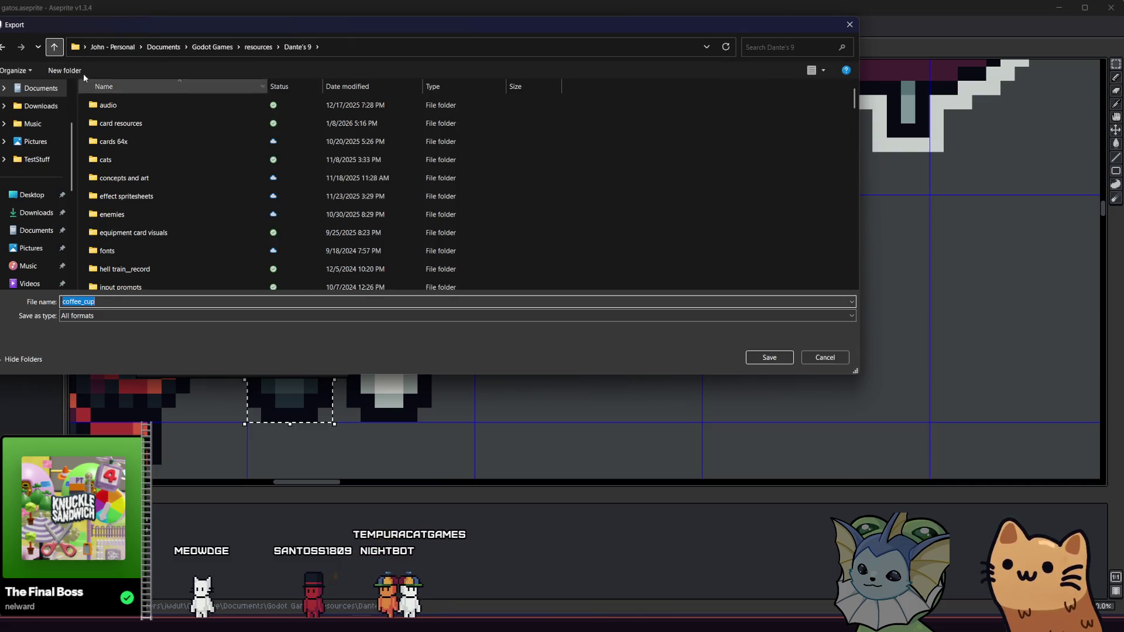
pyautogui.click(170, 146)
pyautogui.doubleClick(170, 147)
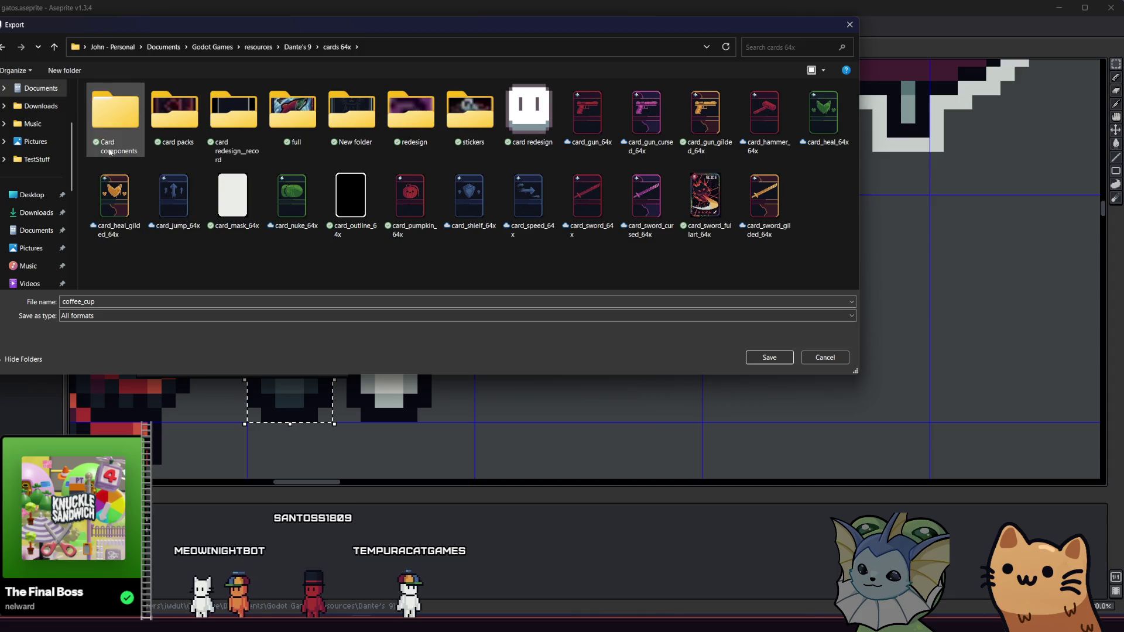
pyautogui.doubleClick(113, 109)
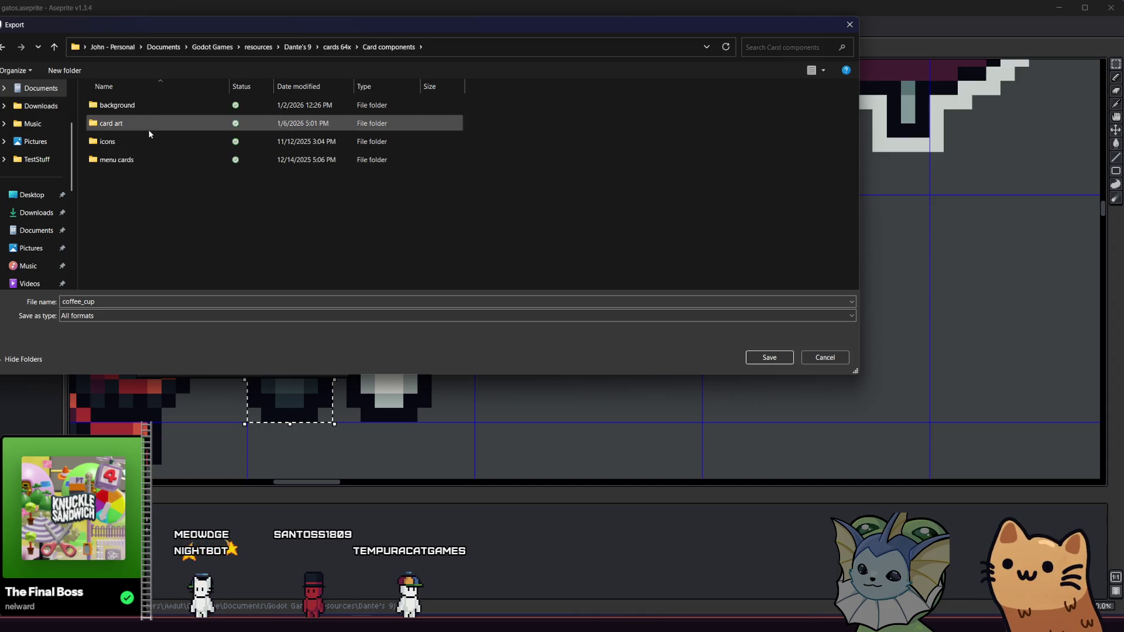
pyautogui.click(100, 301)
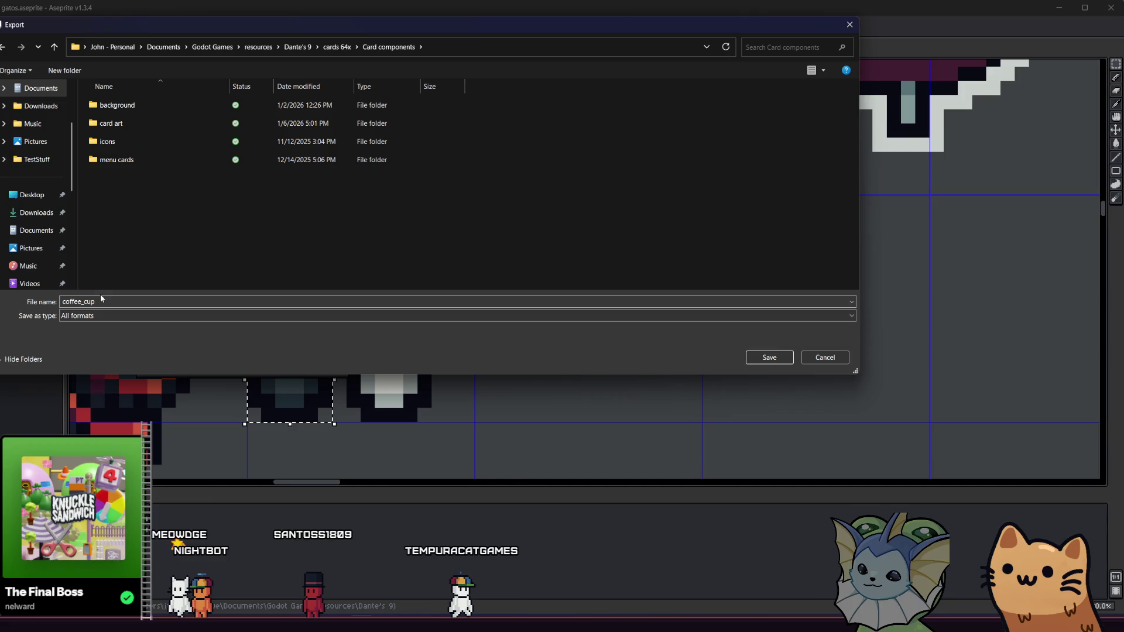
pyautogui.hotkey('ctrl', 'a')
pyautogui.write('st')
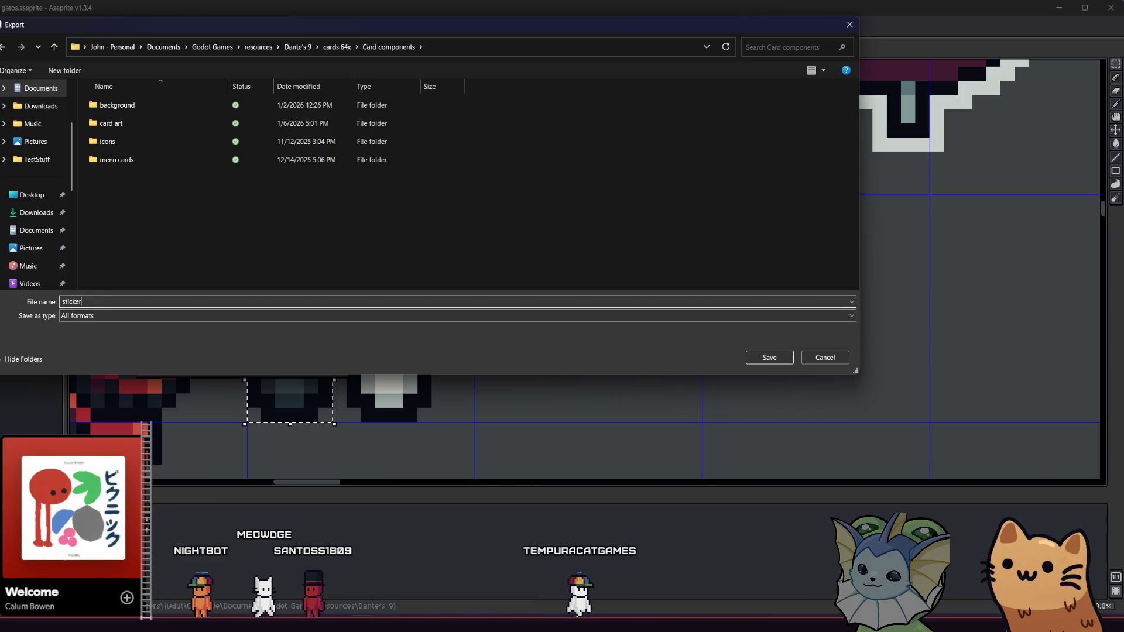
pyautogui.write('icker_pip_em')
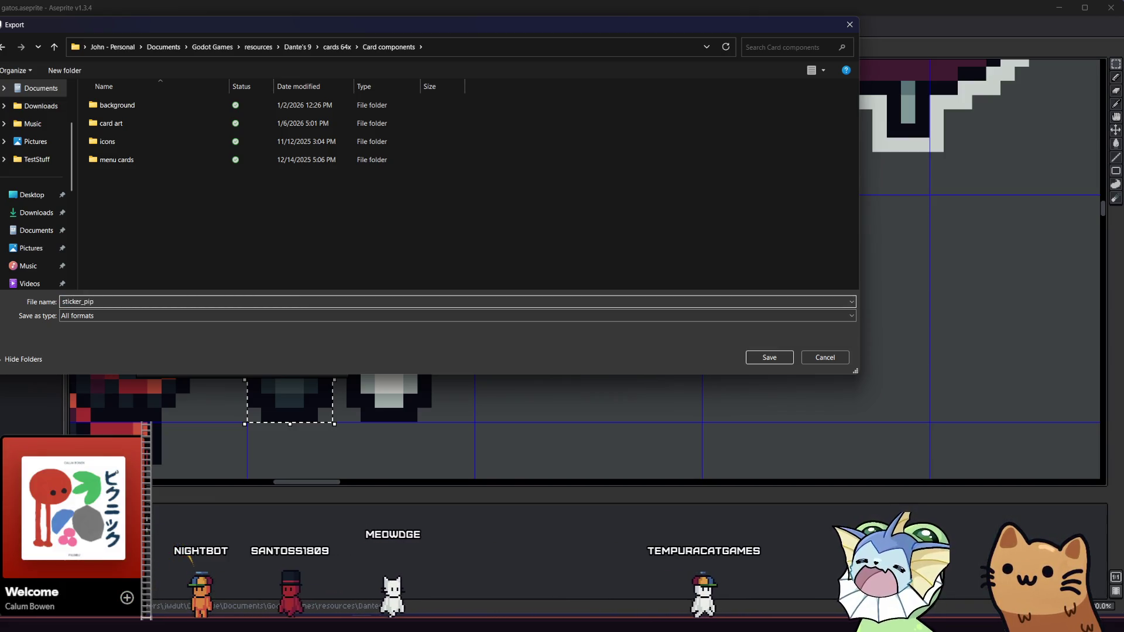
pyautogui.write('pty')
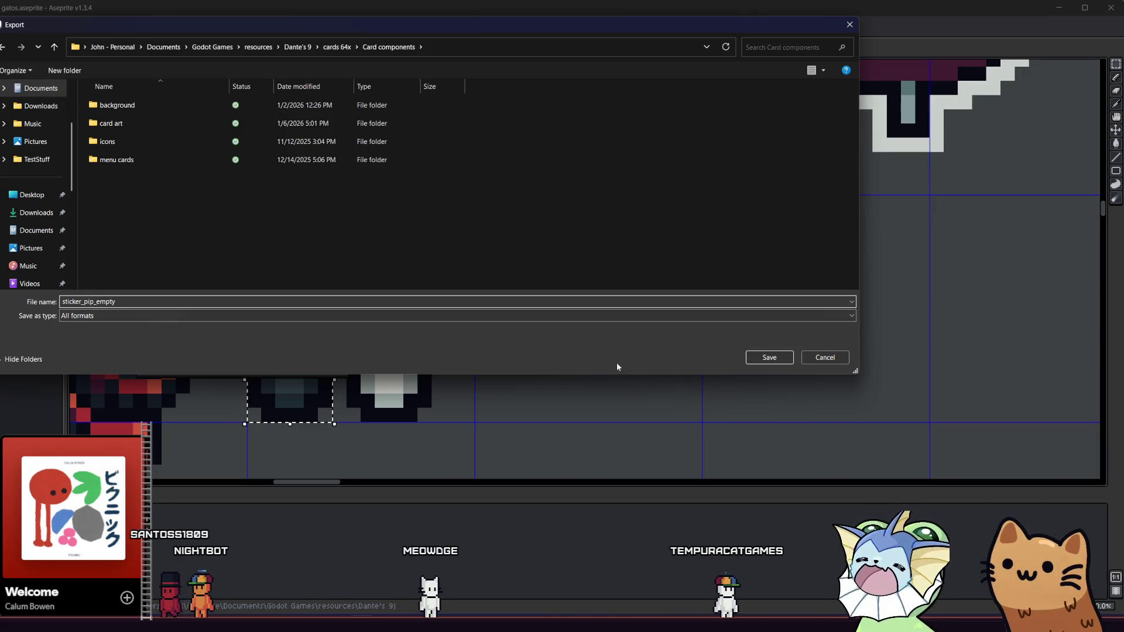
pyautogui.click(759, 357)
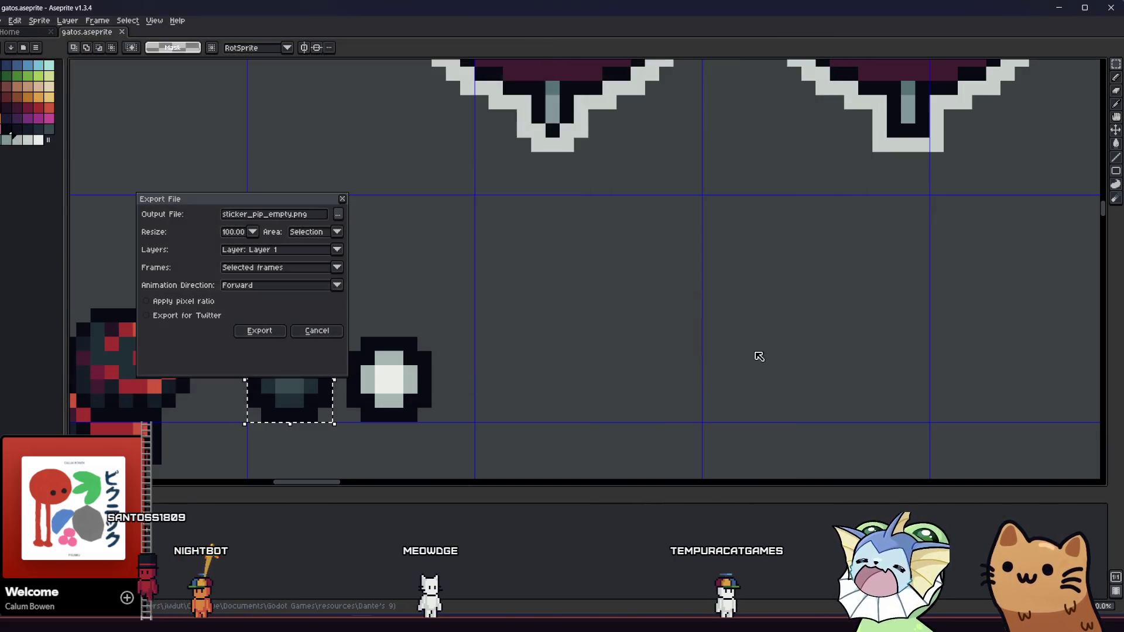
pyautogui.click(235, 335)
# Select the light pip and export it as sticker_pip_full.png
pyautogui.moveTo(347, 337); pyautogui.dragTo(433, 422)
pyautogui.hscroll(-3, 74, 88)
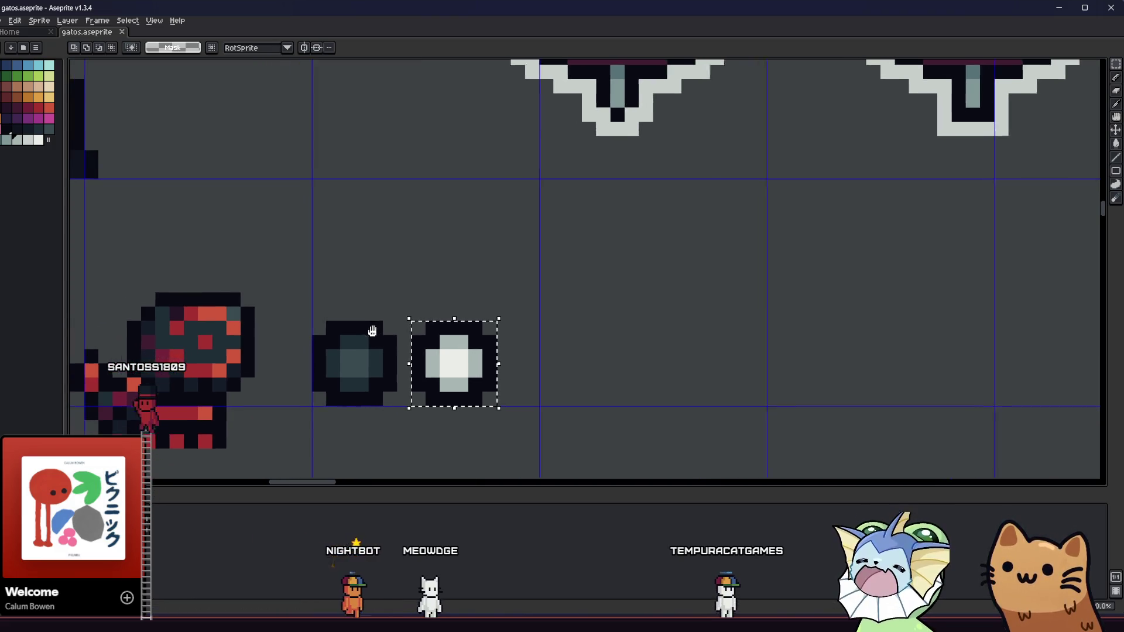
pyautogui.click(3, 20)
pyautogui.moveTo(41, 106)
pyautogui.click(129, 112)
pyautogui.doubleClick(278, 216)
pyautogui.press('Return')
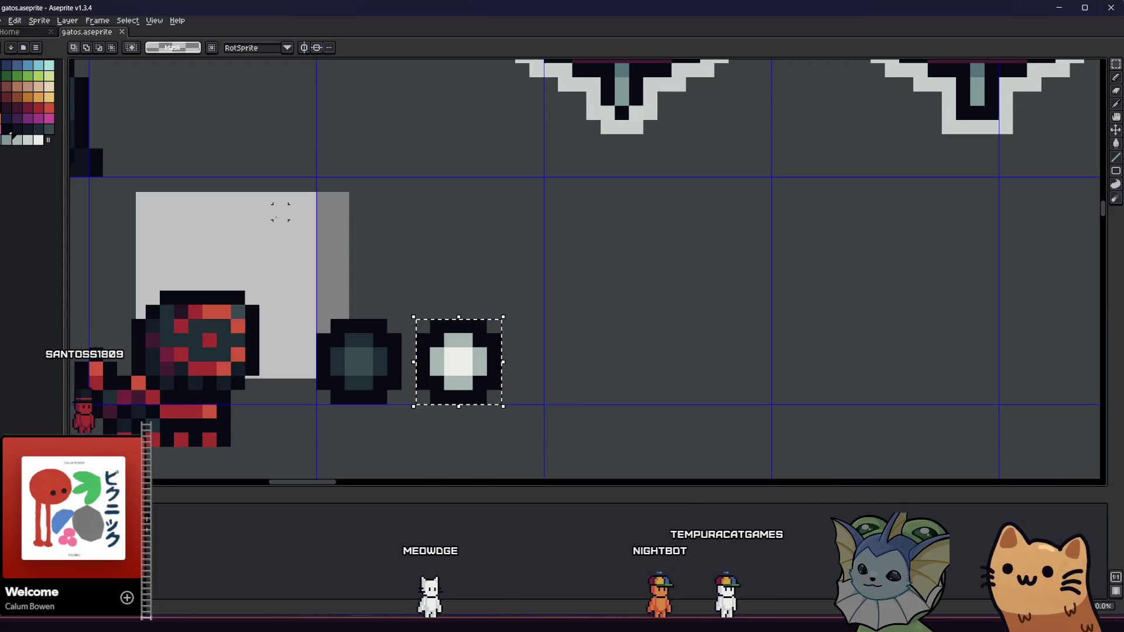
pyautogui.hotkey('alt', 'Tab')
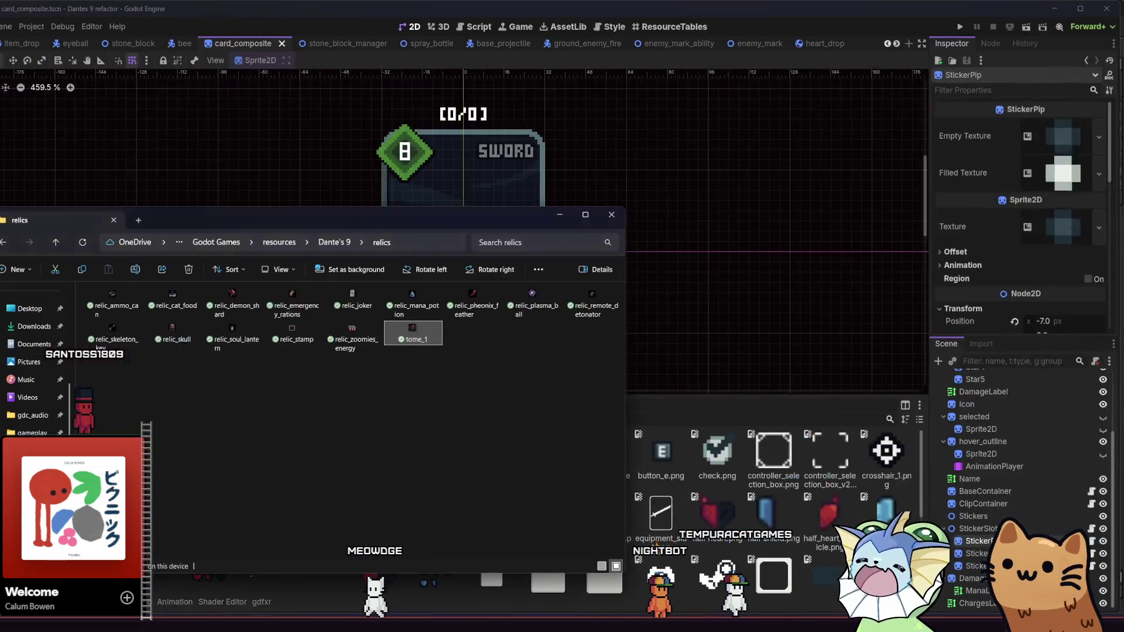
# Drag sticker_pip_empty.png and sticker_pip_full.png from Card components into Godot's FileSystem dock
pyautogui.click(83, 373)
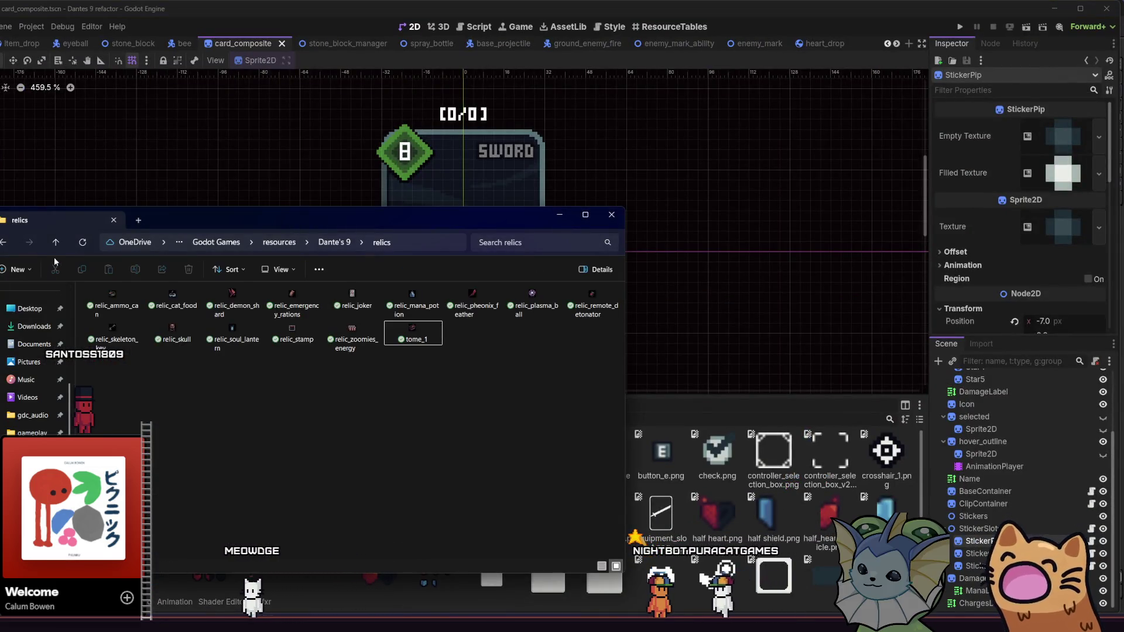
pyautogui.hotkey('alt', 'Up')
pyautogui.scroll(-2, 112, 321)
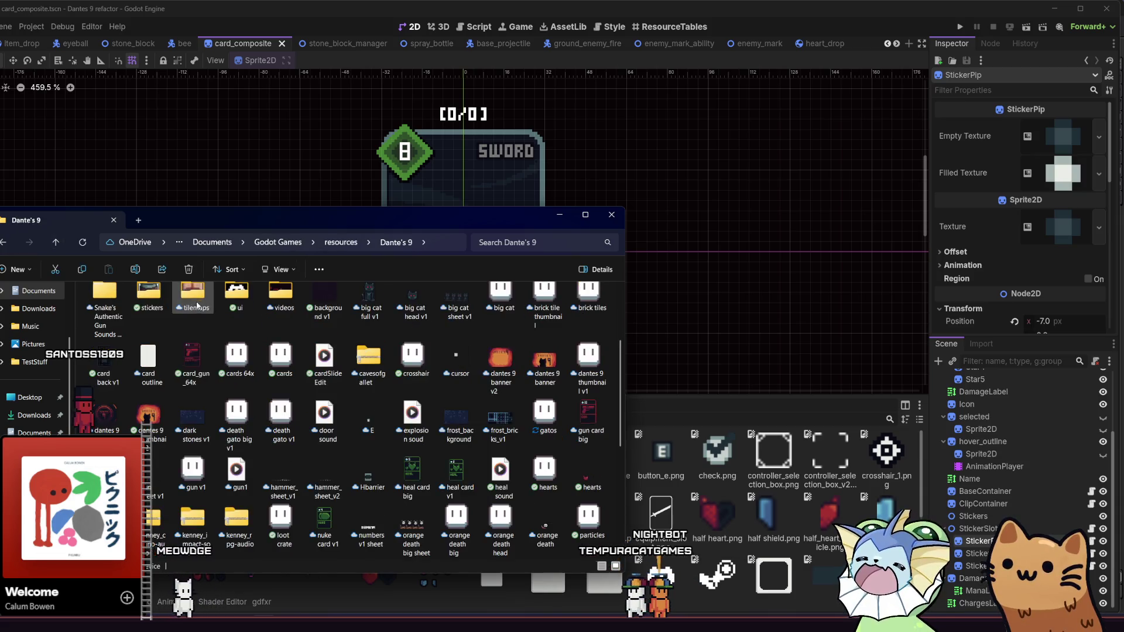
pyautogui.doubleClick(237, 355)
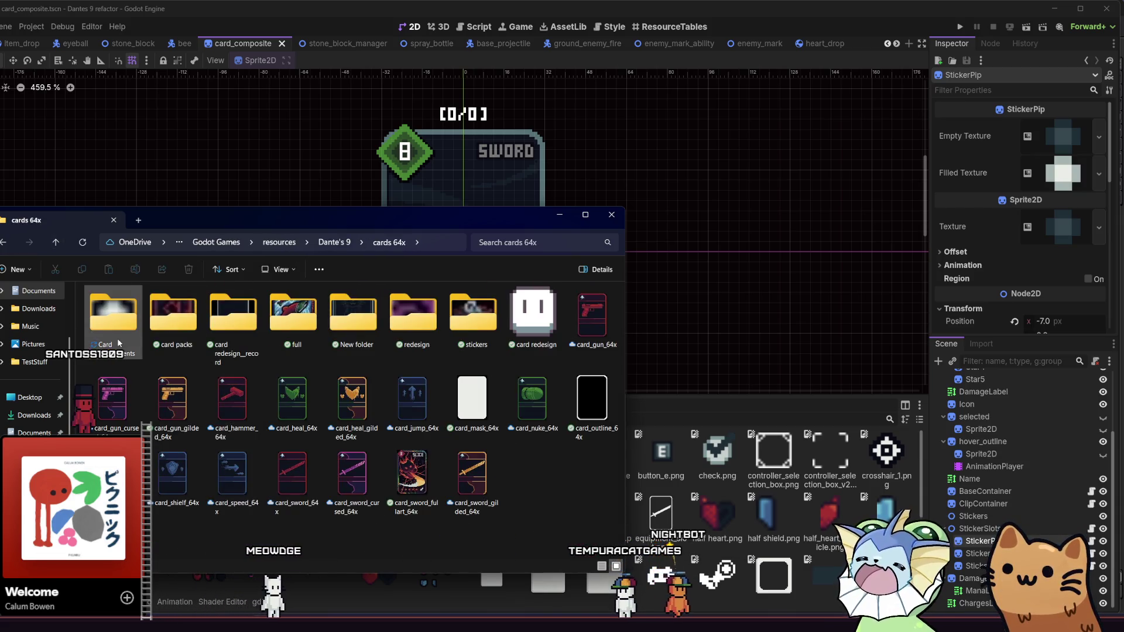
pyautogui.doubleClick(119, 344)
pyautogui.click(161, 382)
pyautogui.keyDown('shift'); pyautogui.click(161, 399); pyautogui.keyUp('shift')
pyautogui.moveTo(161, 398)
pyautogui.mouseDown()
pyautogui.moveTo(468, 480)
pyautogui.moveTo(737, 522)
pyautogui.mouseUp()
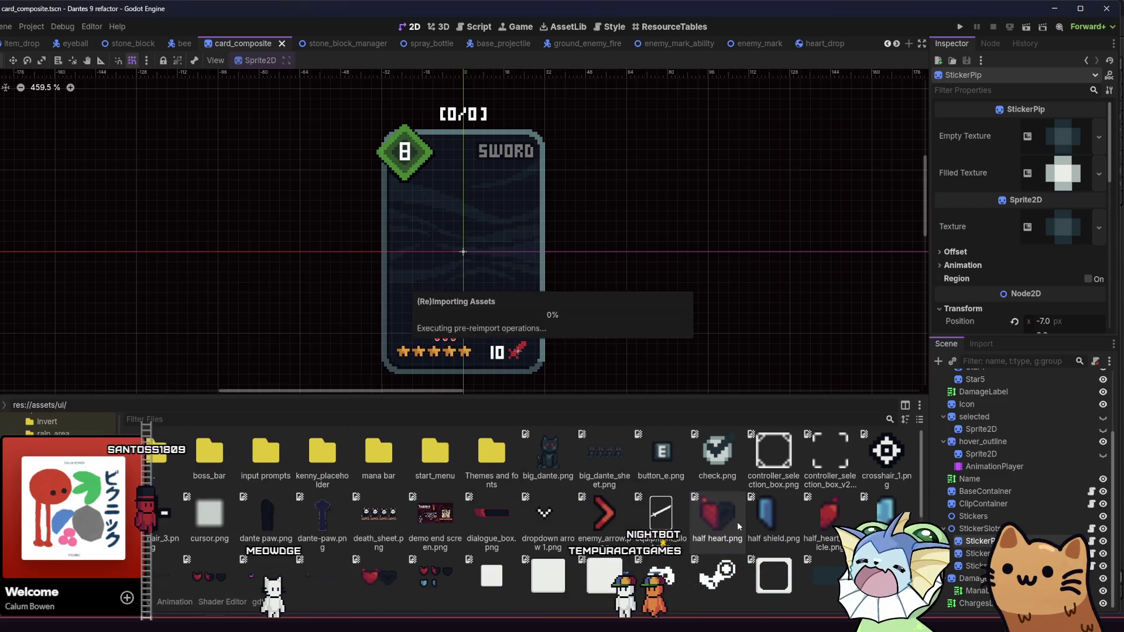
# Assign sticker_pip_empty as StickerPip's empty texture
pyautogui.click(723, 524)
pyautogui.scroll(-3, 691, 515)
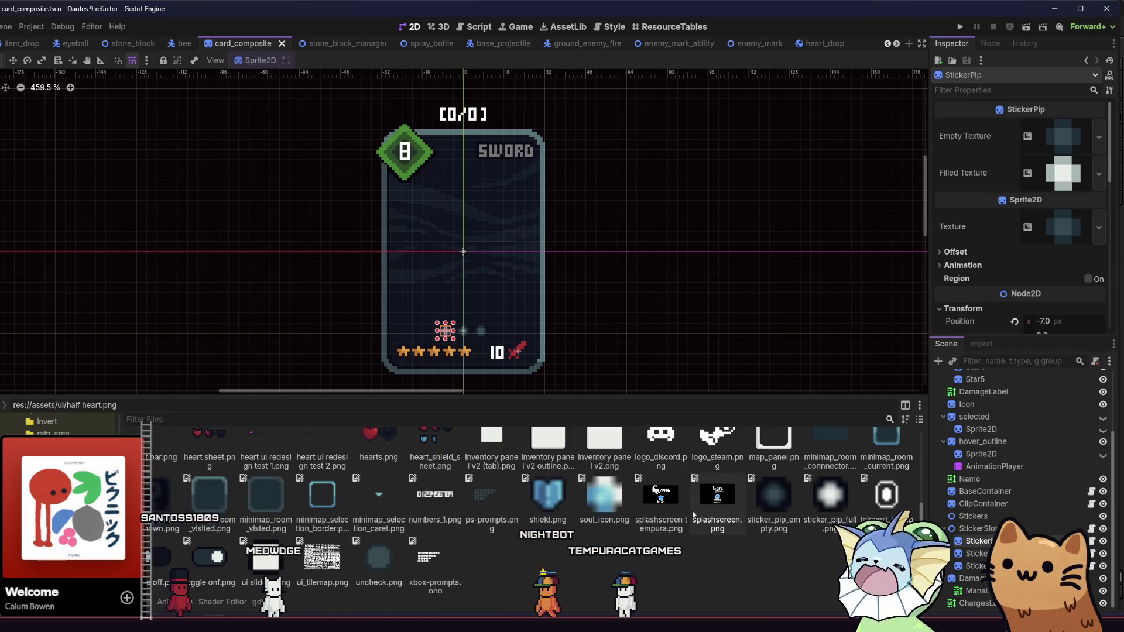
pyautogui.moveTo(771, 504)
pyautogui.mouseDown()
pyautogui.moveTo(765, 537)
pyautogui.moveTo(843, 315)
pyautogui.moveTo(1074, 151)
pyautogui.mouseUp()
# Assign sticker_pip_full.png and sticker_pip_empty.png to the card's StickerPip texture slots and save
pyautogui.moveTo(817, 494); pyautogui.dragTo(1063, 173)
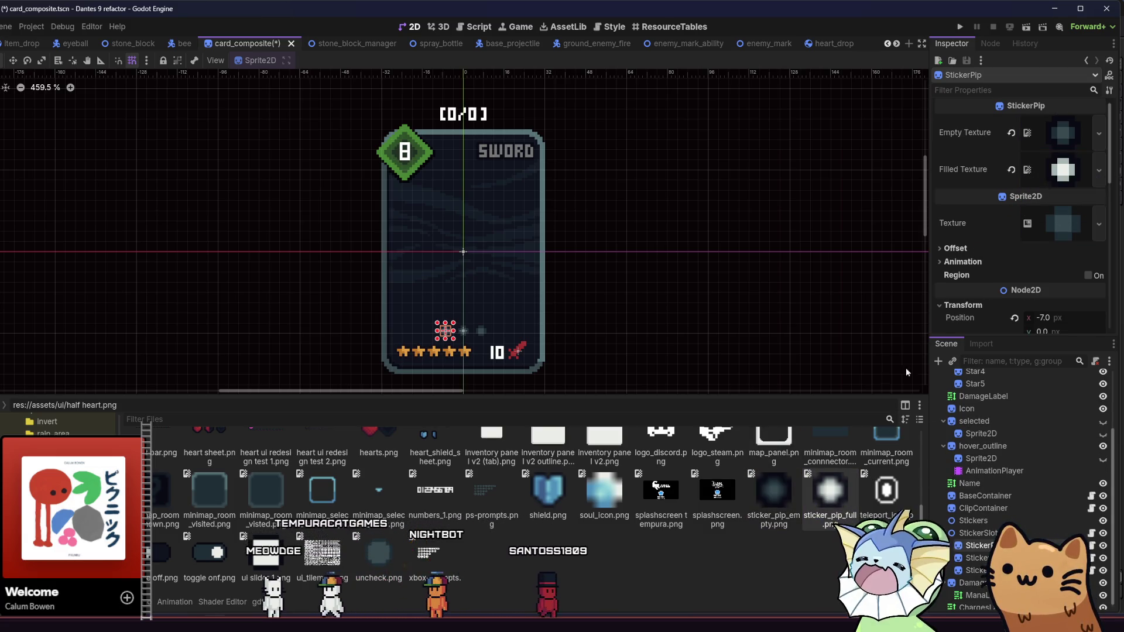
pyautogui.moveTo(767, 498); pyautogui.dragTo(1048, 214)
pyautogui.hotkey('ctrl', 's')
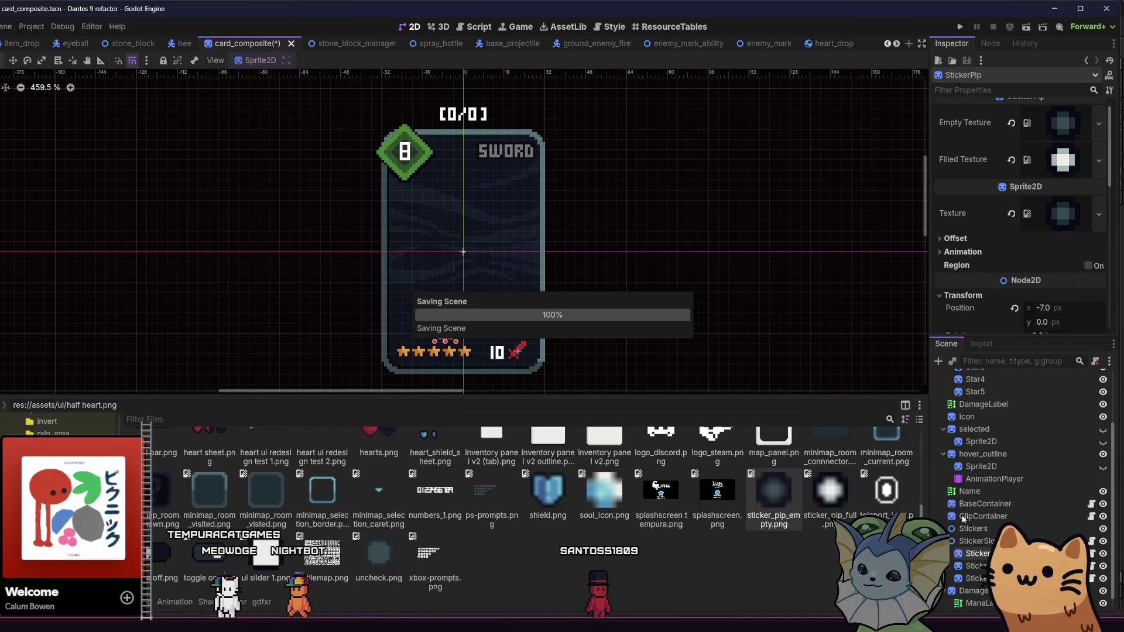
# Check both sticker pips on the card preview, save the card scene again and launch the game
pyautogui.click(976, 578)
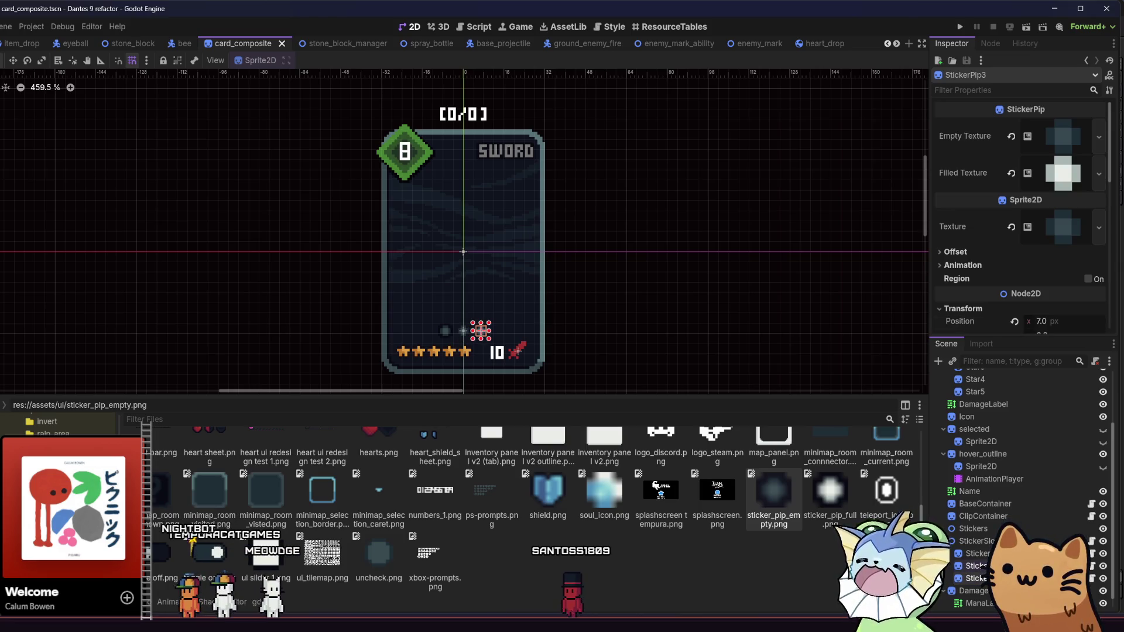
pyautogui.click(977, 554)
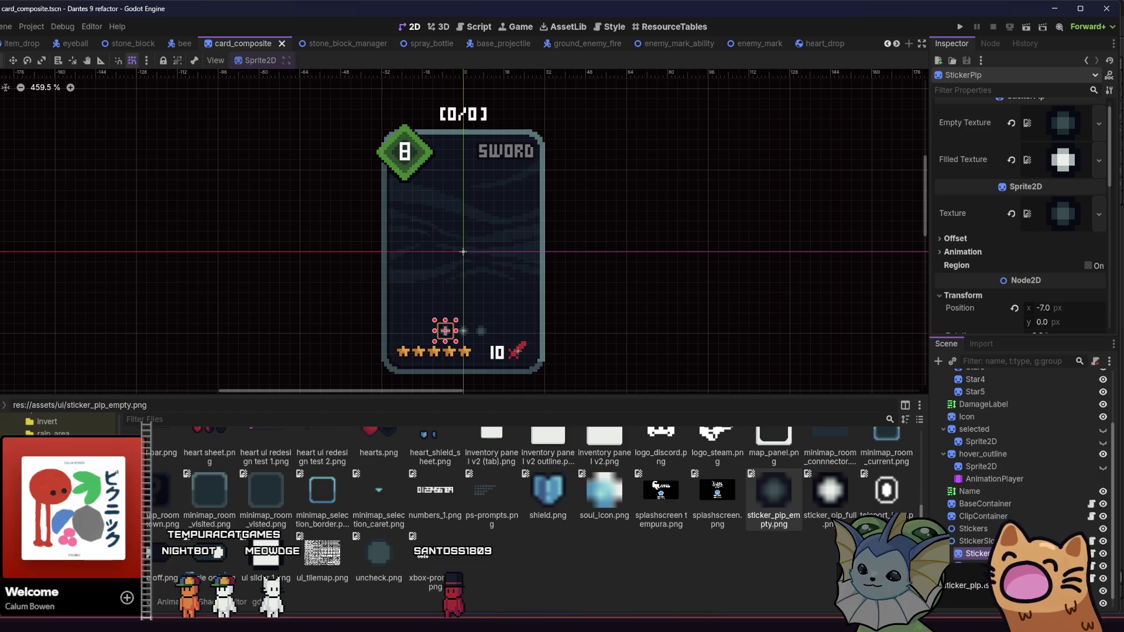
pyautogui.click(984, 567)
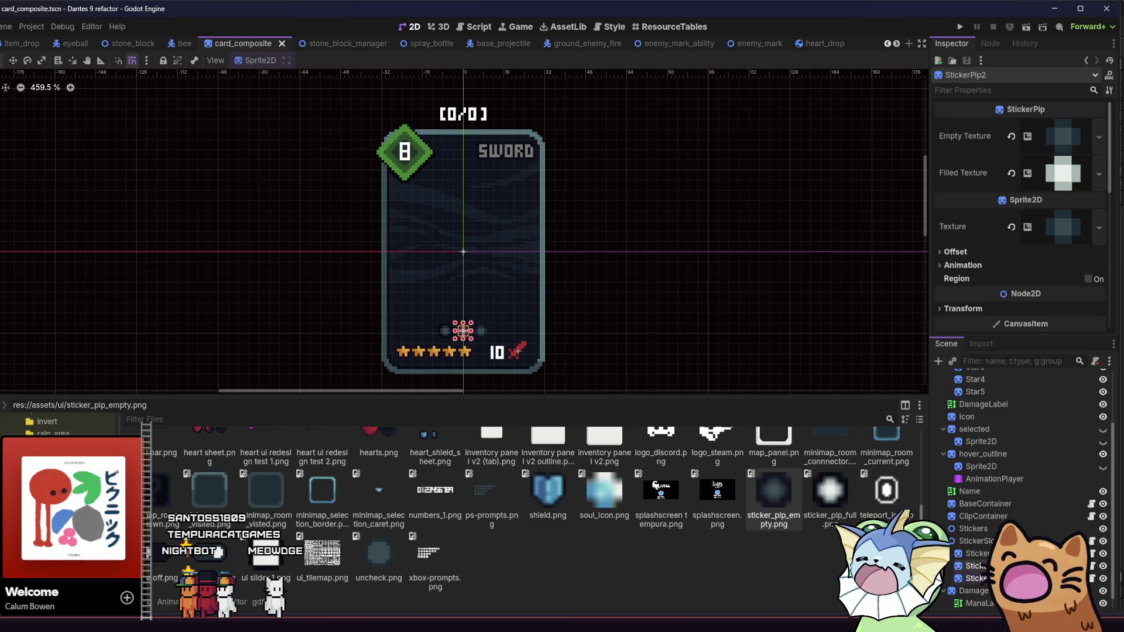
pyautogui.click(977, 553)
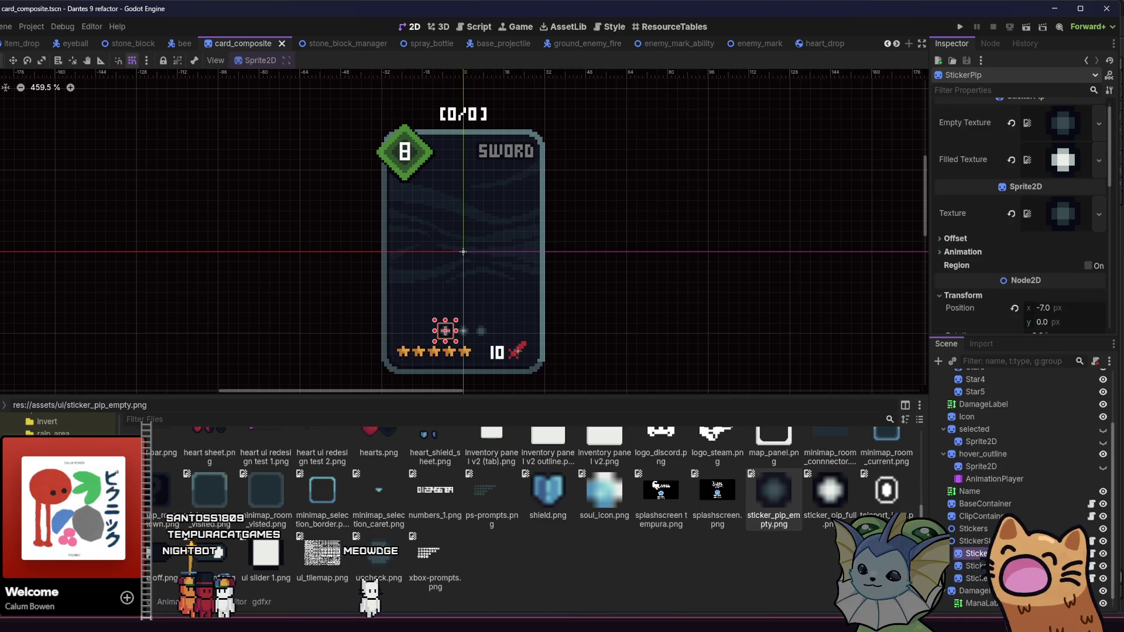
pyautogui.click(704, 280)
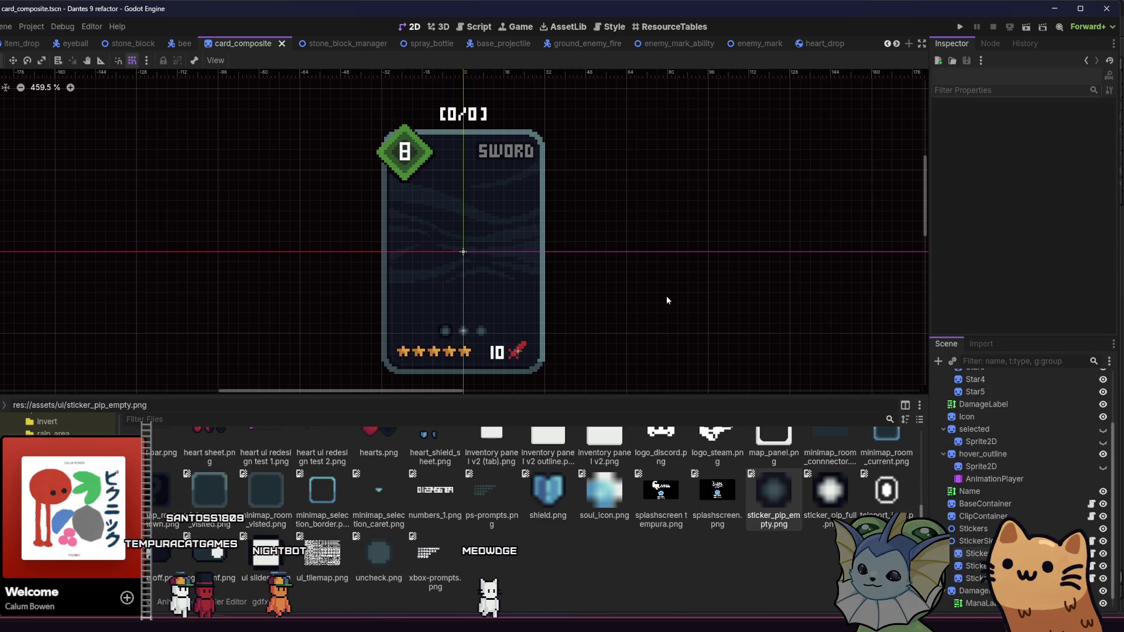
pyautogui.scroll(2, 539, 313)
pyautogui.moveTo(447, 215); pyautogui.dragTo(314, 181)
pyautogui.hotkey('ctrl', 's')
pyautogui.click(961, 29)
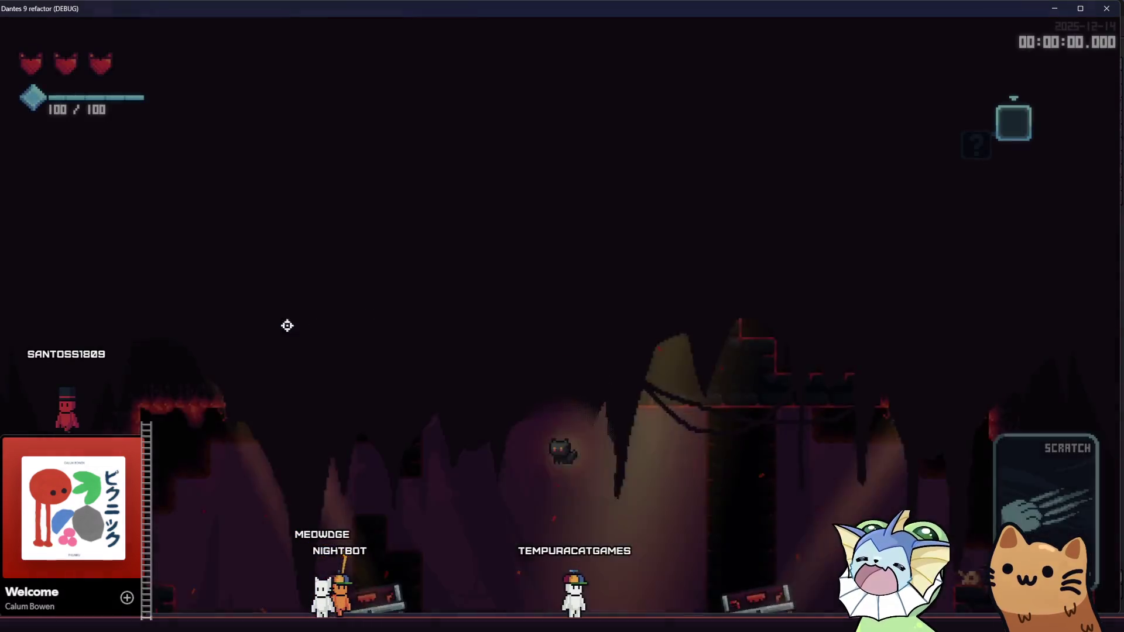
# Teleport the player to the shop room via the debug menu's TP TO ROOM list
pyautogui.press('F1')
pyautogui.press('F1')
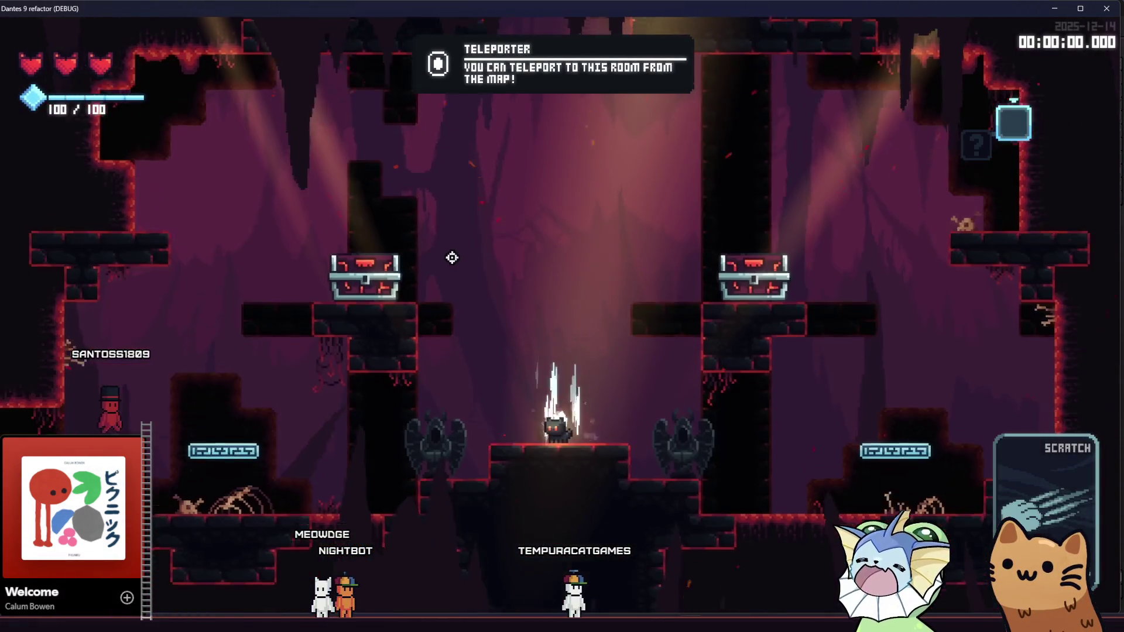
pyautogui.press('F1')
pyautogui.scroll(-3, 146, 398)
pyautogui.click(137, 429)
pyautogui.scroll(-1, 755, 422)
pyautogui.click(803, 465)
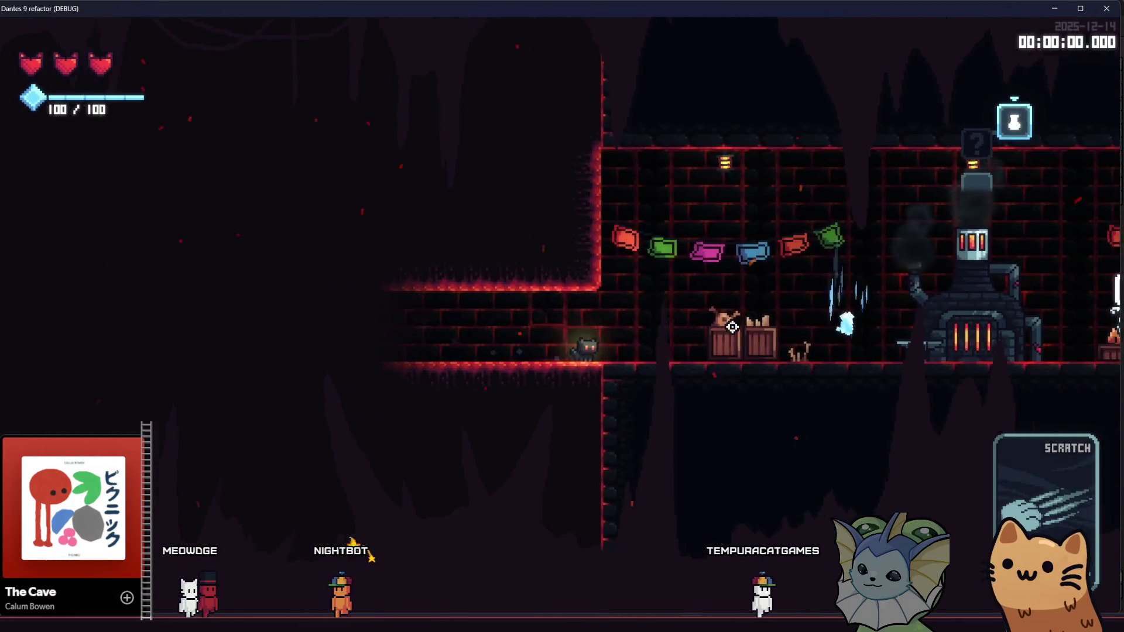
# Check the pips under cards in the collection and deck views, then return to the editor
pyautogui.press('Escape')
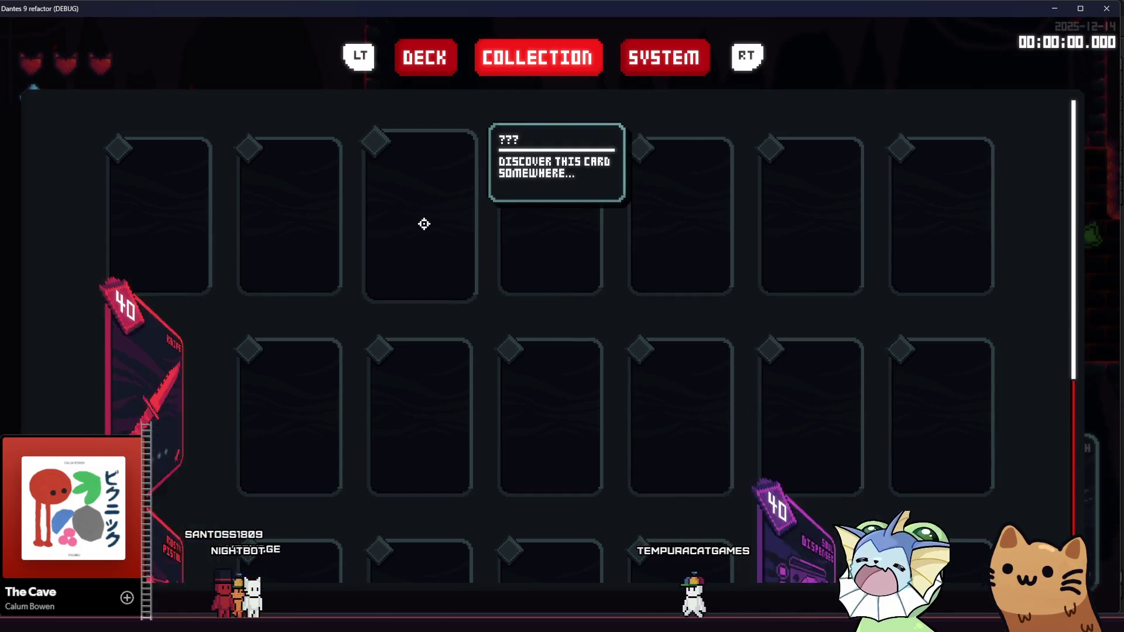
pyautogui.scroll(-2, 424, 224)
pyautogui.scroll(1, 422, 227)
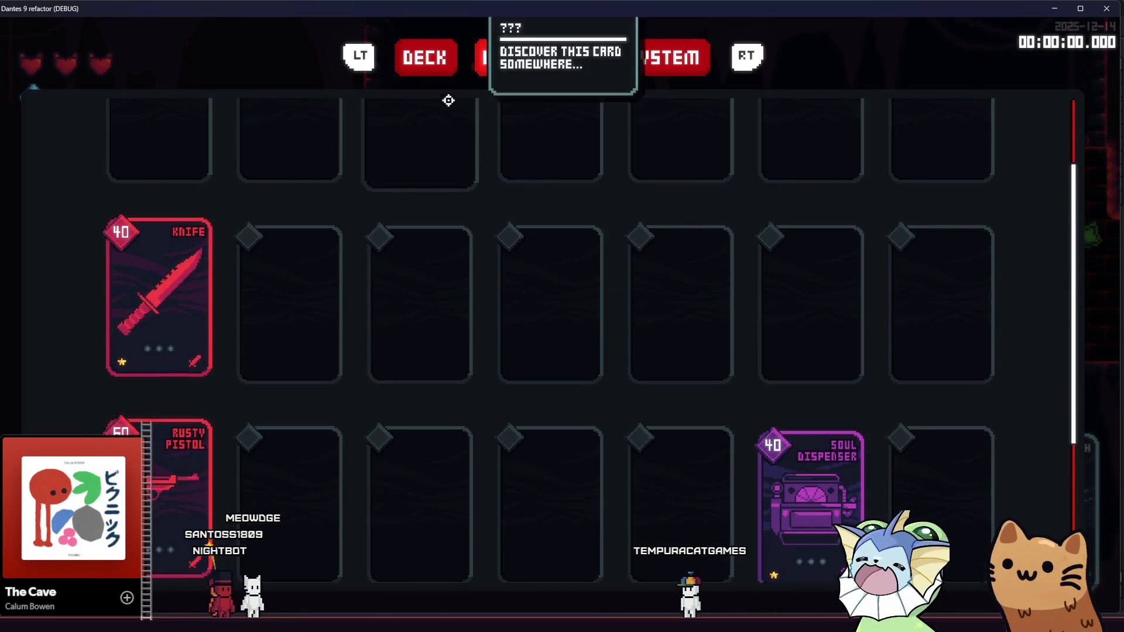
pyautogui.click(441, 62)
pyautogui.press('Escape')
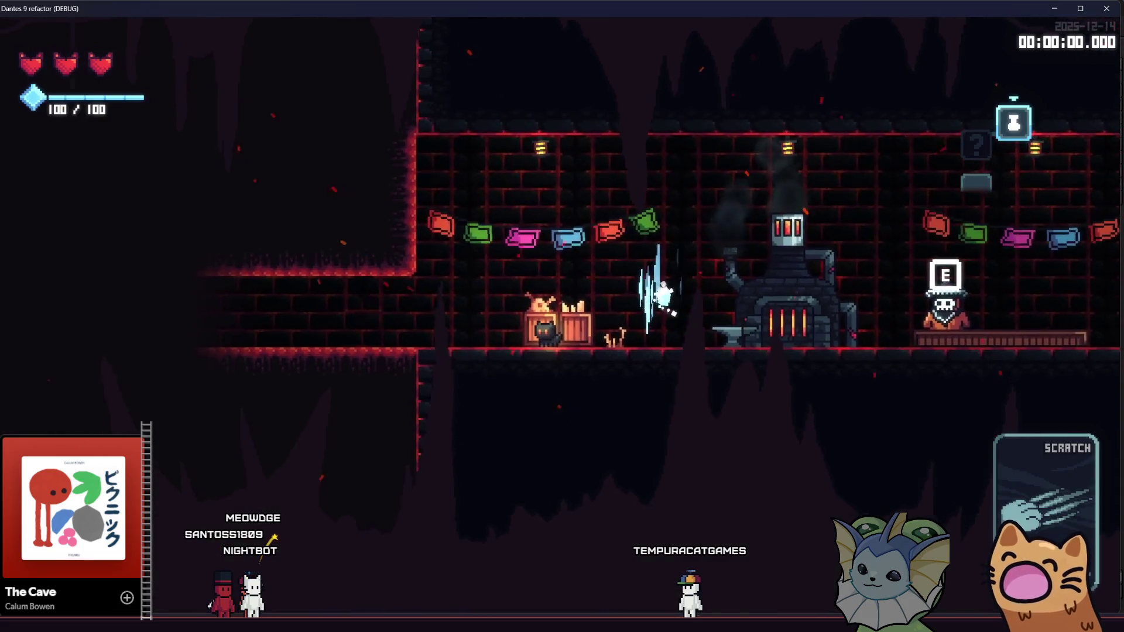
pyautogui.hotkey('alt', 'Tab')
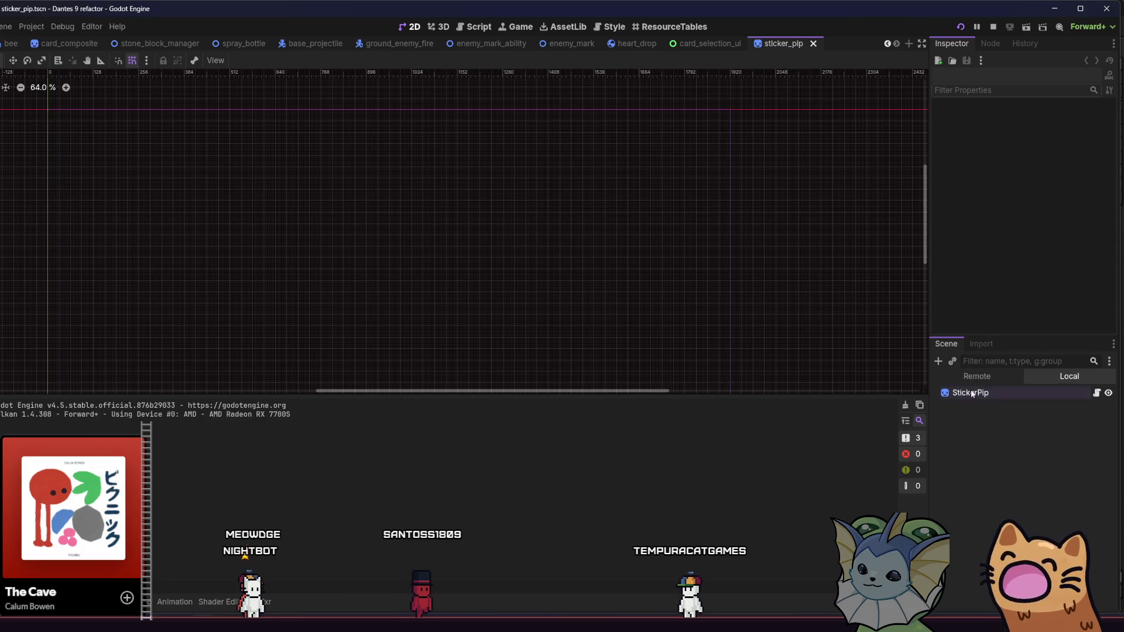
# Give StickerPip sticker_pip_empty.png as both Empty Texture and sprite texture, then save sticker_pip.tscn
pyautogui.click(972, 394)
pyautogui.hotkey('alt', 'f')
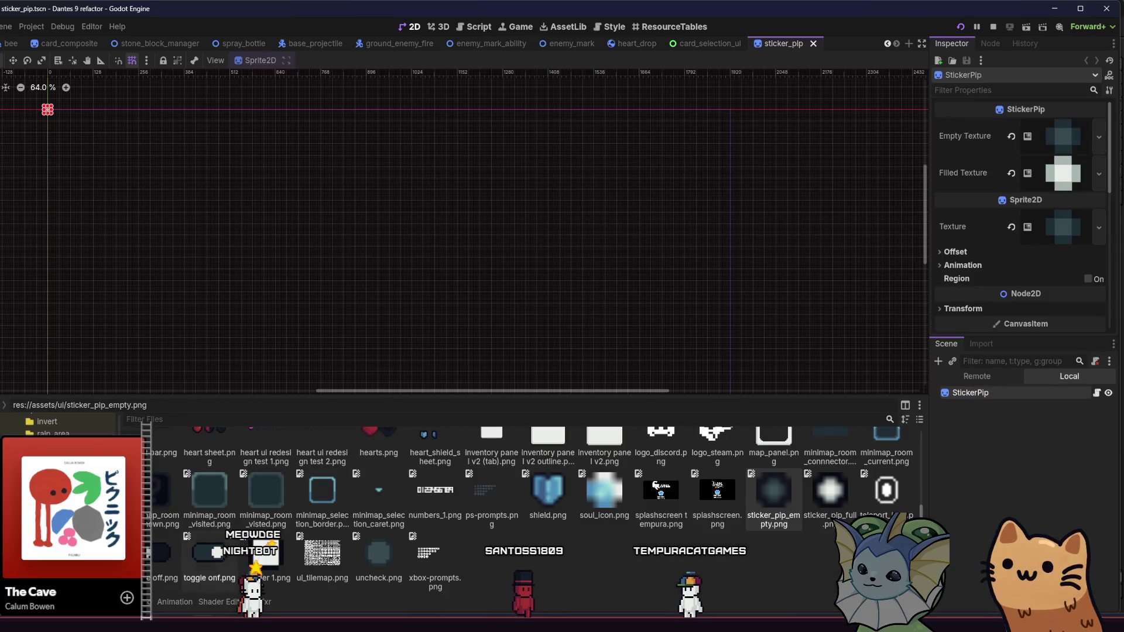
pyautogui.moveTo(773, 492)
pyautogui.mouseDown()
pyautogui.moveTo(832, 304)
pyautogui.moveTo(1038, 147)
pyautogui.mouseUp()
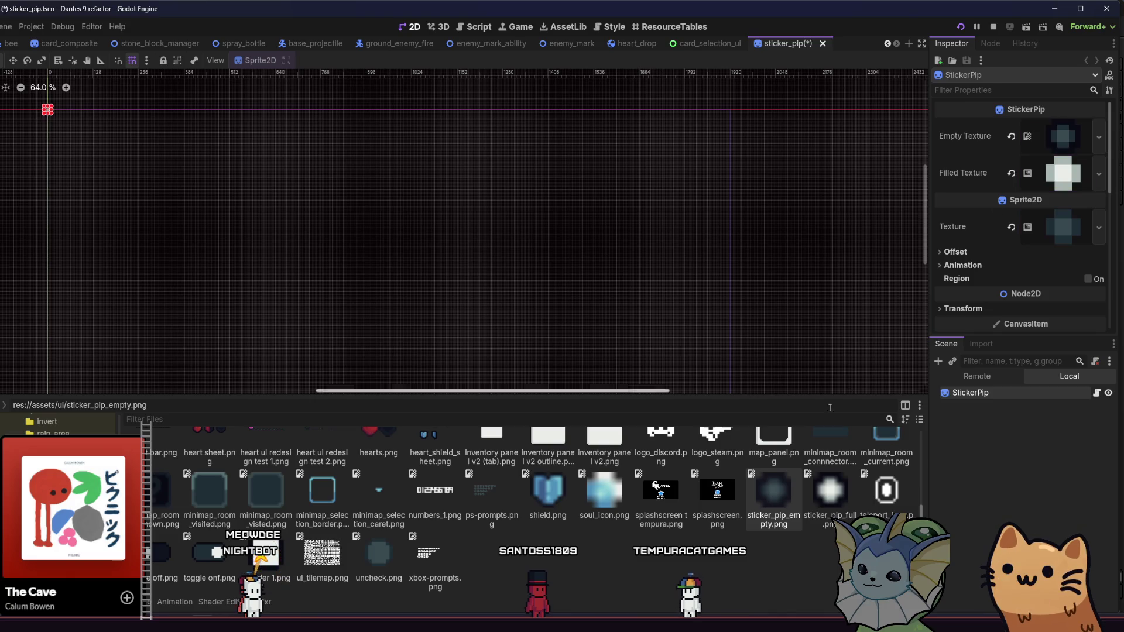
pyautogui.moveTo(828, 506); pyautogui.dragTo(1031, 217)
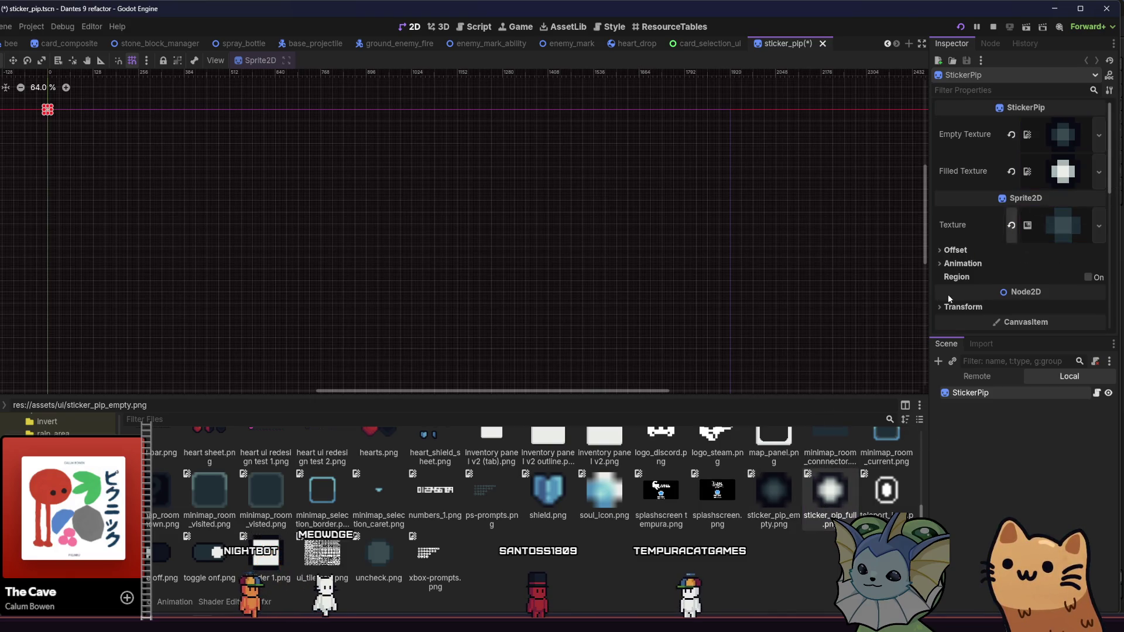
pyautogui.click(792, 501)
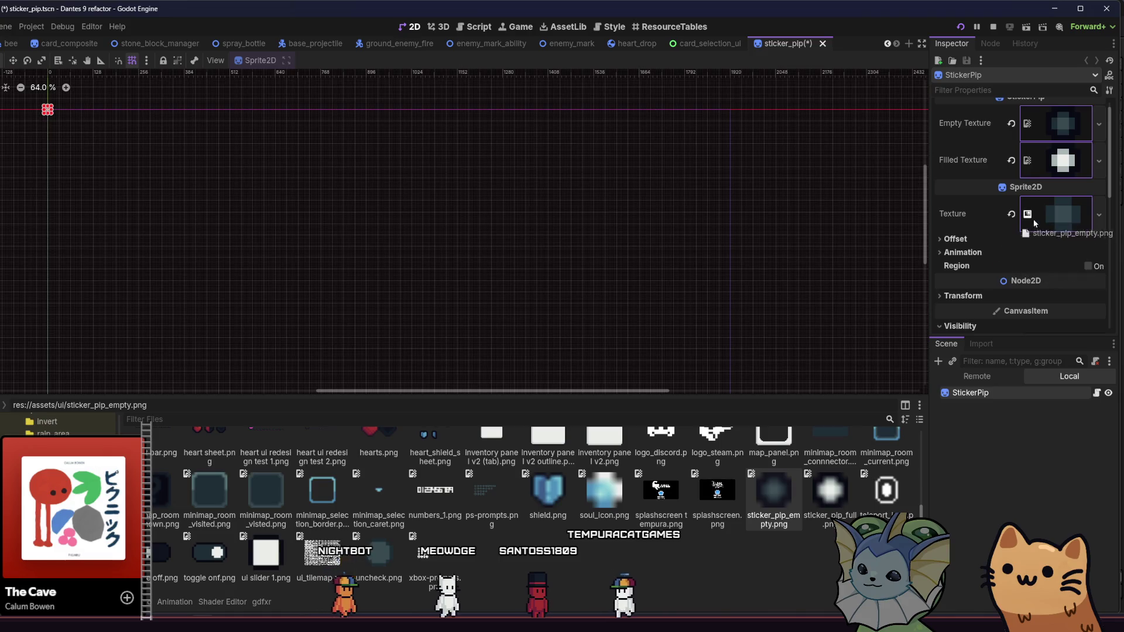
pyautogui.hotkey('ctrl', 's')
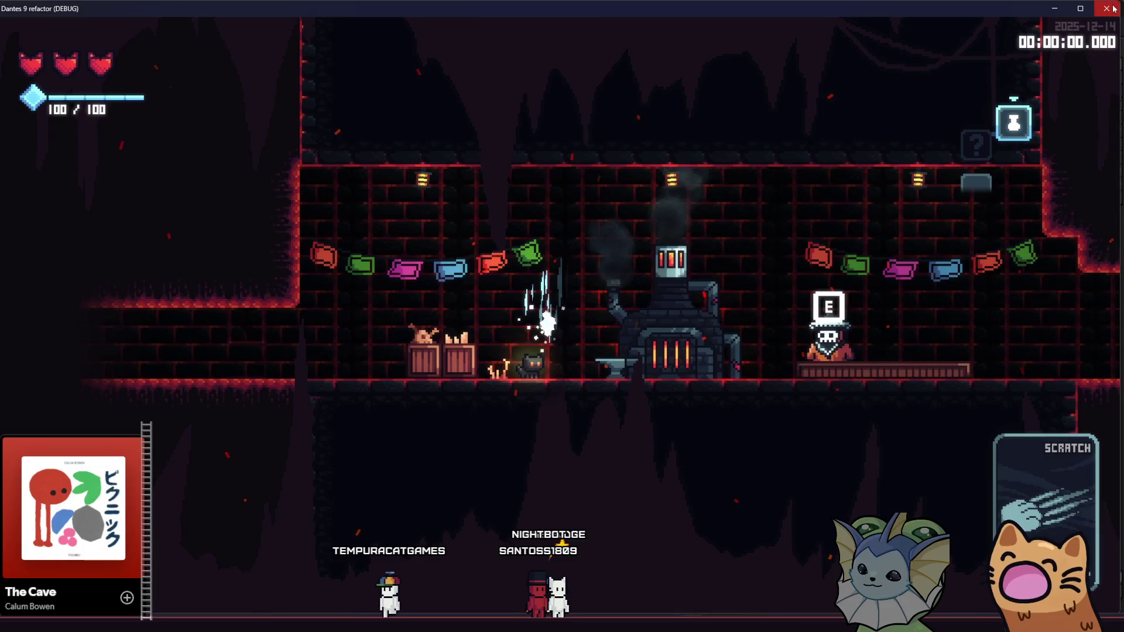
# Relaunch the game full screen, start a new run and take Stone Block from the chest
pyautogui.press('F8')
pyautogui.click(962, 27)
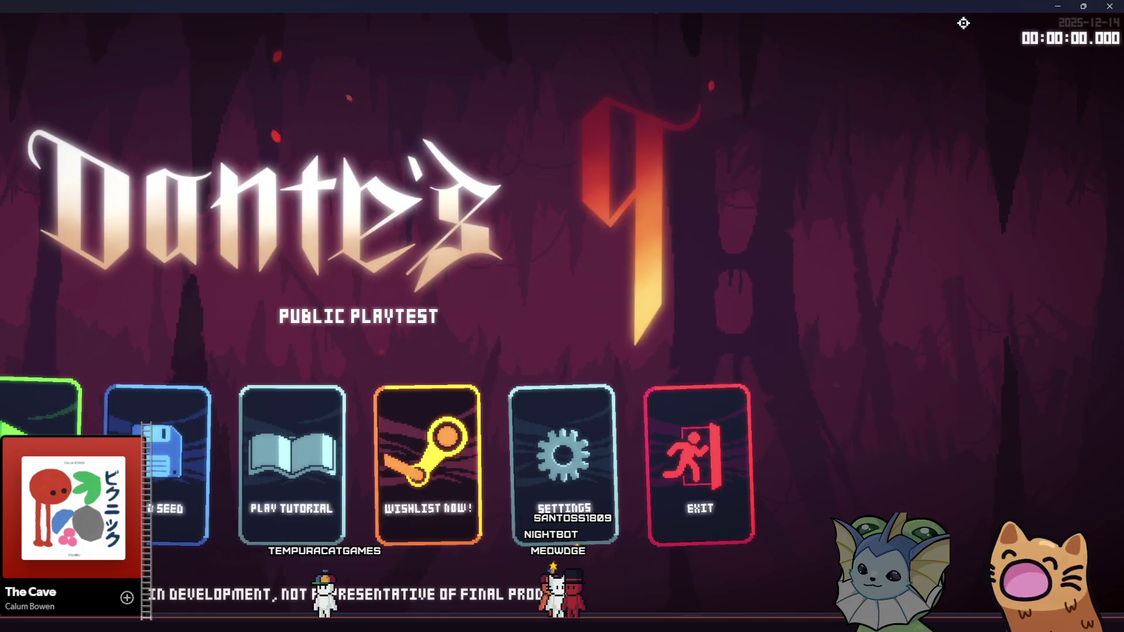
pyautogui.moveTo(574, 7)
pyautogui.mouseDown()
pyautogui.moveTo(676, 80)
pyautogui.moveTo(674, 1)
pyautogui.mouseUp()
pyautogui.click(234, 427)
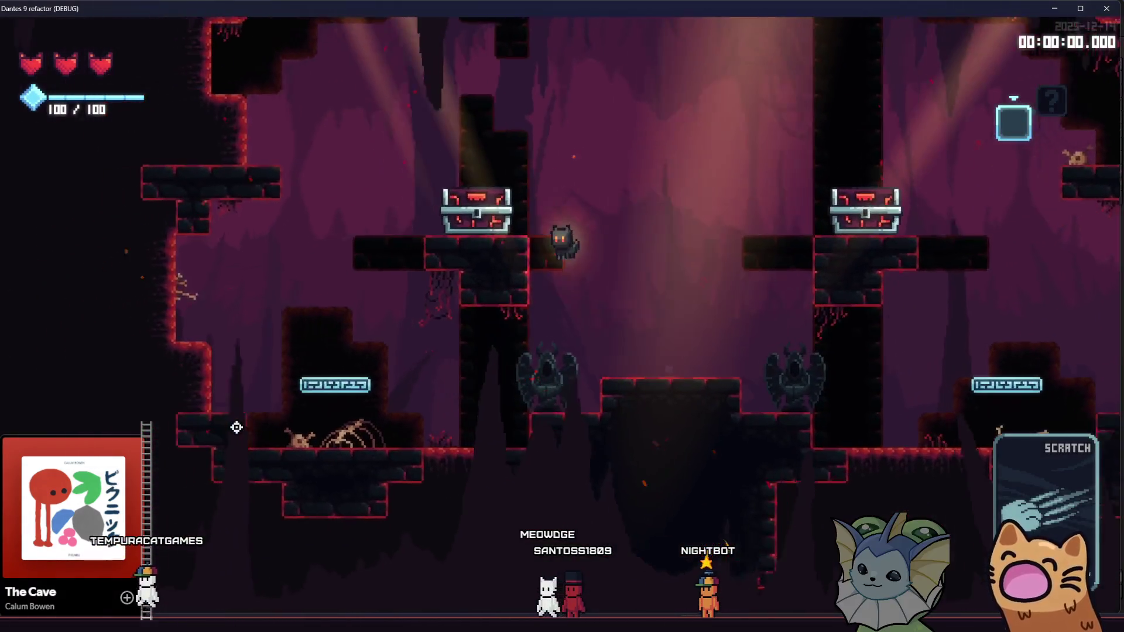
pyautogui.press('e')
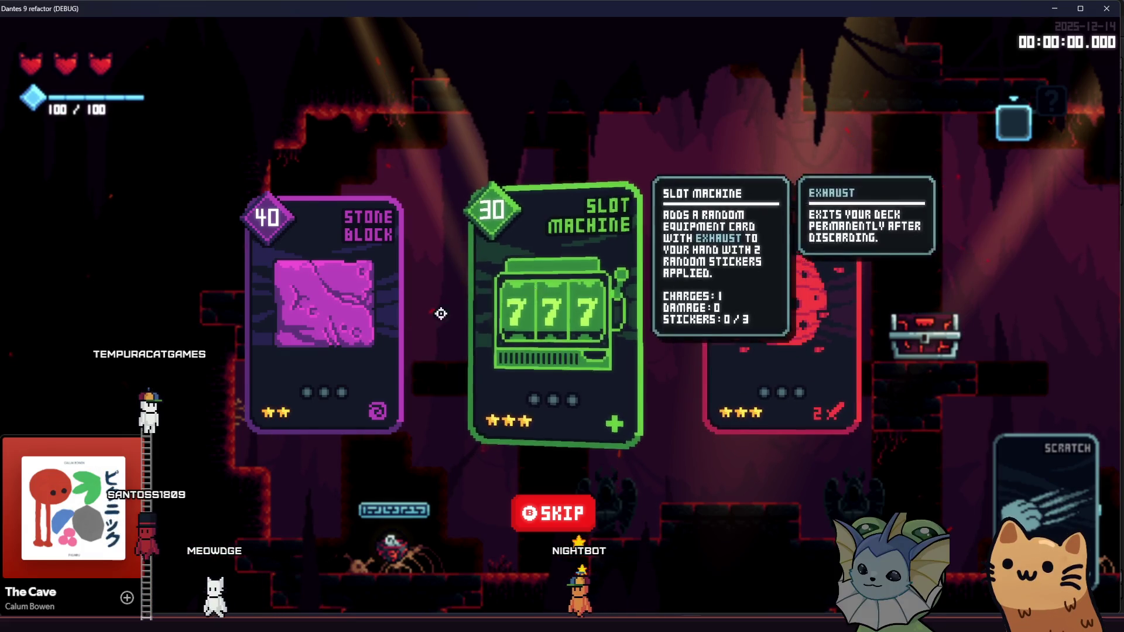
pyautogui.click(319, 319)
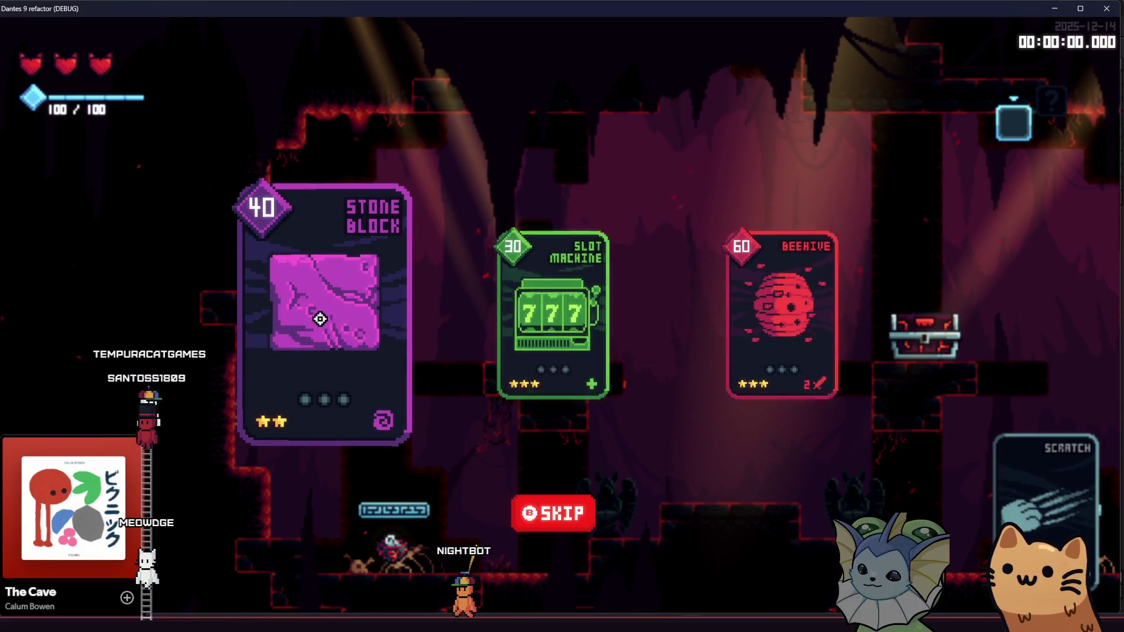
# Teleport to the shop room, open the Forge and select the first Rusty Pistol card
pyautogui.press('F1')
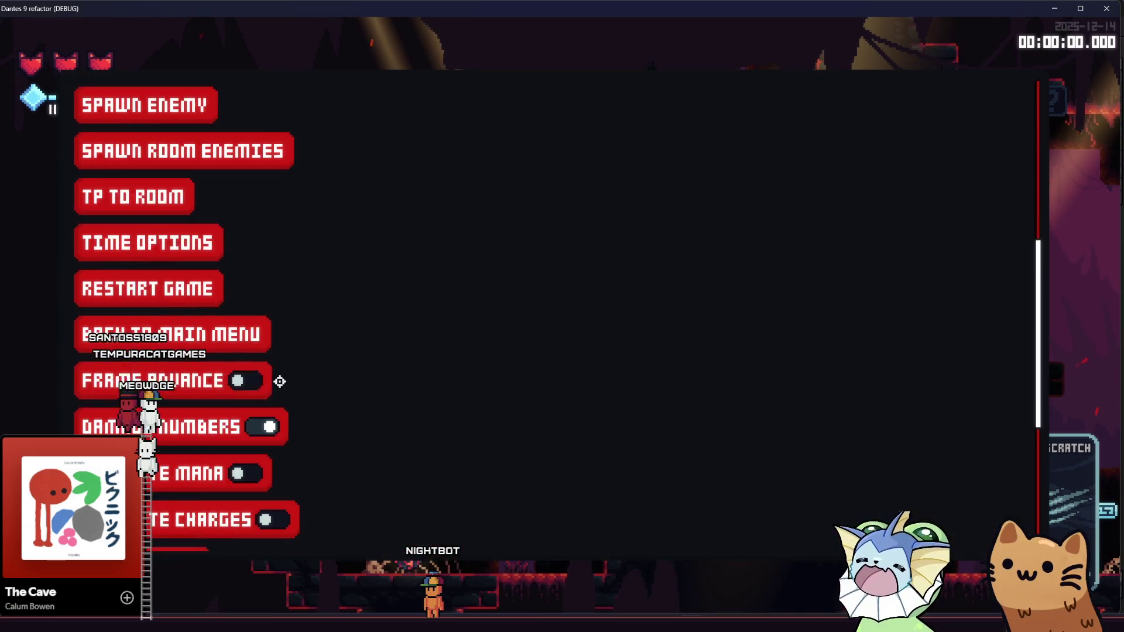
pyautogui.click(156, 193)
pyautogui.scroll(-1, 845, 455)
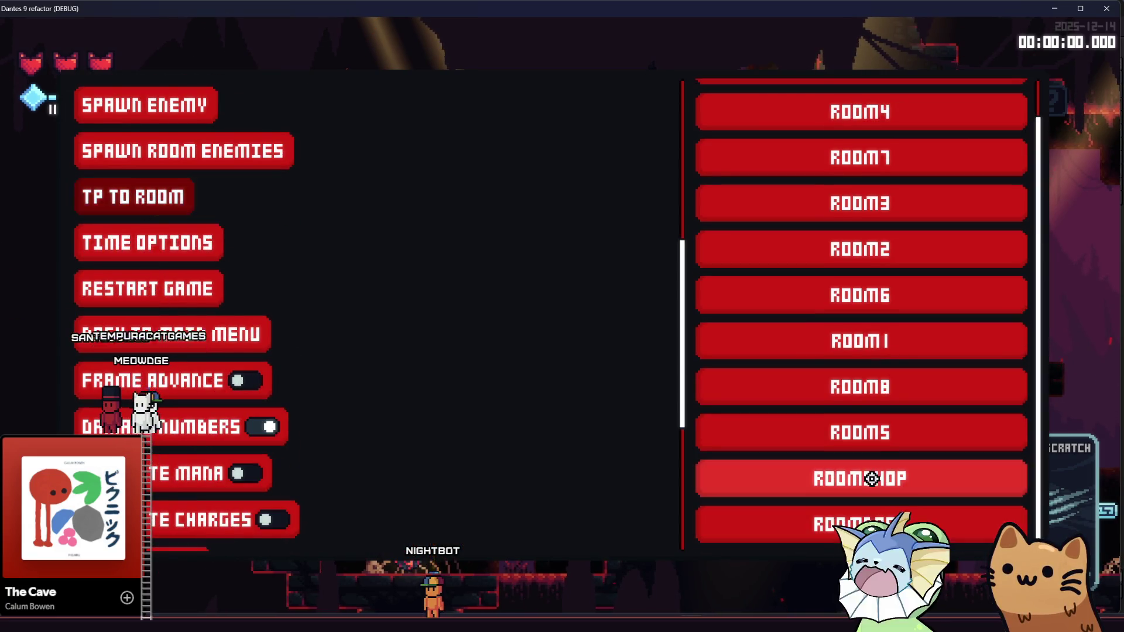
pyautogui.click(871, 477)
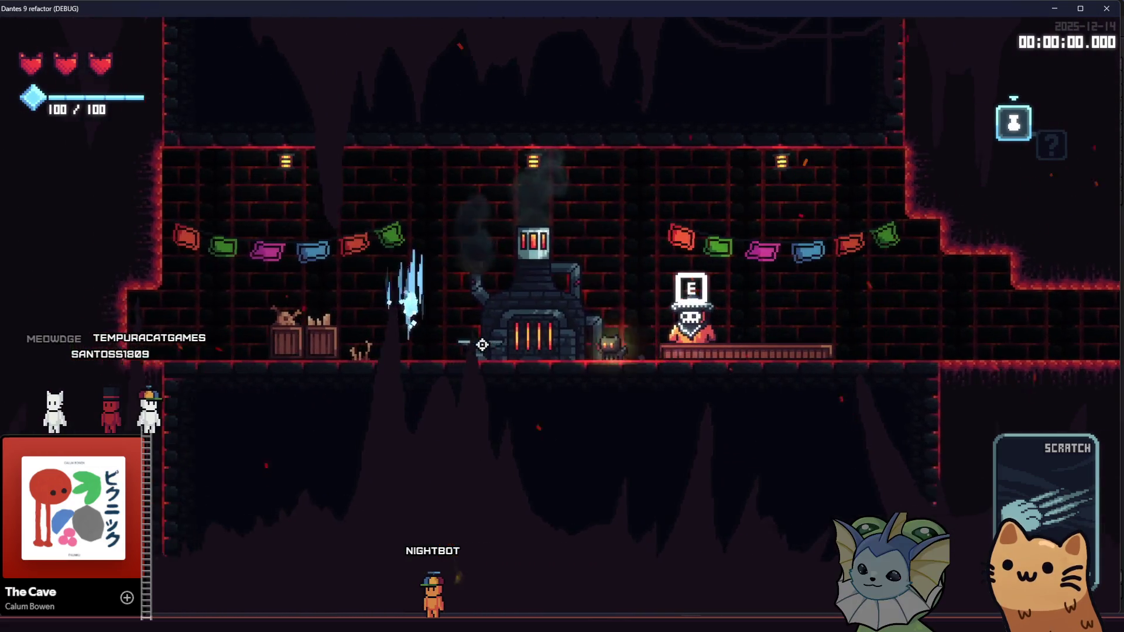
pyautogui.press('e')
pyautogui.click(158, 328)
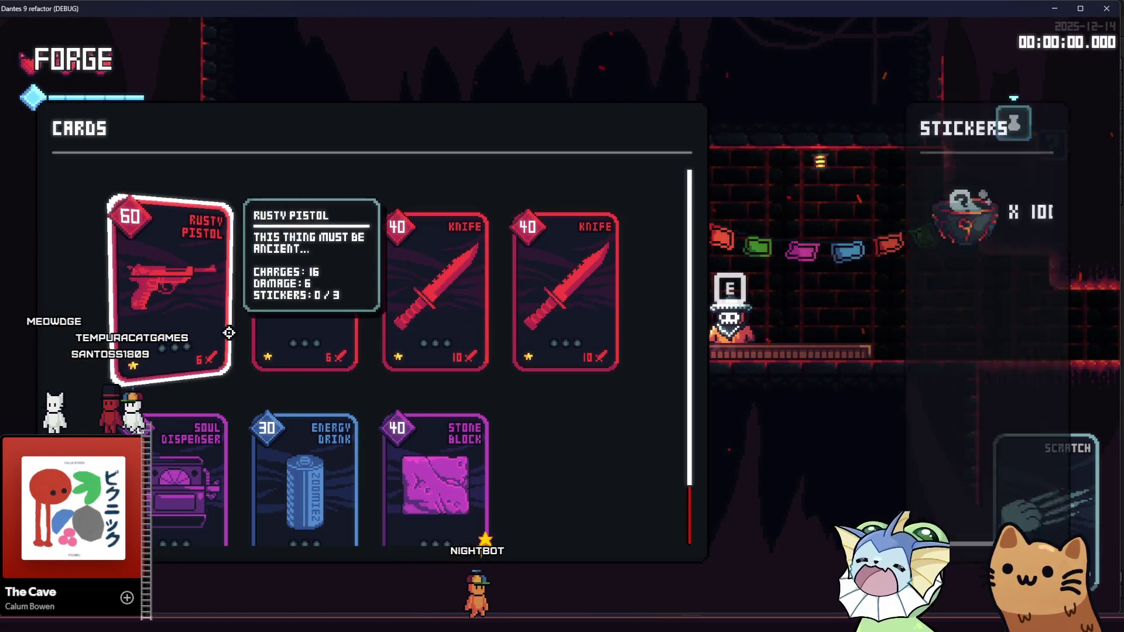
# Place the Negative sticker from the pile onto the first Rusty Pistol and finish placement
pyautogui.click(976, 201)
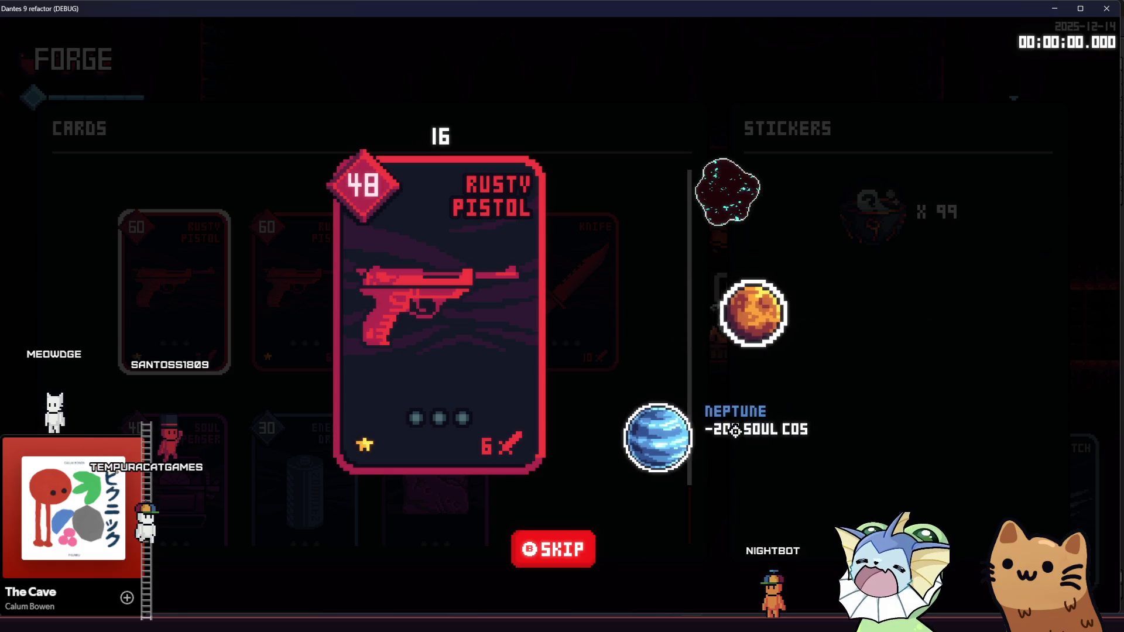
pyautogui.click(726, 193)
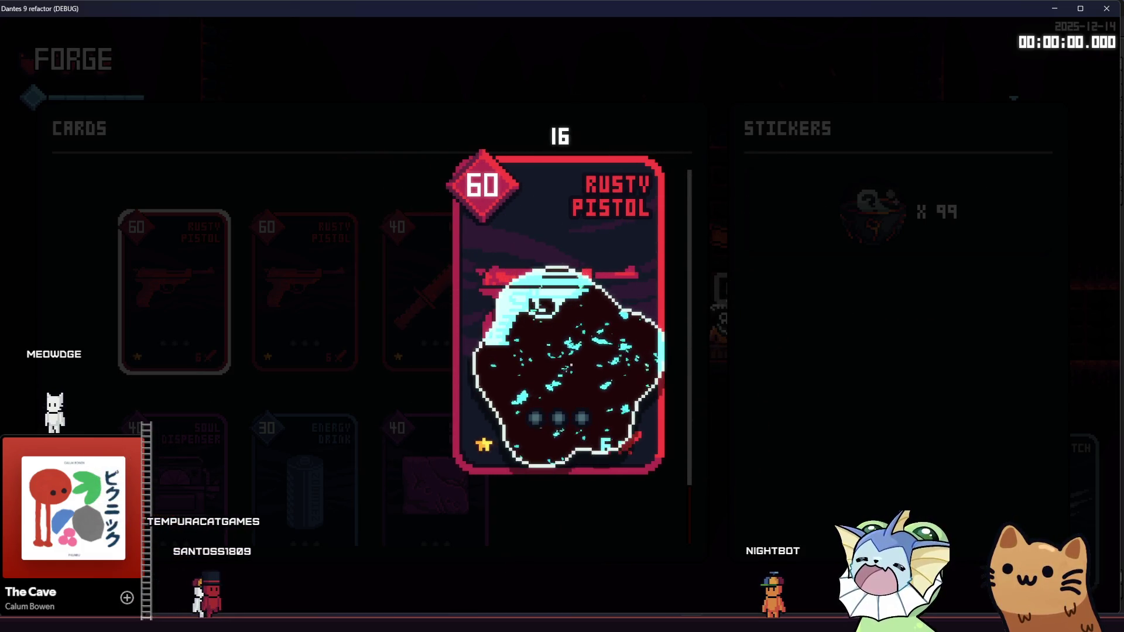
pyautogui.click(615, 330)
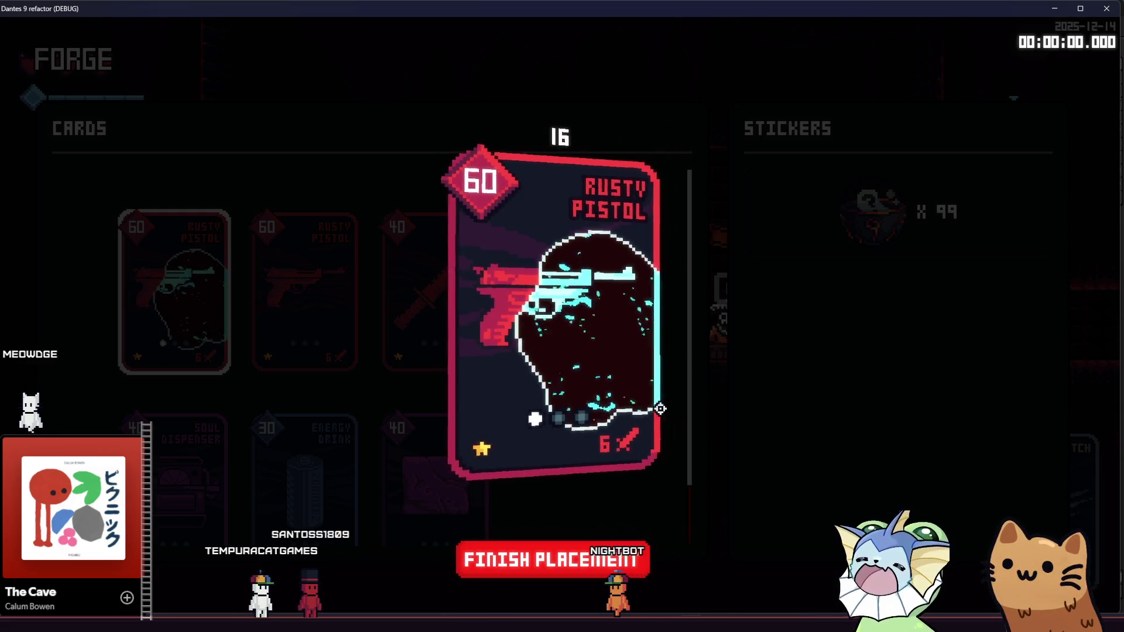
pyautogui.click(559, 564)
pyautogui.moveTo(201, 225)
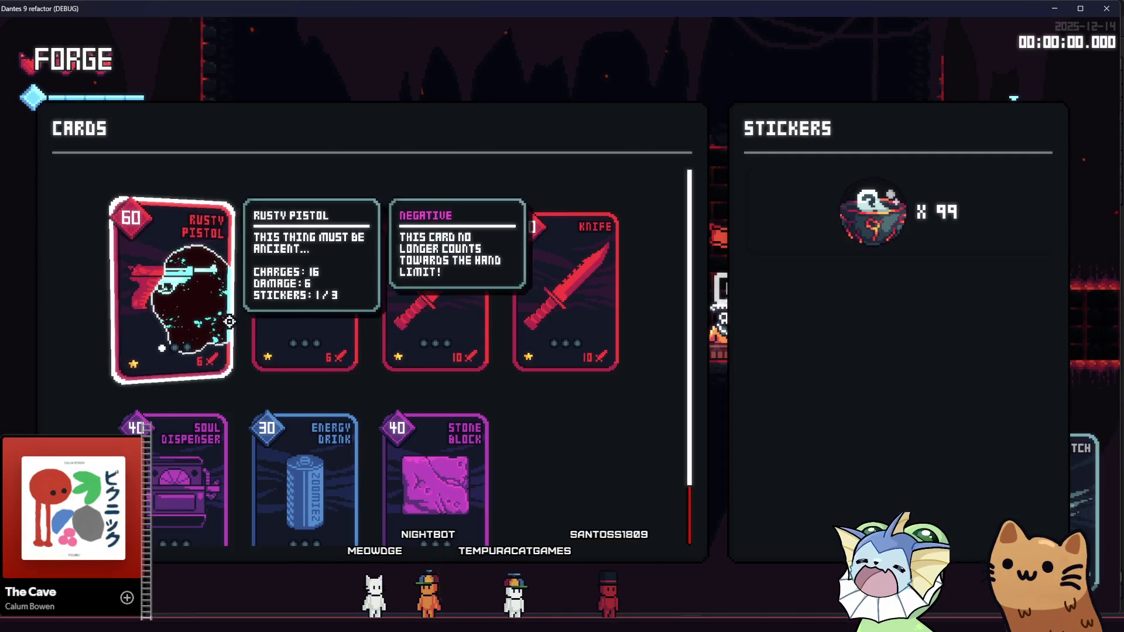
pyautogui.moveTo(325, 282)
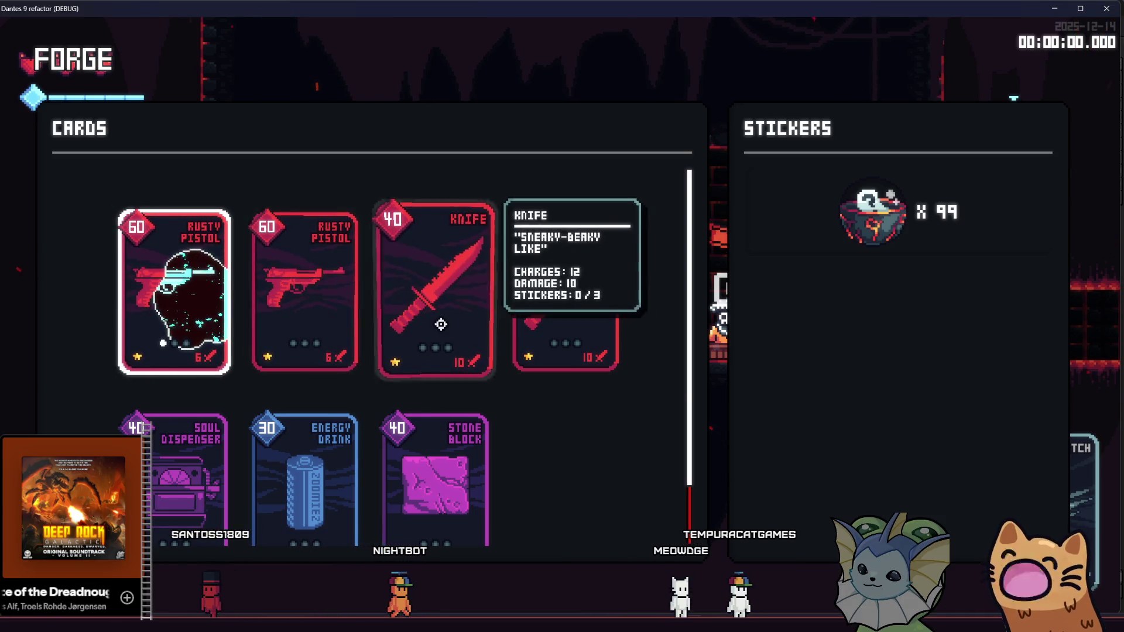
pyautogui.scroll(-1, 537, 367)
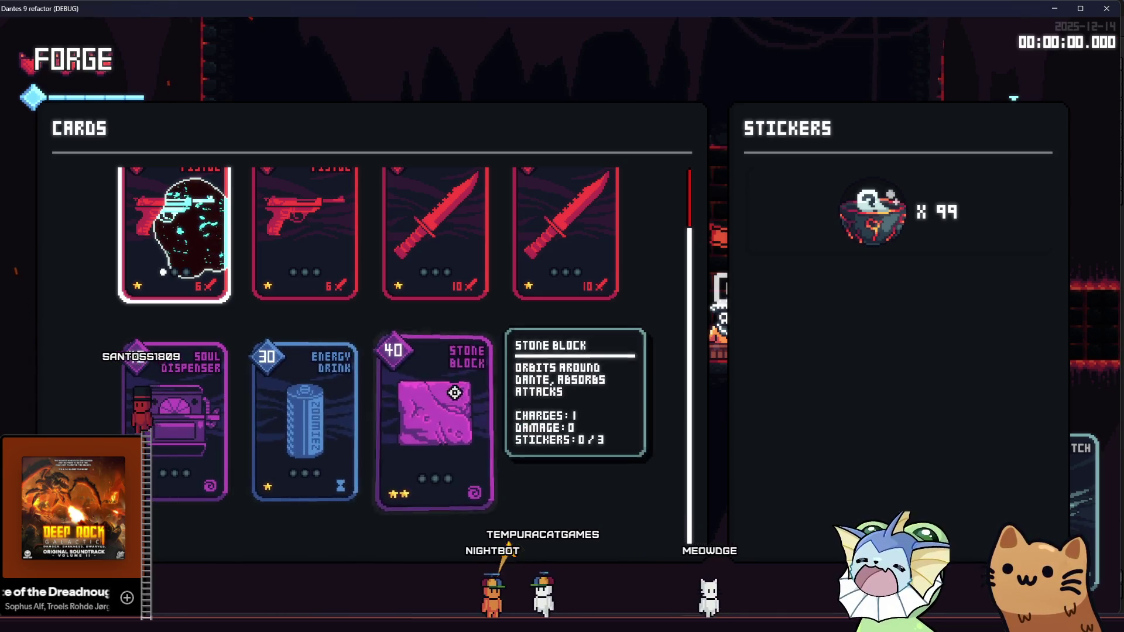
pyautogui.scroll(1, 460, 364)
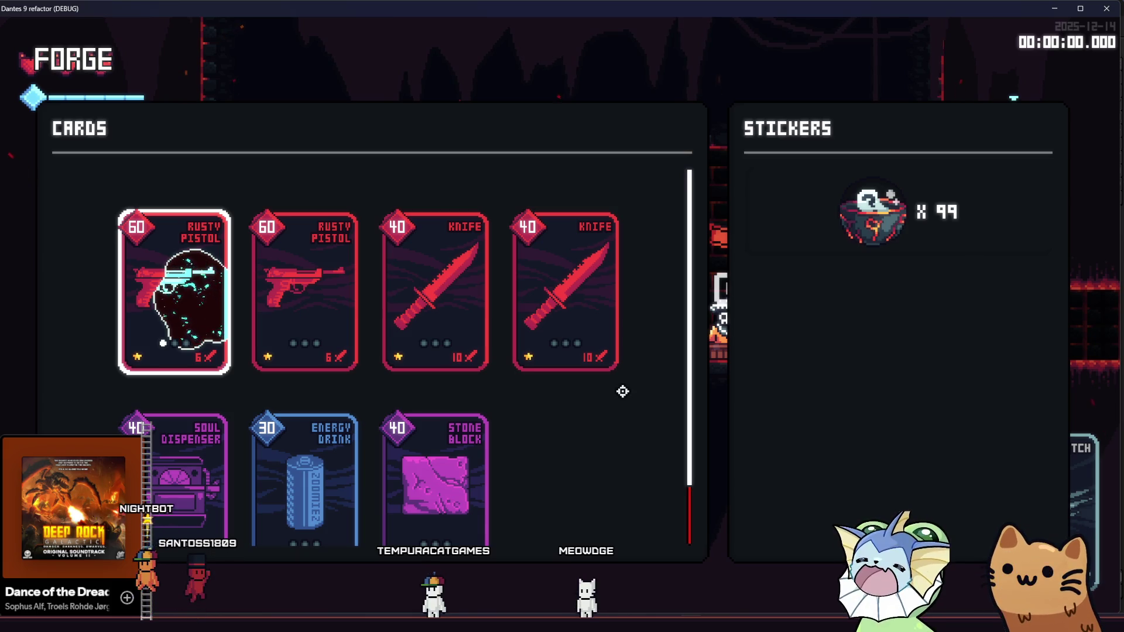
pyautogui.scroll(-2, 585, 431)
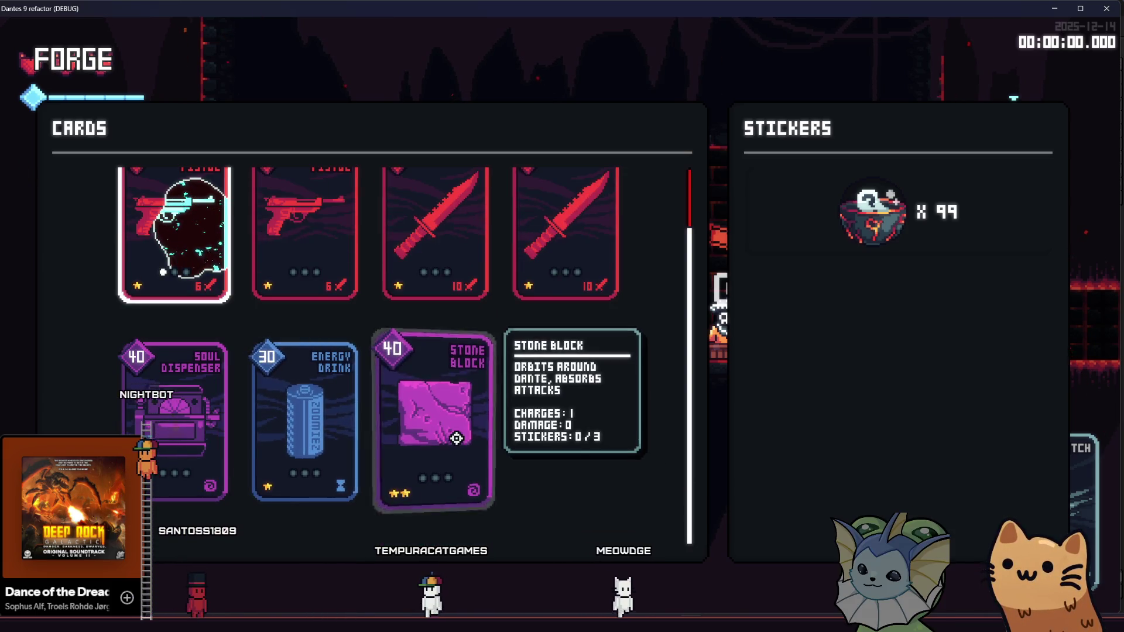
pyautogui.moveTo(457, 488)
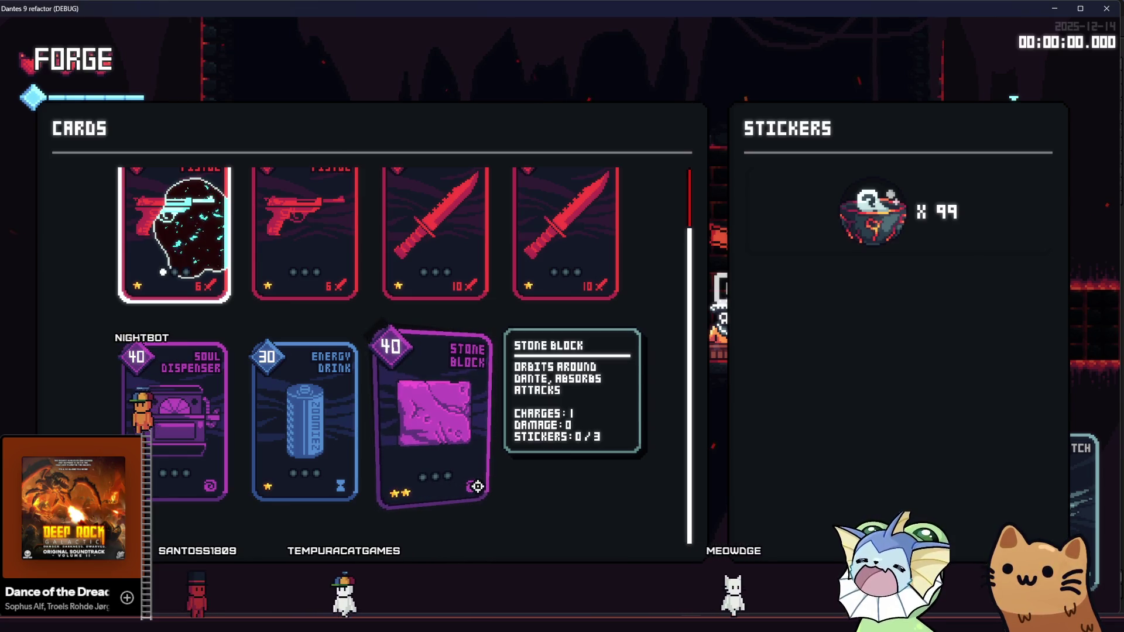
pyautogui.moveTo(343, 489)
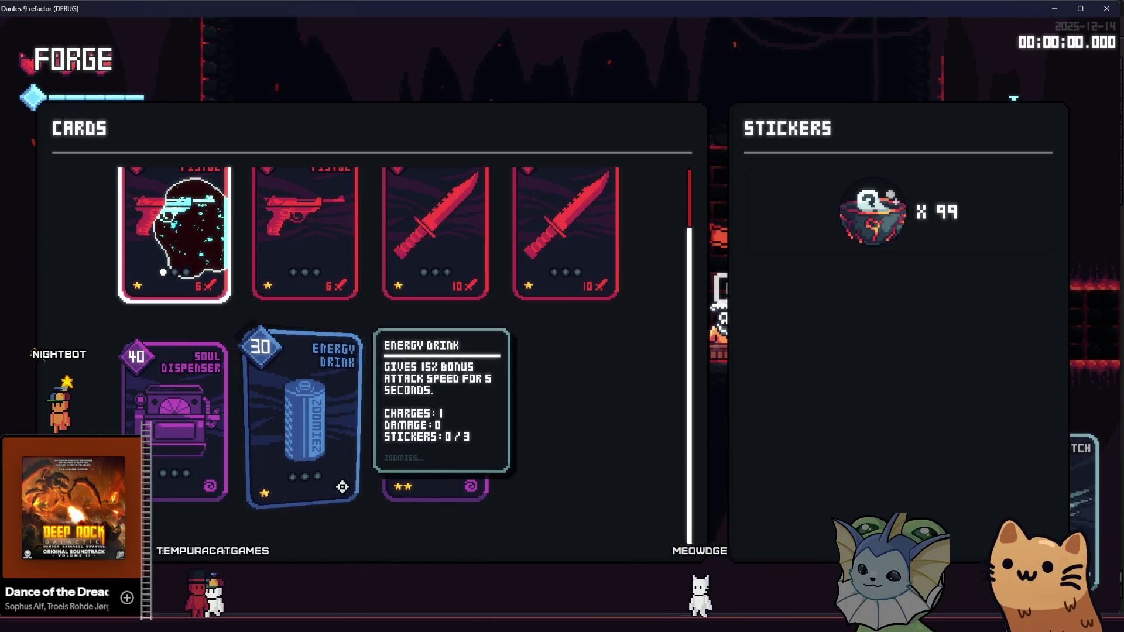
pyautogui.moveTo(163, 451)
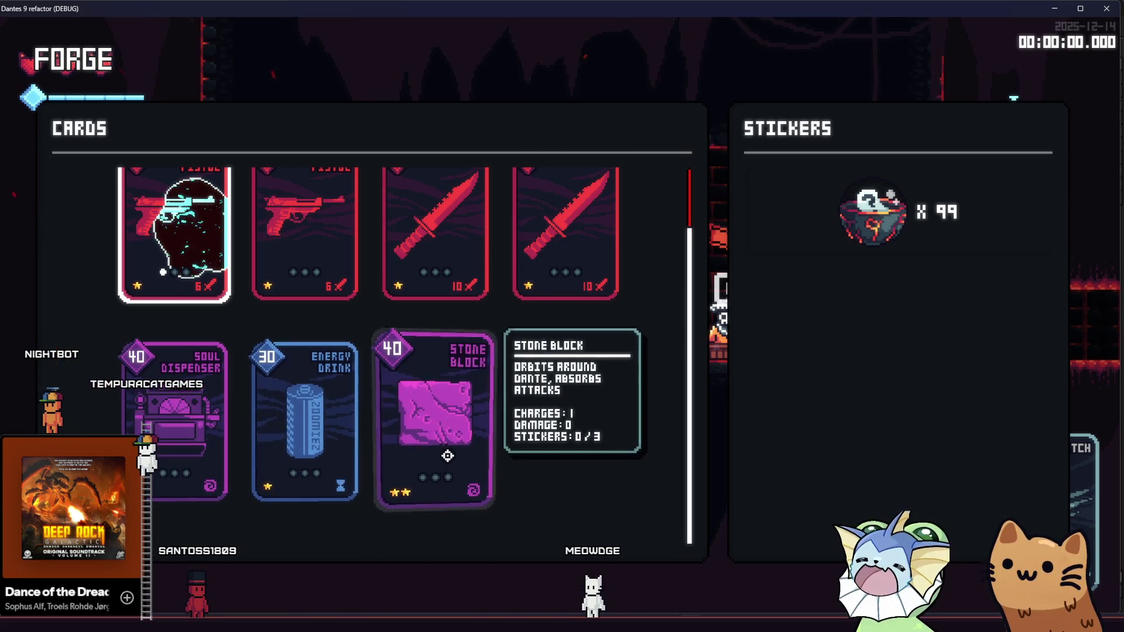
pyautogui.moveTo(329, 453)
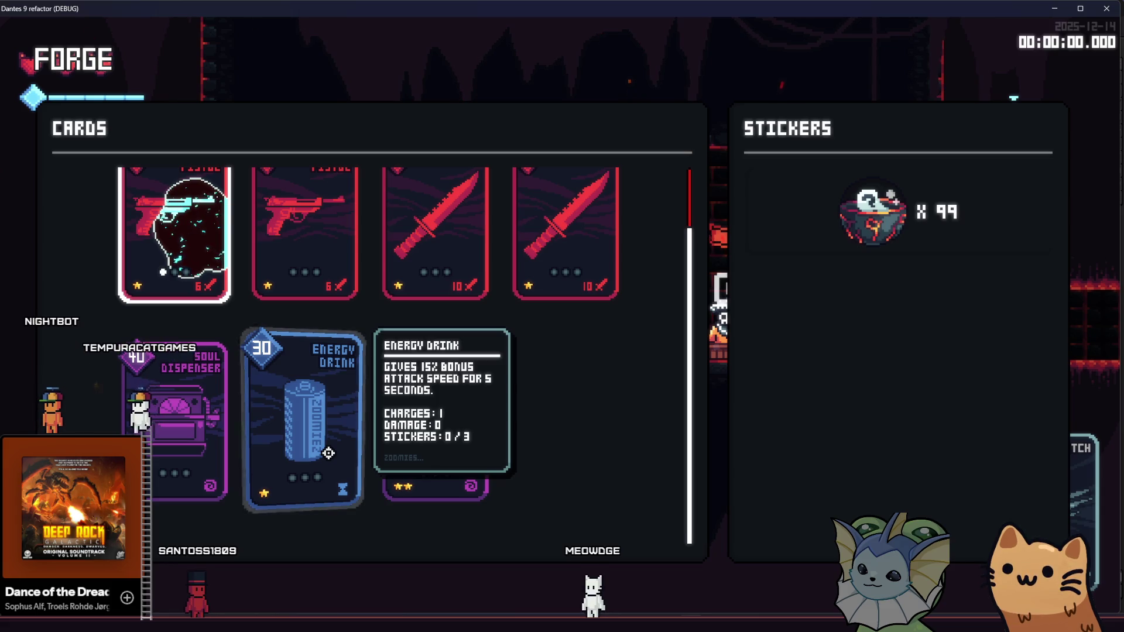
pyautogui.moveTo(225, 339)
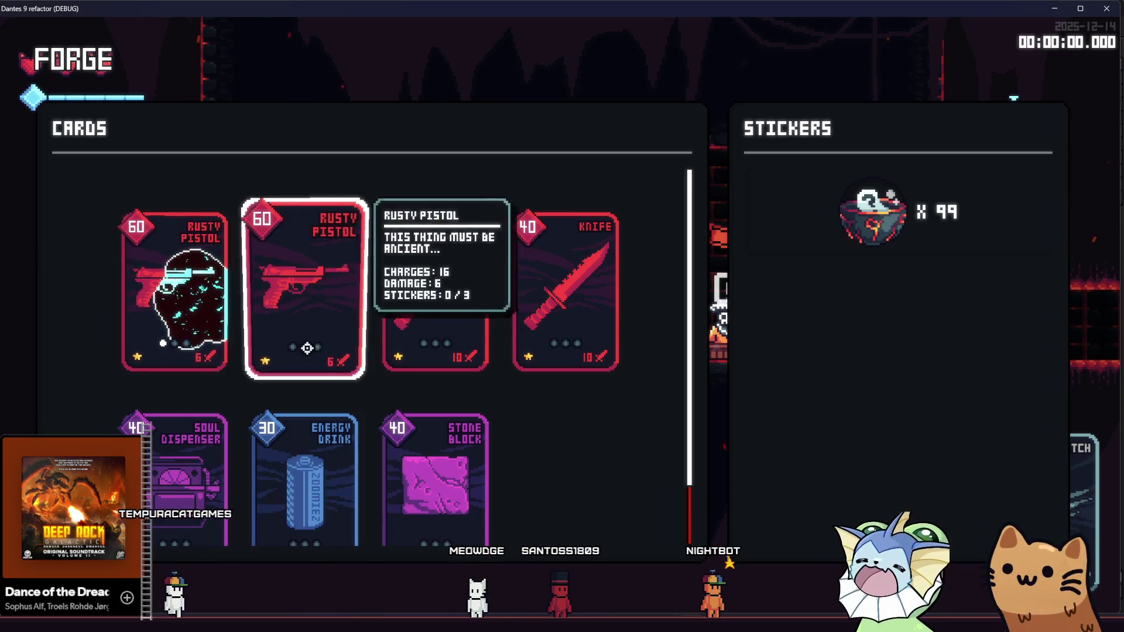
# Stick the holographic sticker onto the second Rusty Pistol, finish placement and close the game
pyautogui.click(820, 224)
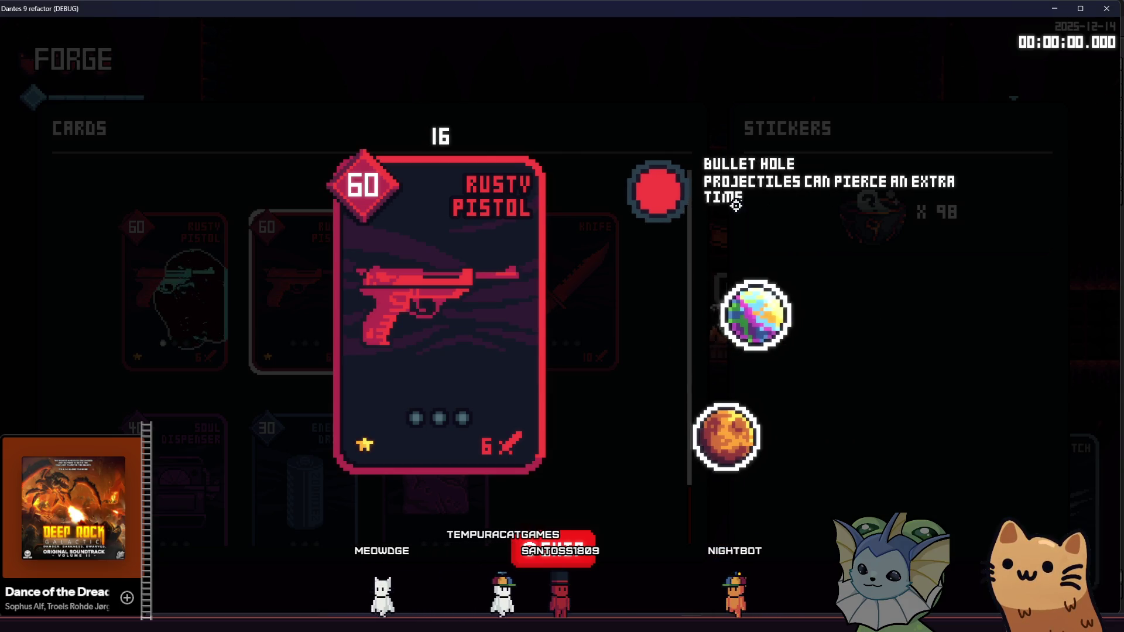
pyautogui.click(743, 319)
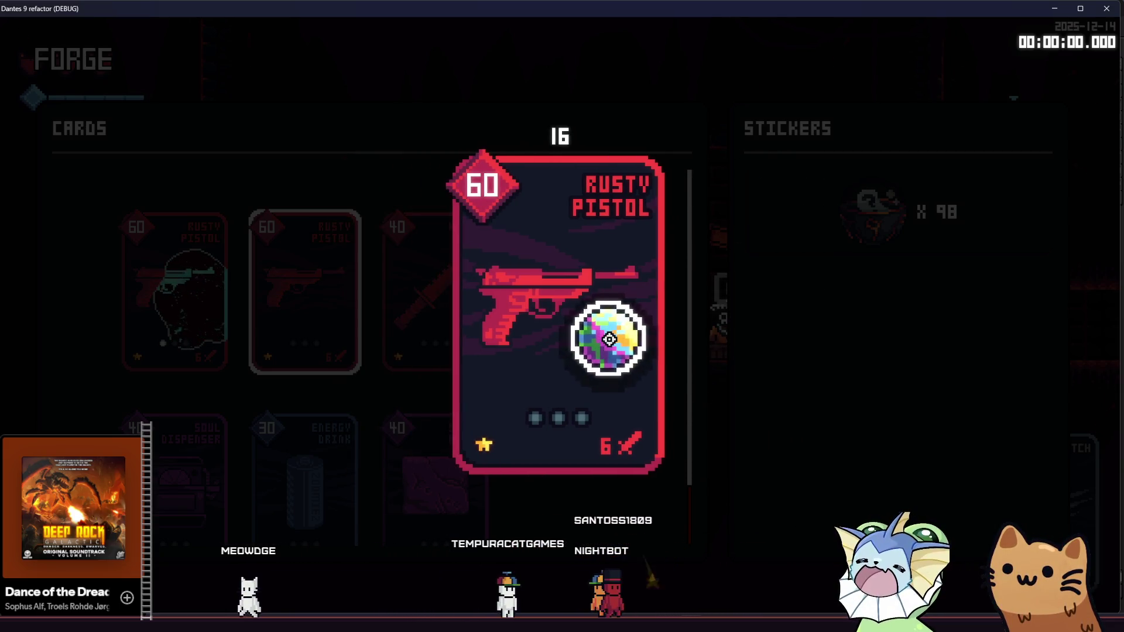
pyautogui.click(609, 340)
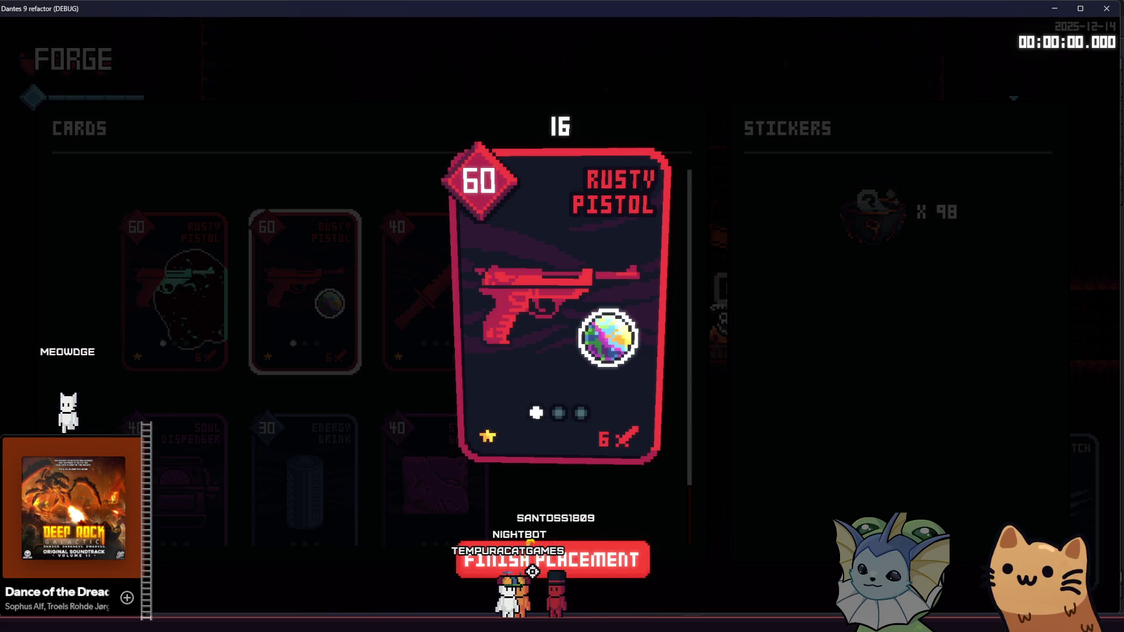
pyautogui.click(532, 571)
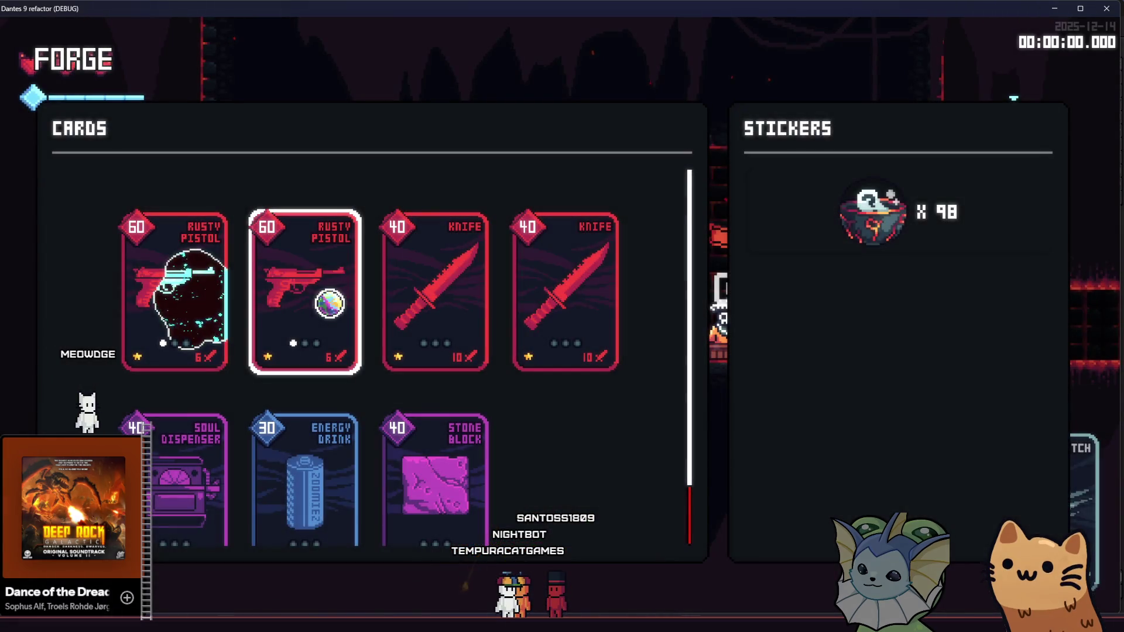
pyautogui.press('F8')
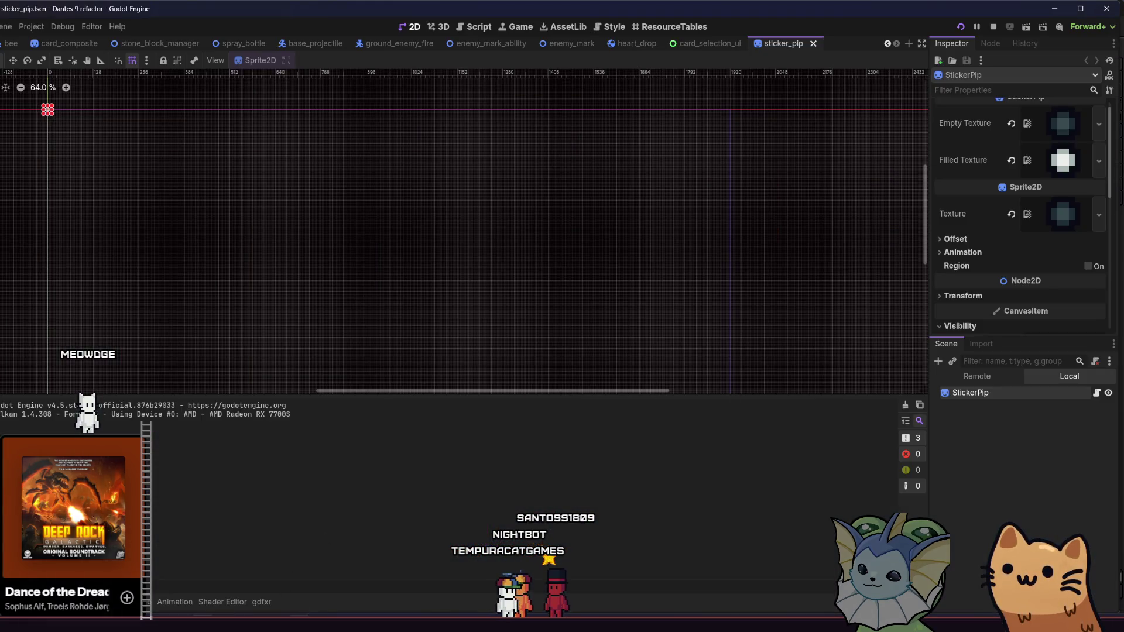
# In Aseprite, fill the empty pip's centre with the darker teal from the palette
pyautogui.click(350, 564)
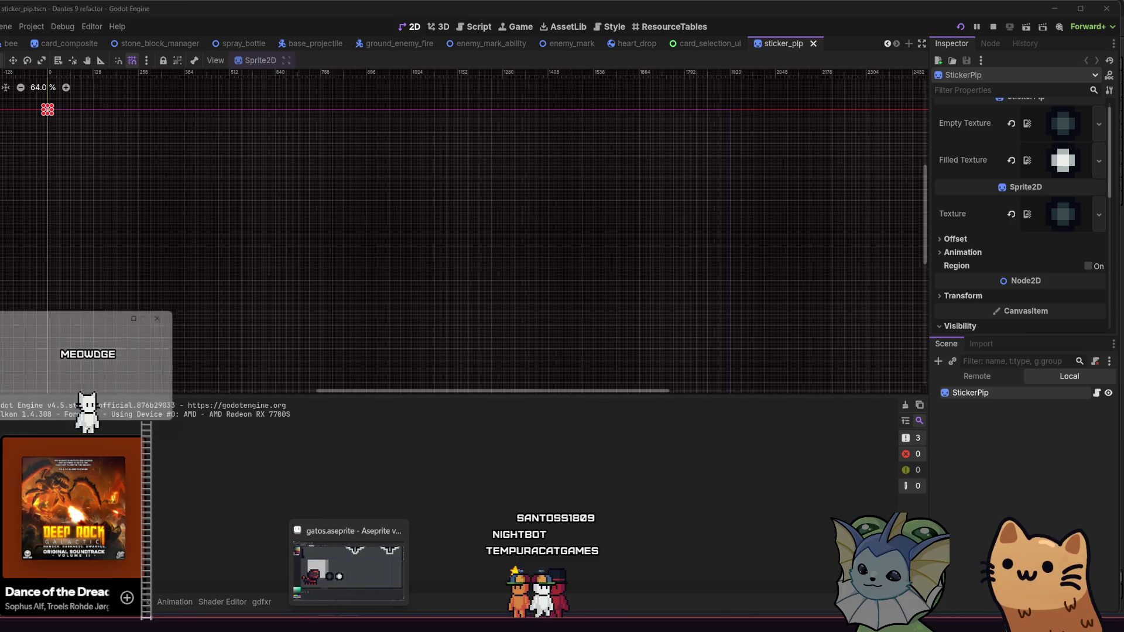
pyautogui.click(176, 315)
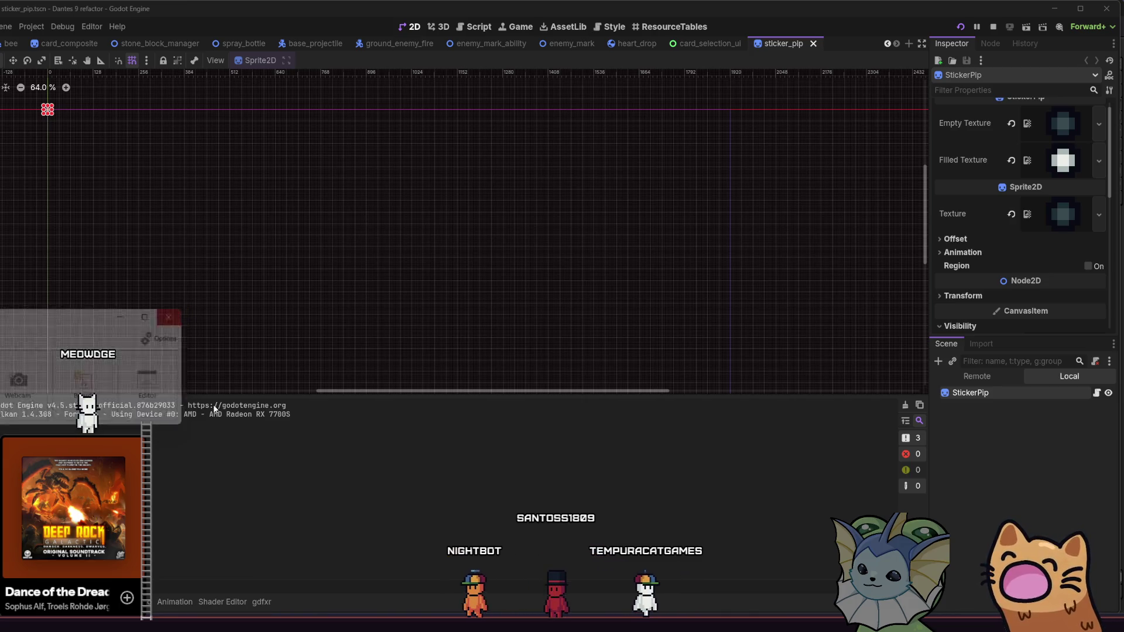
pyautogui.hotkey('alt', 'Tab')
pyautogui.scroll(1, 324, 354)
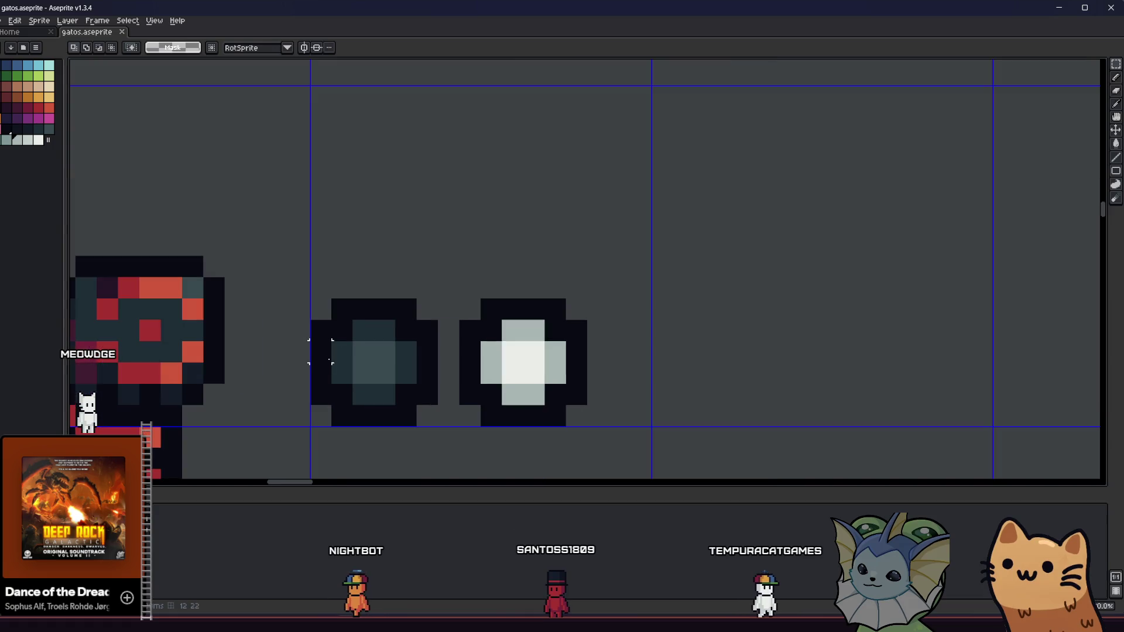
pyautogui.keyDown('alt'); pyautogui.click(352, 342); pyautogui.keyUp('alt')
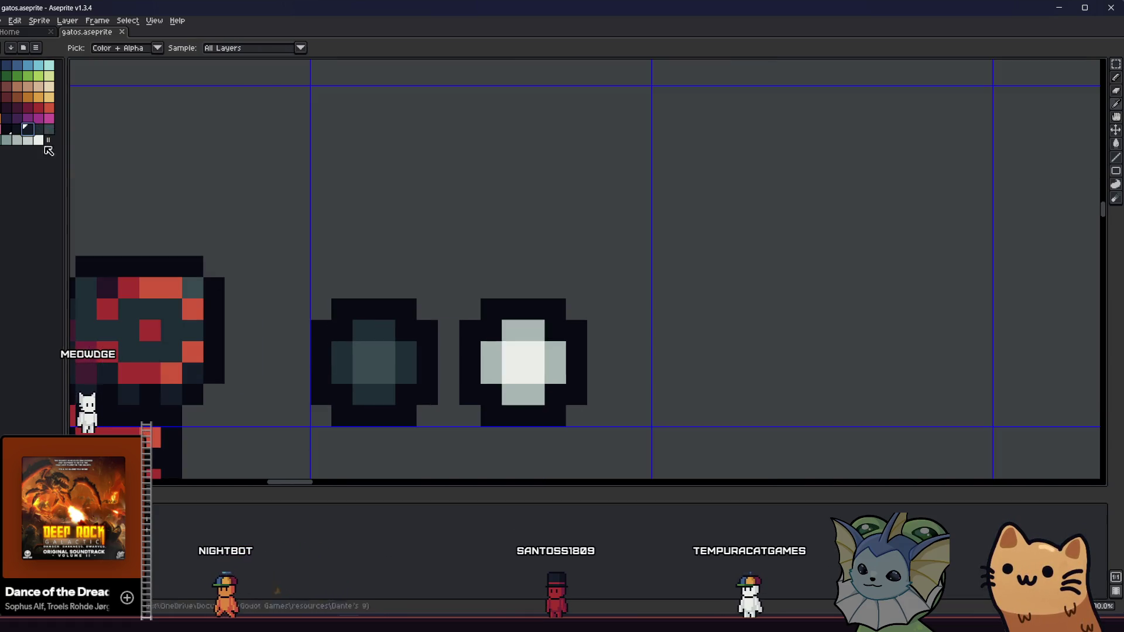
pyautogui.click(355, 353)
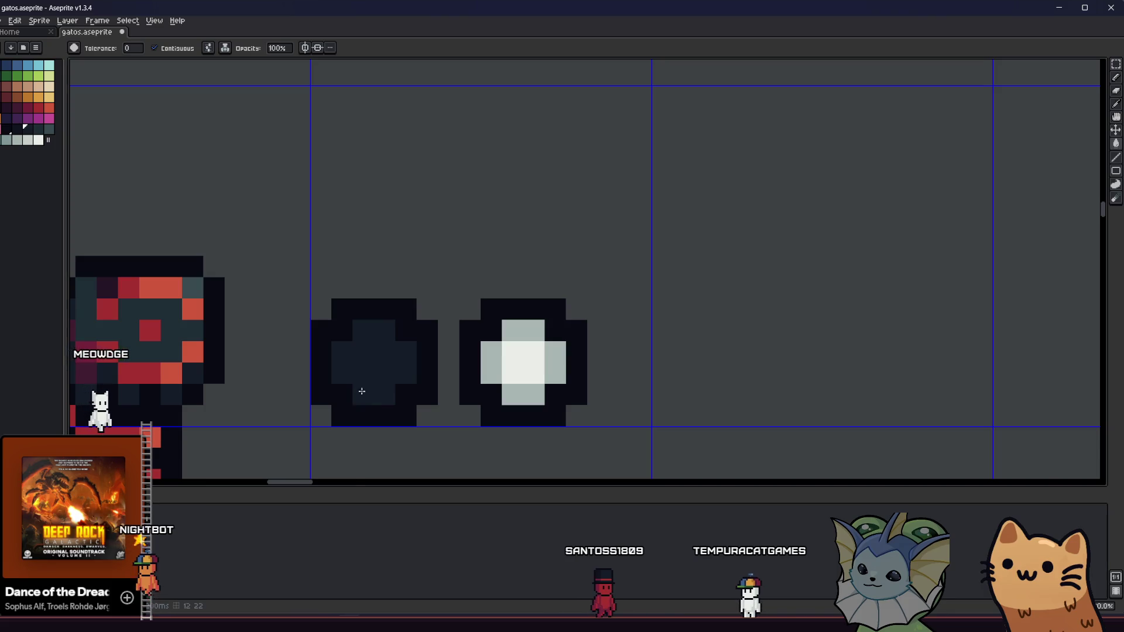
pyautogui.scroll(-2, 368, 397)
pyautogui.scroll(2, 410, 328)
# Sample grey-teal, fill the light pip's centre with it and save the sprite file
pyautogui.press('i')
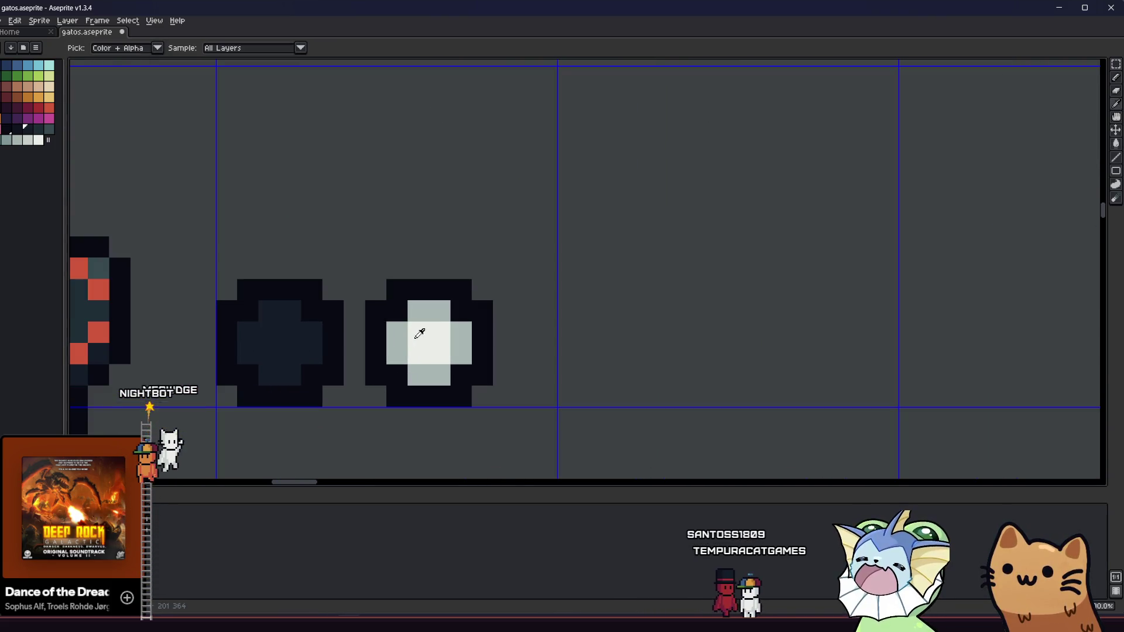
pyautogui.click(6, 140)
pyautogui.press('g')
pyautogui.click(363, 321)
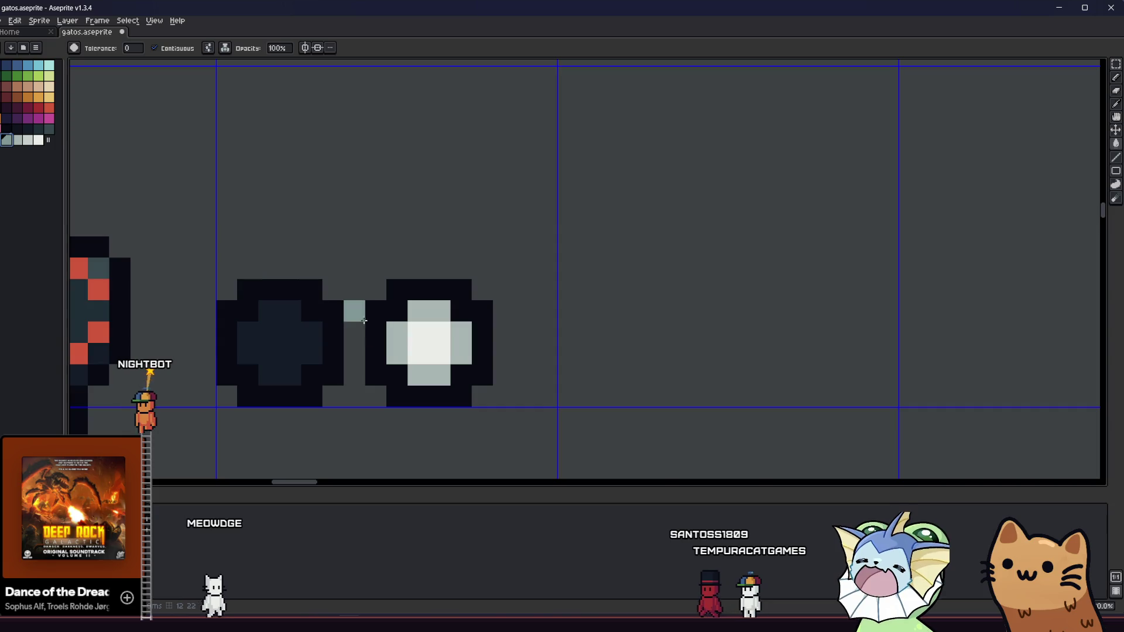
pyautogui.hotkey('ctrl', 'z')
pyautogui.click(422, 315)
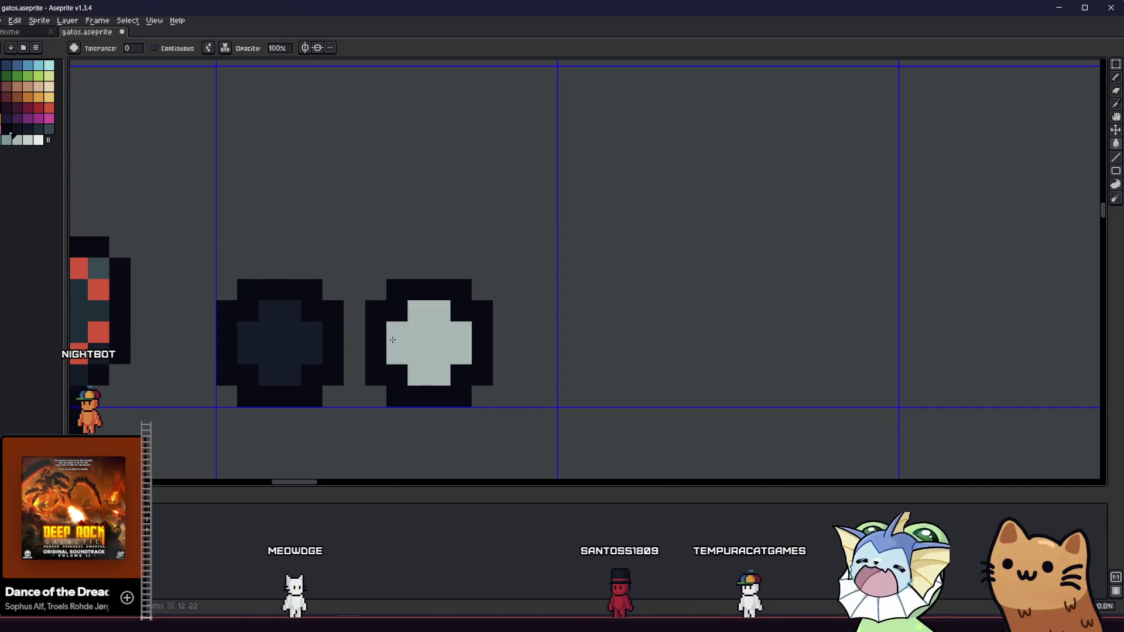
pyautogui.scroll(-4, 392, 340)
pyautogui.hotkey('ctrl', 's')
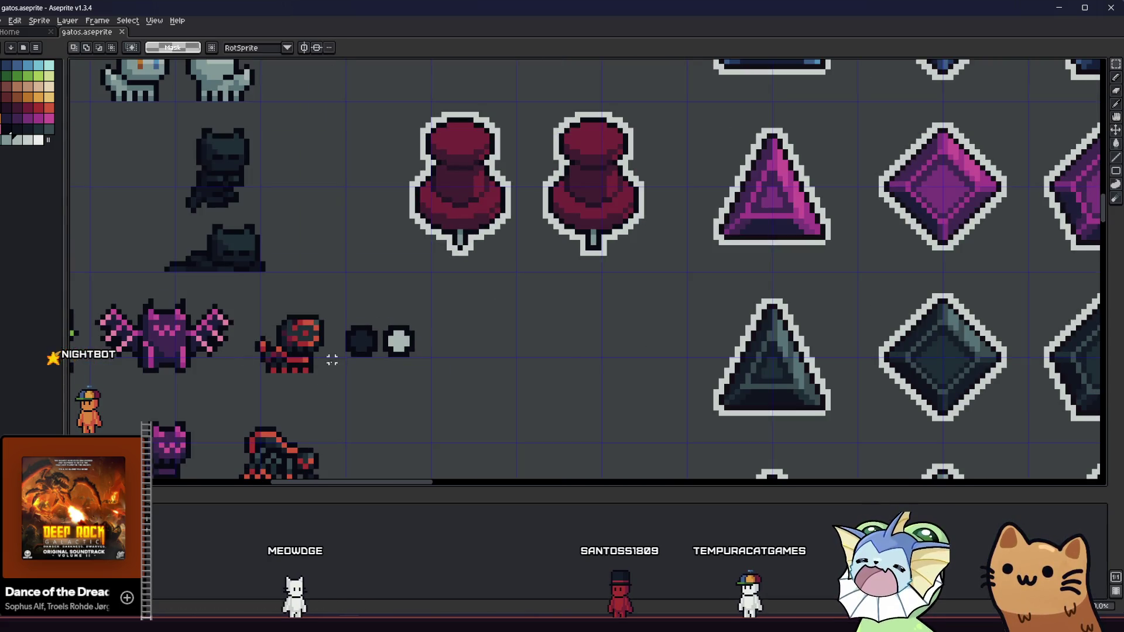
# Select the dark empty pip and export the selected area as an image
pyautogui.scroll(-1, 332, 360)
pyautogui.scroll(3, 289, 347)
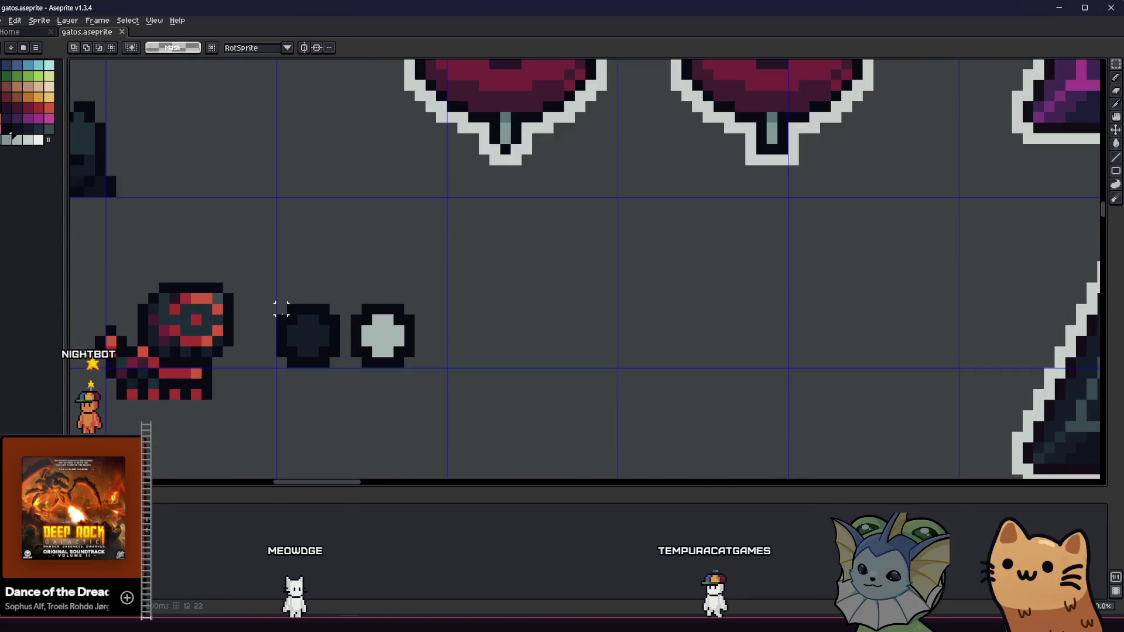
pyautogui.moveTo(334, 377); pyautogui.dragTo(342, 370)
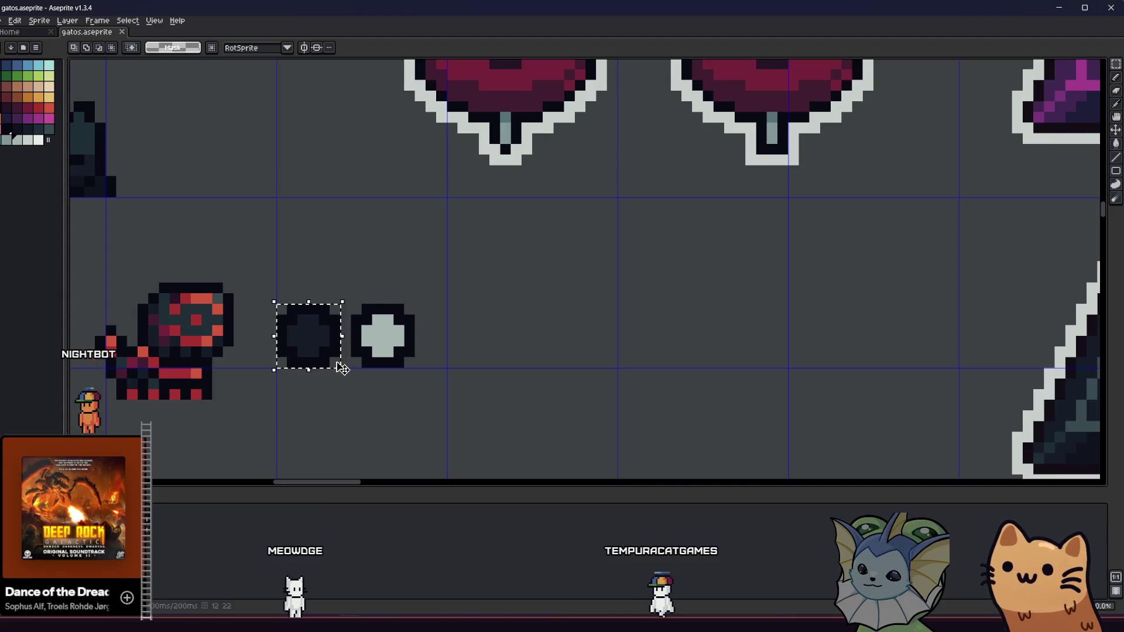
pyautogui.click(3, 20)
pyautogui.moveTo(35, 108)
pyautogui.click(123, 108)
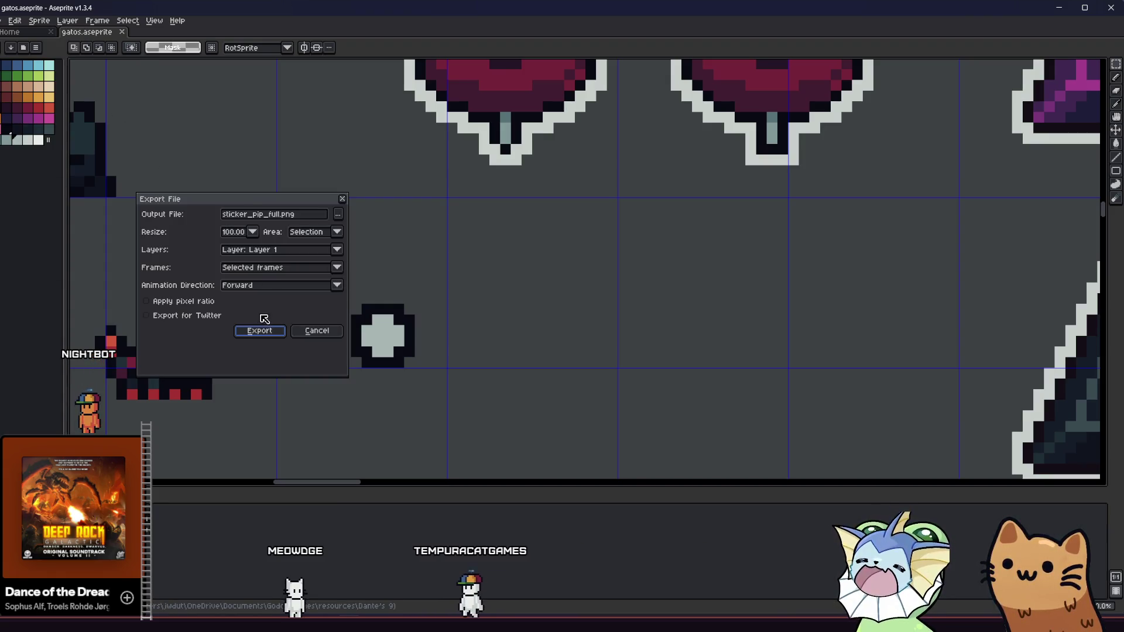
pyautogui.click(276, 332)
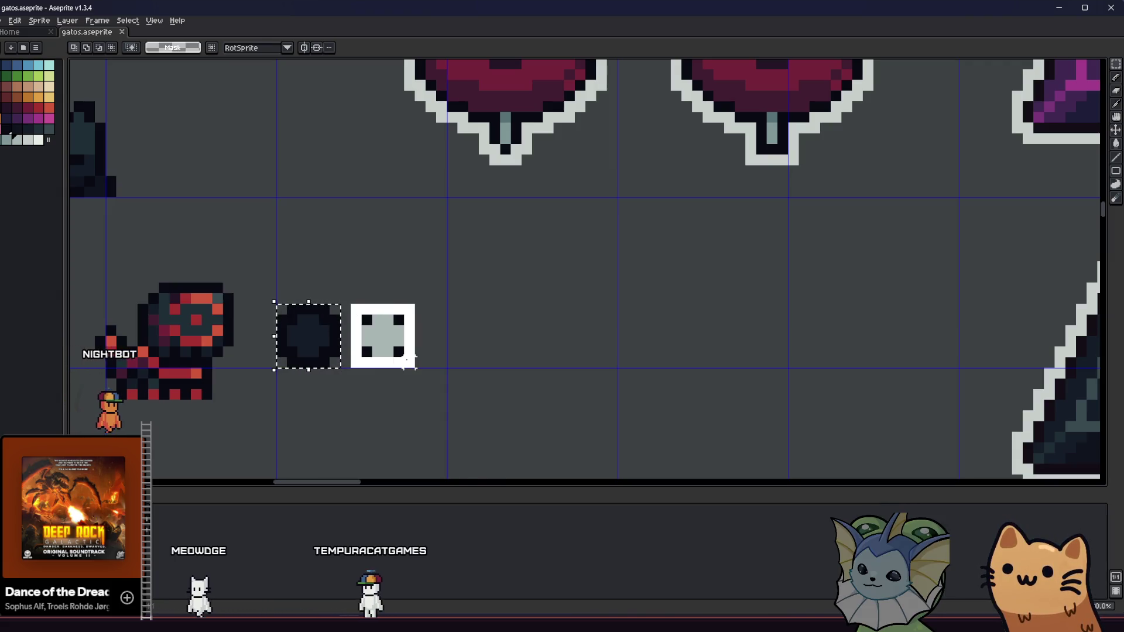
# Export the light pip as sticker_pip_full.png, overwriting the existing file
pyautogui.click(3, 21)
pyautogui.moveTo(35, 108)
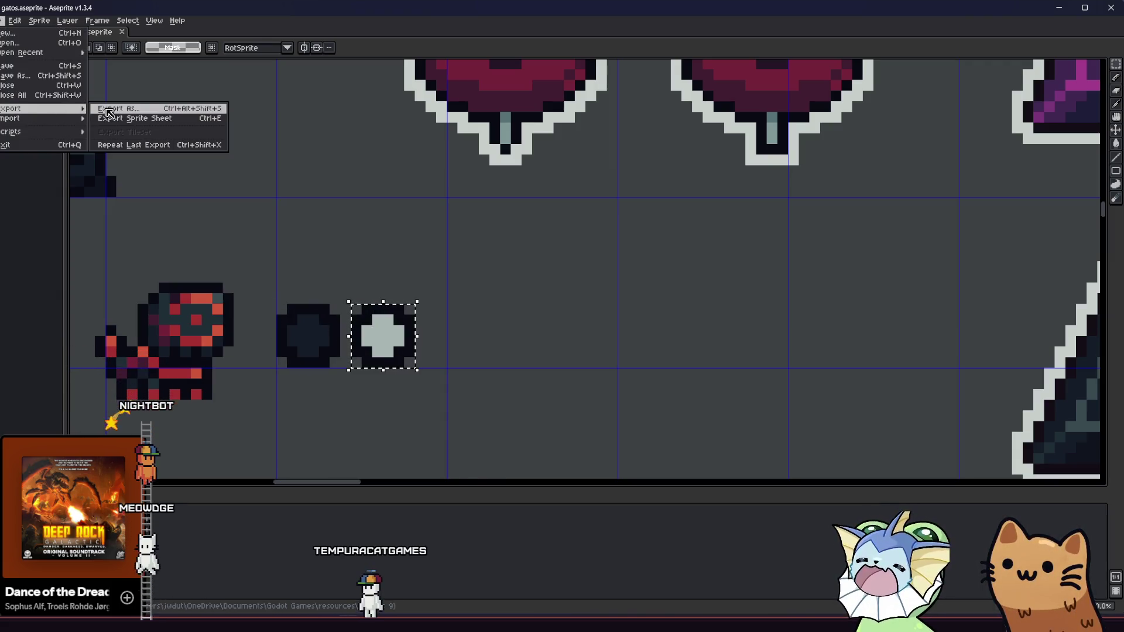
pyautogui.click(123, 107)
pyautogui.click(260, 331)
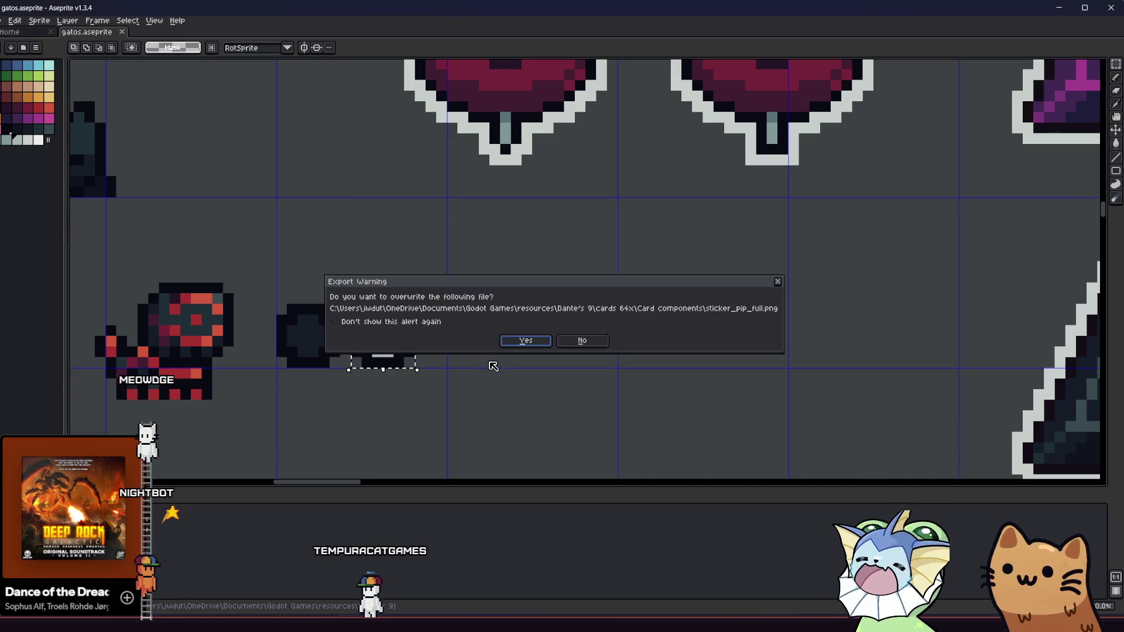
pyautogui.click(521, 338)
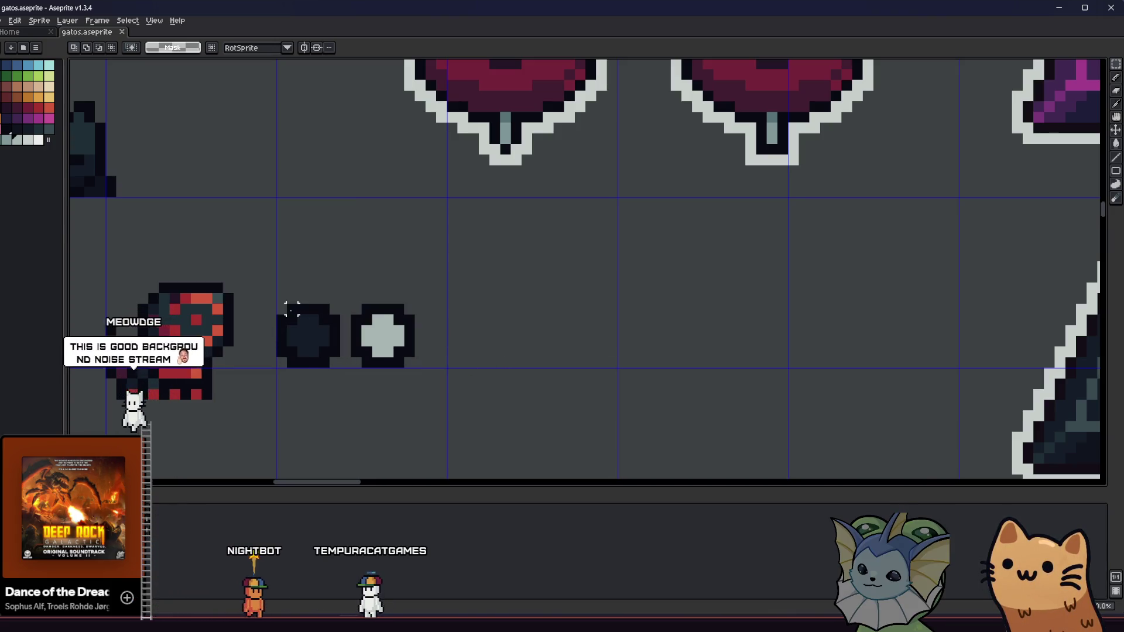
# Reselect the dark pip and export it over sticker_pip_empty.png, then return to Godot
pyautogui.moveTo(281, 307); pyautogui.dragTo(342, 369)
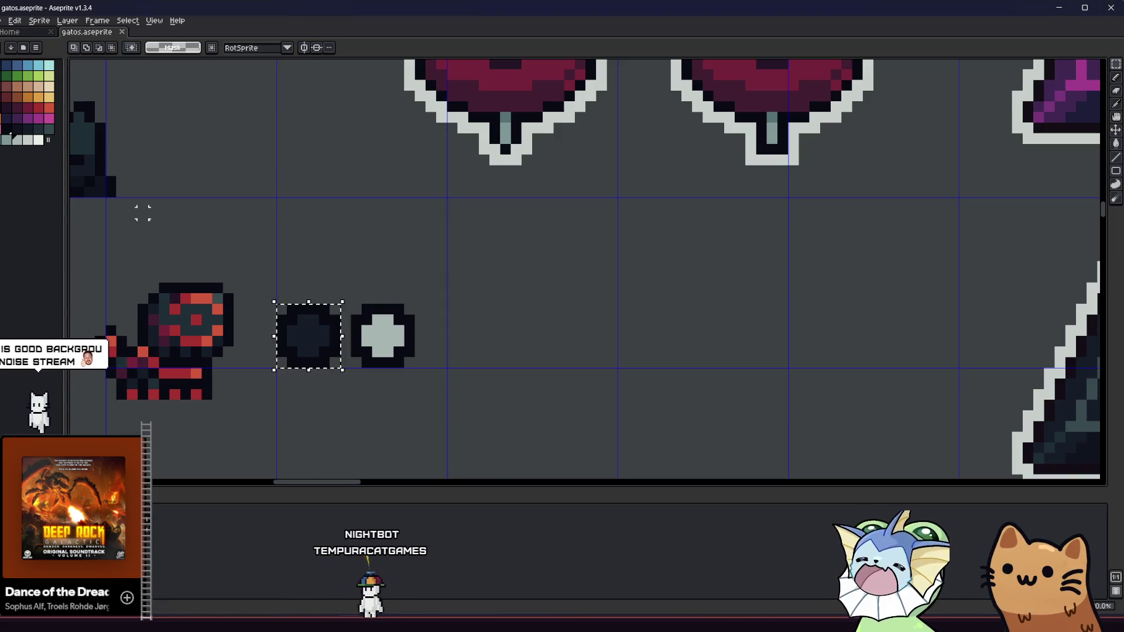
pyautogui.click(2, 21)
pyautogui.moveTo(41, 100)
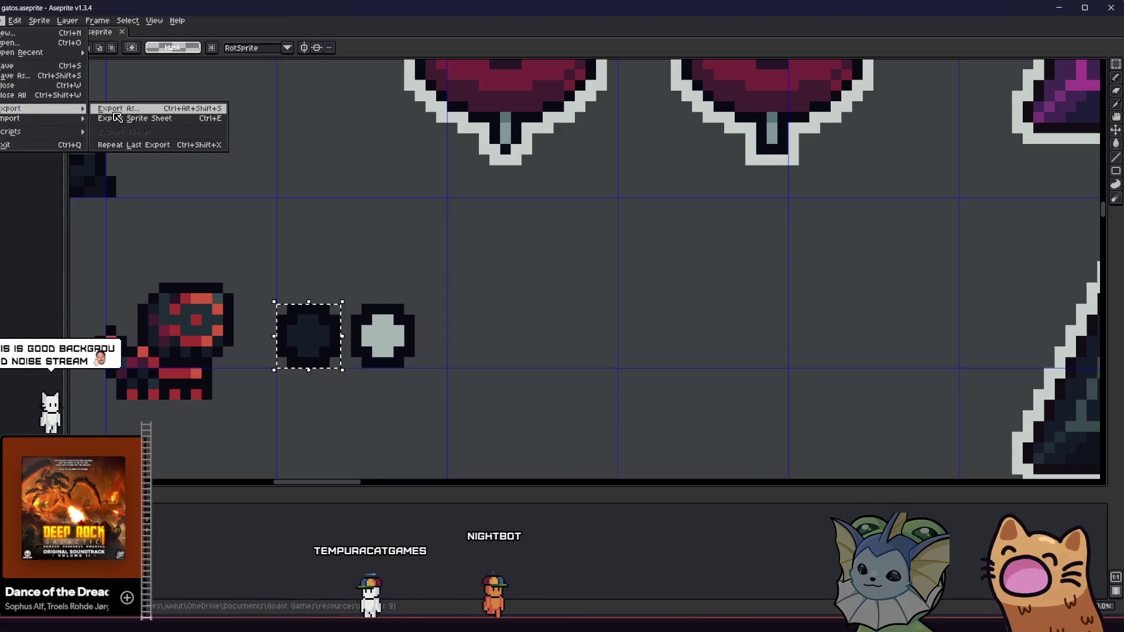
pyautogui.click(148, 149)
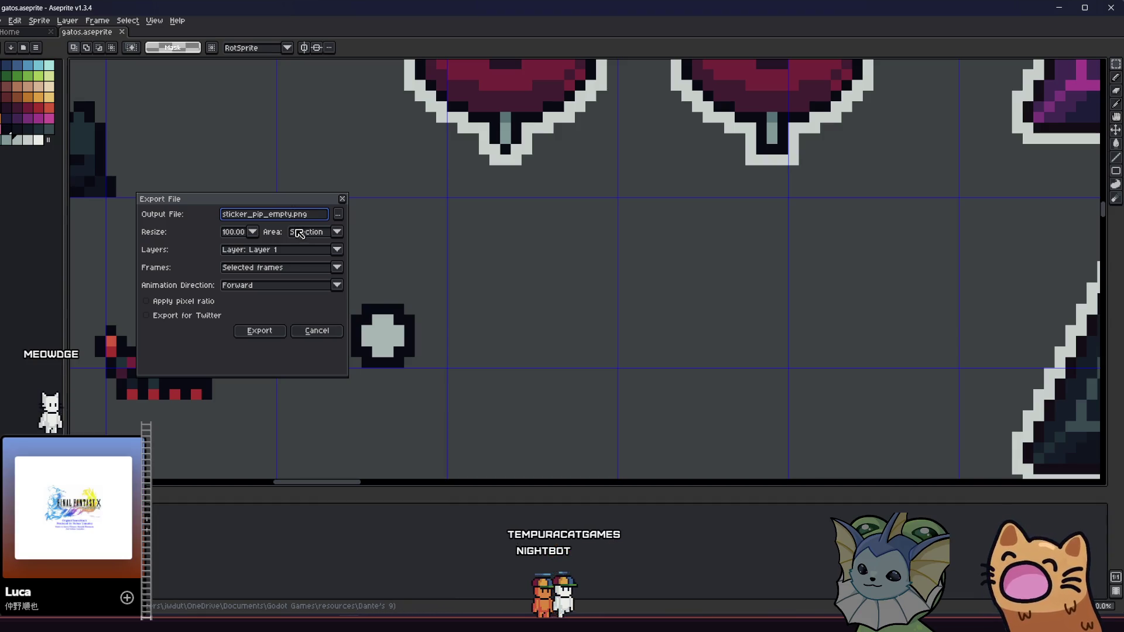
pyautogui.moveTo(254, 197); pyautogui.dragTo(279, 209)
pyautogui.click(278, 339)
pyautogui.click(527, 342)
pyautogui.scroll(-1, 405, 350)
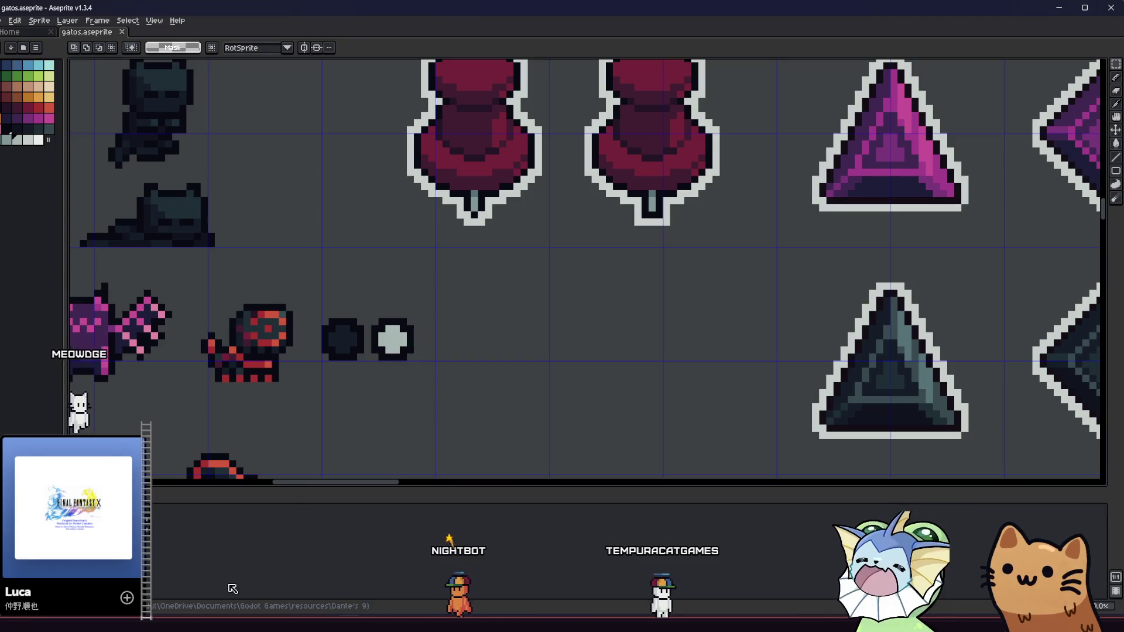
pyautogui.hotkey('alt', 'Tab')
# Select the StickerPip root and copy sticker_pip_empty.png and sticker_pip_full.png from Explorer into the project
pyautogui.moveTo(318, 290); pyautogui.dragTo(424, 308)
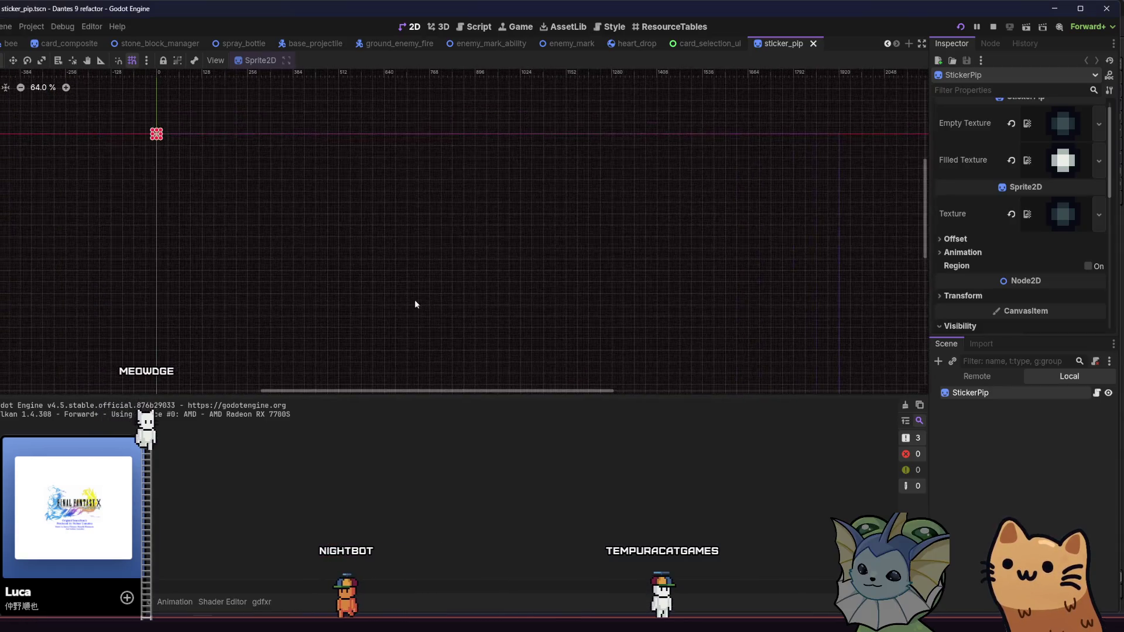
pyautogui.moveTo(266, 223); pyautogui.dragTo(341, 259)
pyautogui.scroll(1, 318, 237)
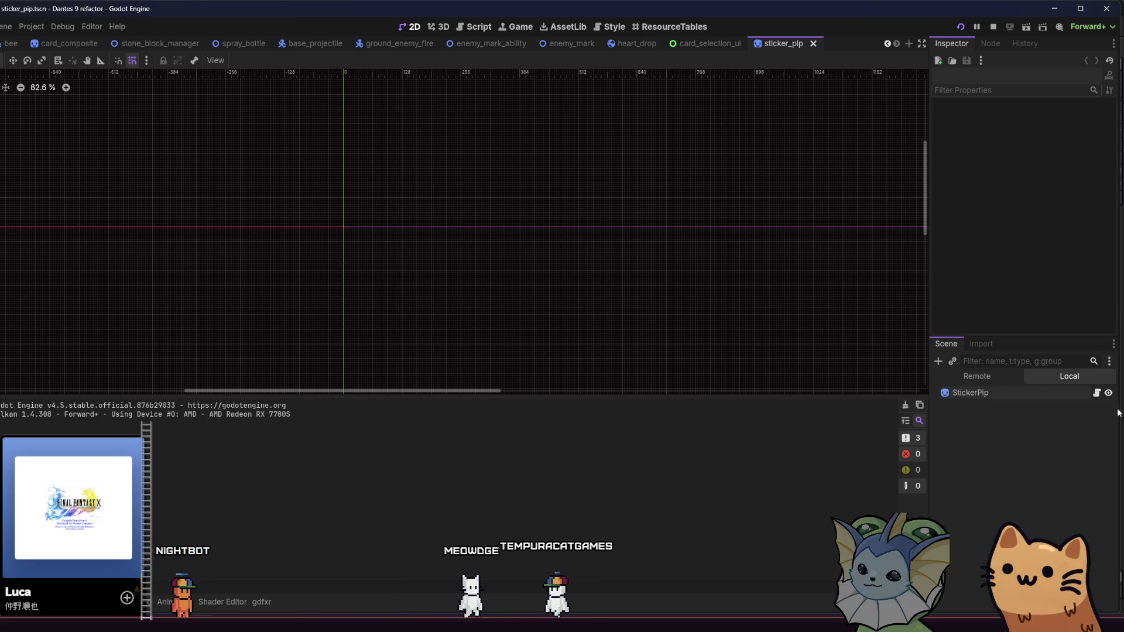
pyautogui.click(1054, 395)
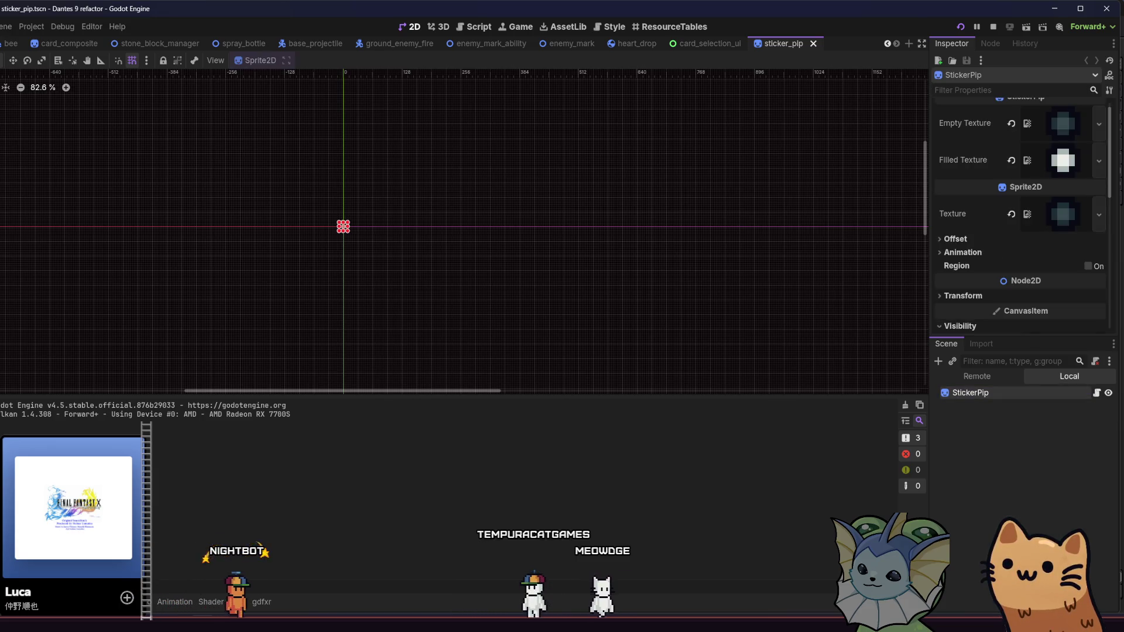
pyautogui.hotkey('alt', 'f')
pyautogui.hotkey('alt', 'Tab')
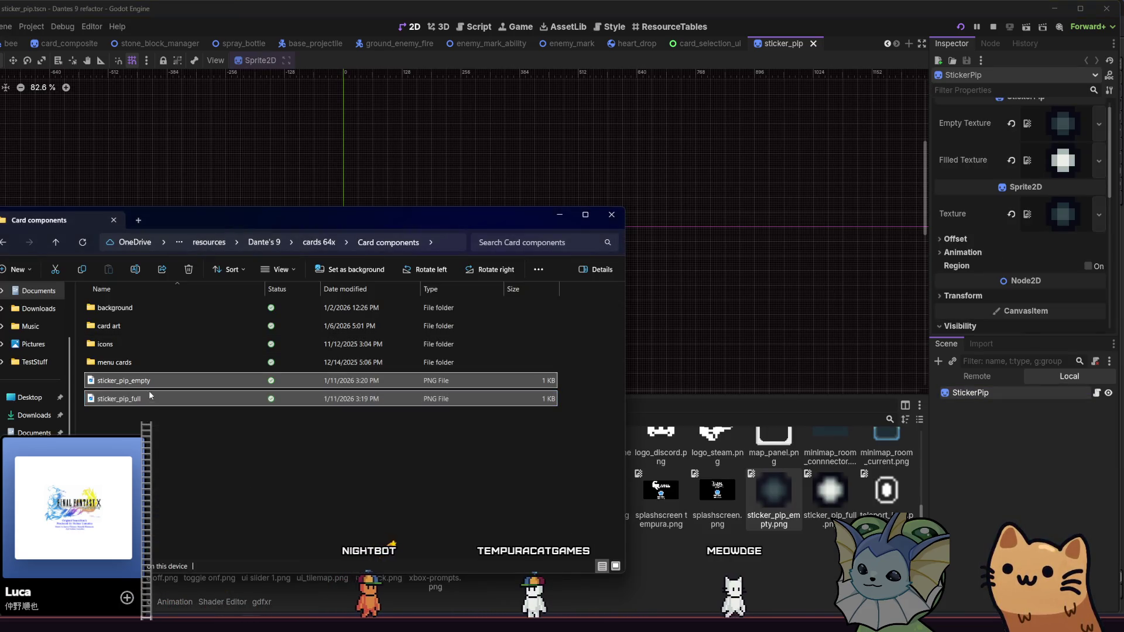
pyautogui.click(241, 385)
pyautogui.click(216, 393)
pyautogui.keyDown('shift'); pyautogui.click(223, 384); pyautogui.keyUp('shift')
pyautogui.moveTo(165, 386)
pyautogui.mouseDown()
pyautogui.moveTo(721, 562)
pyautogui.moveTo(765, 564)
pyautogui.mouseUp()
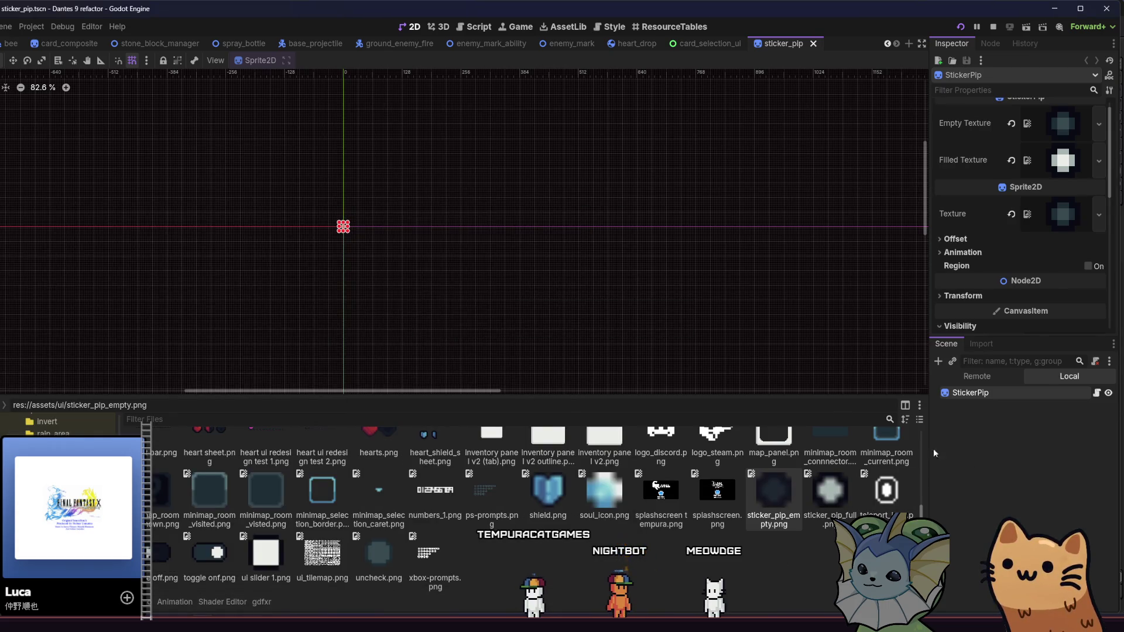
# Set Empty Texture to sticker_pip_empty.png and Filled Texture to sticker_pip_full.png, then save
pyautogui.scroll(1, 477, 286)
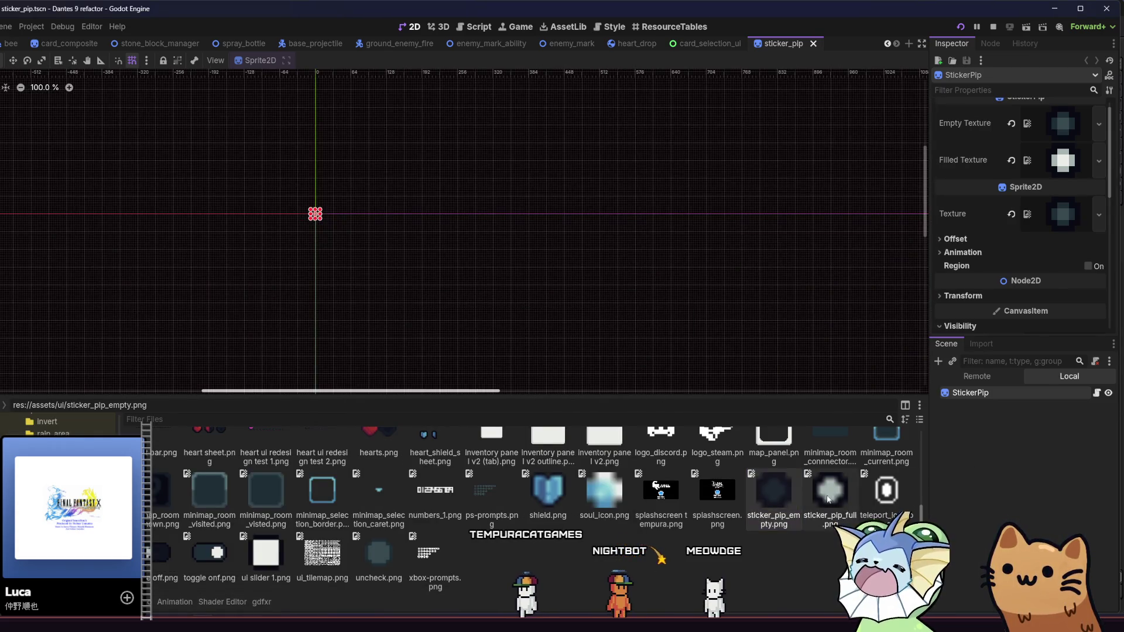
pyautogui.moveTo(774, 495)
pyautogui.mouseDown()
pyautogui.moveTo(872, 296)
pyautogui.moveTo(1038, 133)
pyautogui.mouseUp()
pyautogui.click(818, 520)
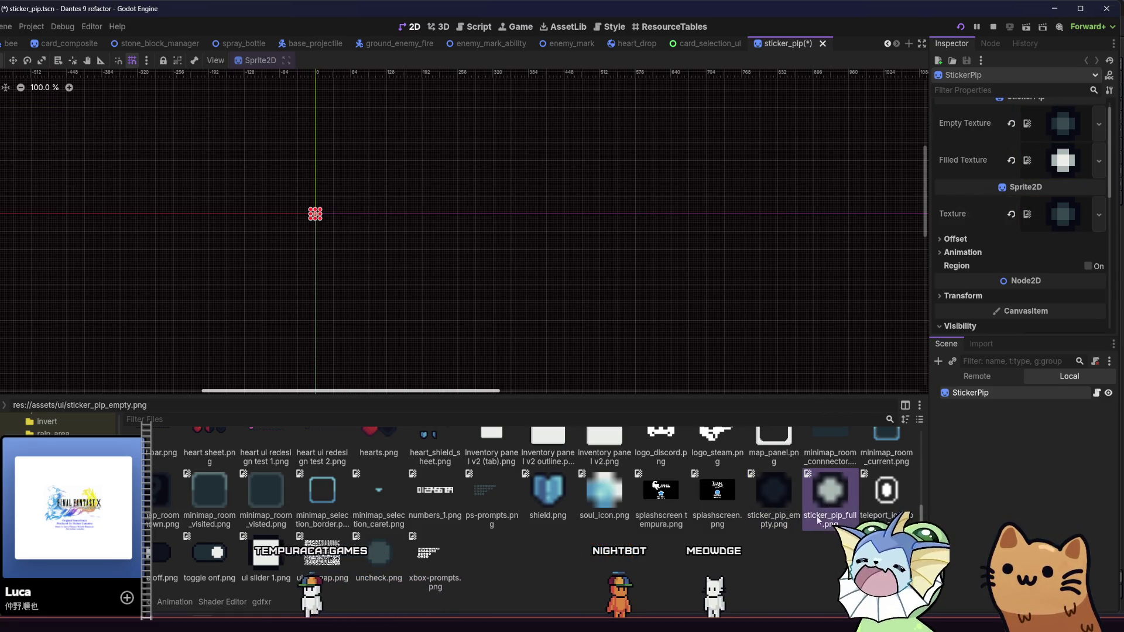
pyautogui.moveTo(818, 520); pyautogui.dragTo(1019, 220)
pyautogui.moveTo(1063, 154); pyautogui.dragTo(1062, 154)
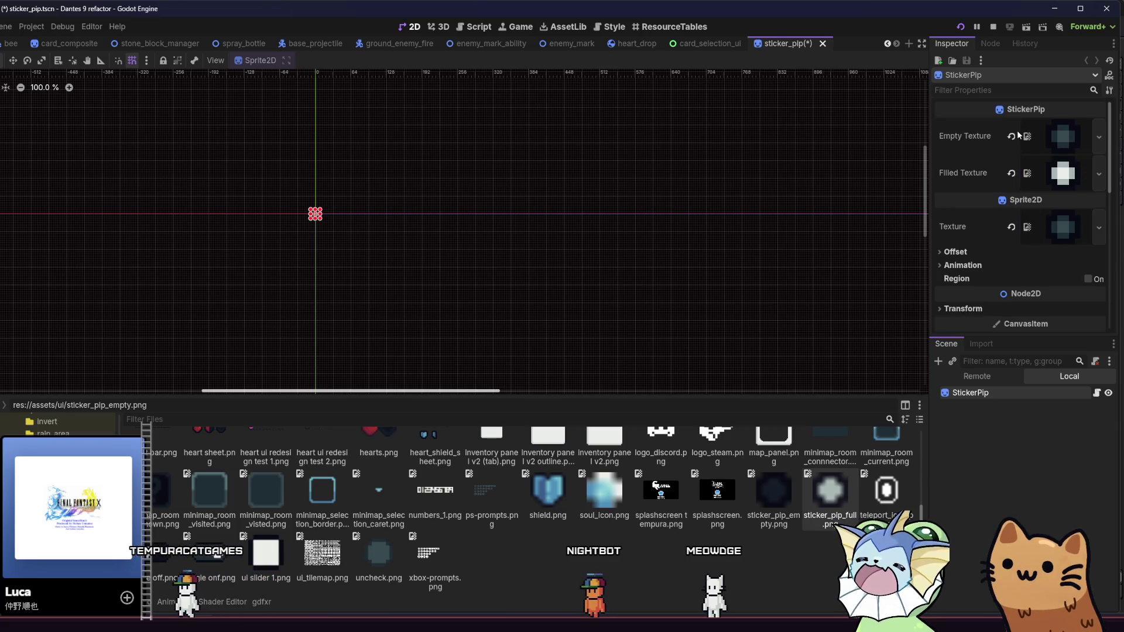
pyautogui.hotkey('ctrl', 's')
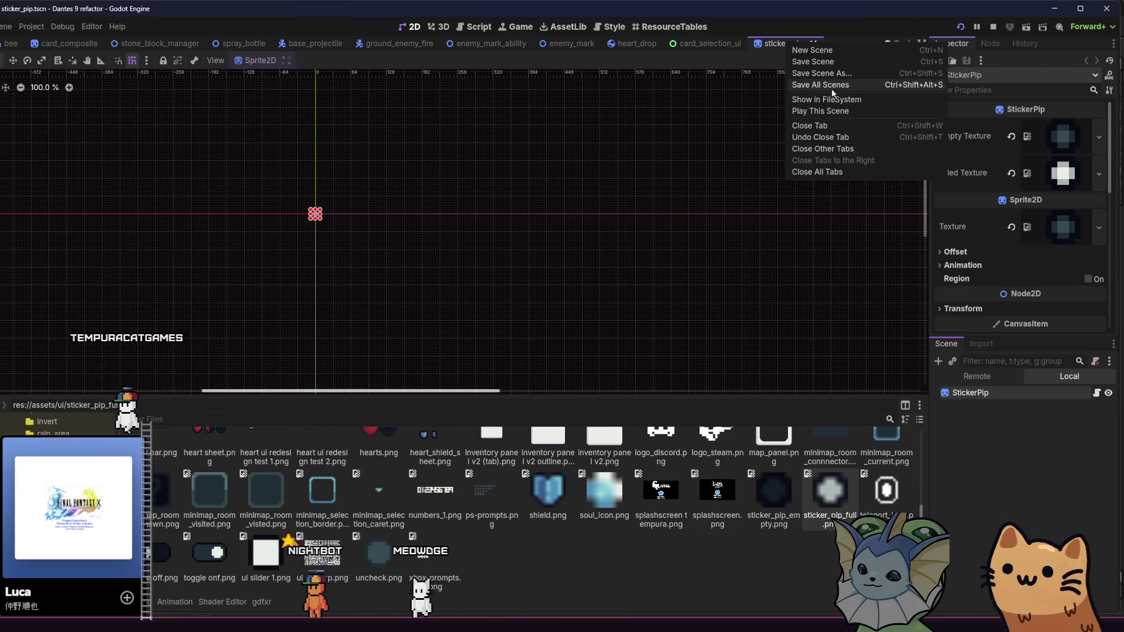
# Reload the saved StickerPip scene from the Scene menu and reselect its root node
pyautogui.click(181, 62)
pyautogui.click(43, 29)
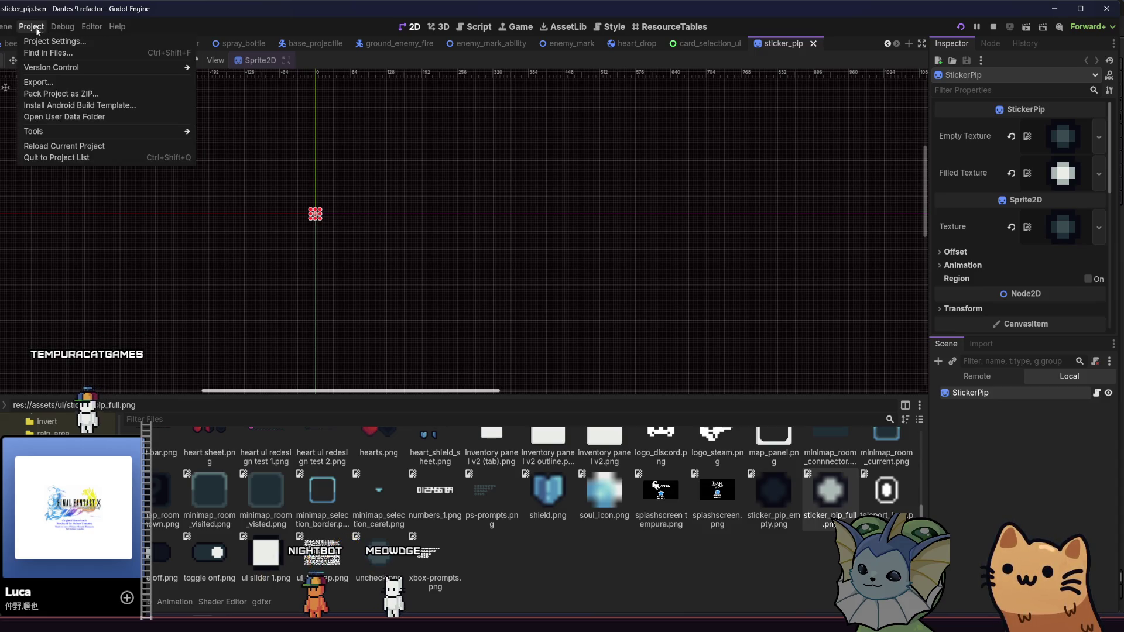
pyautogui.moveTo(12, 29)
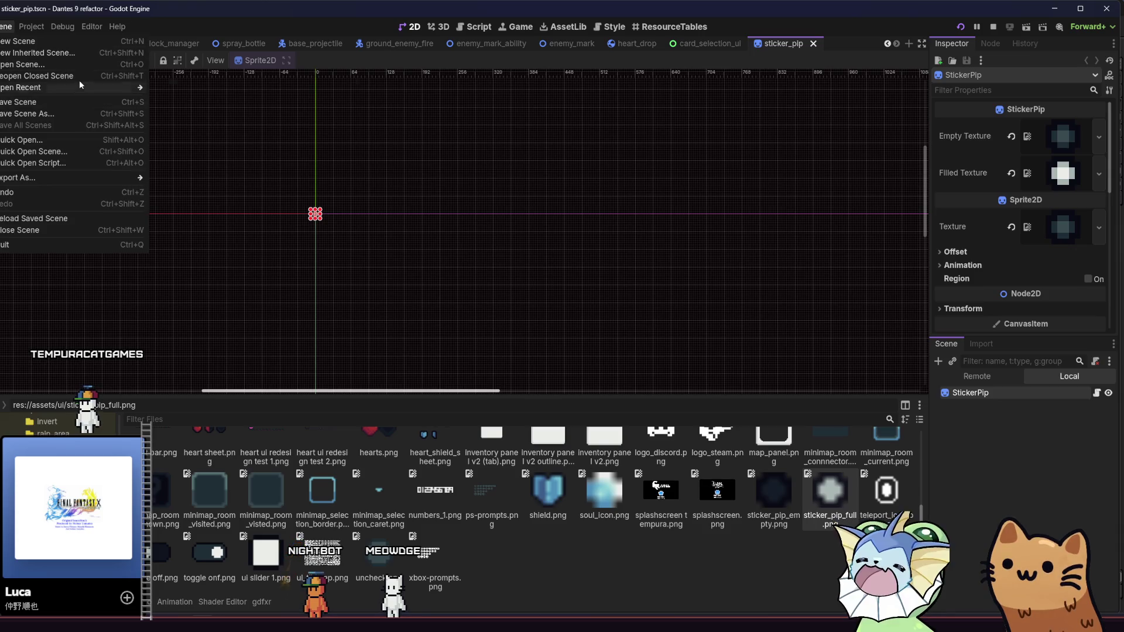
pyautogui.click(86, 218)
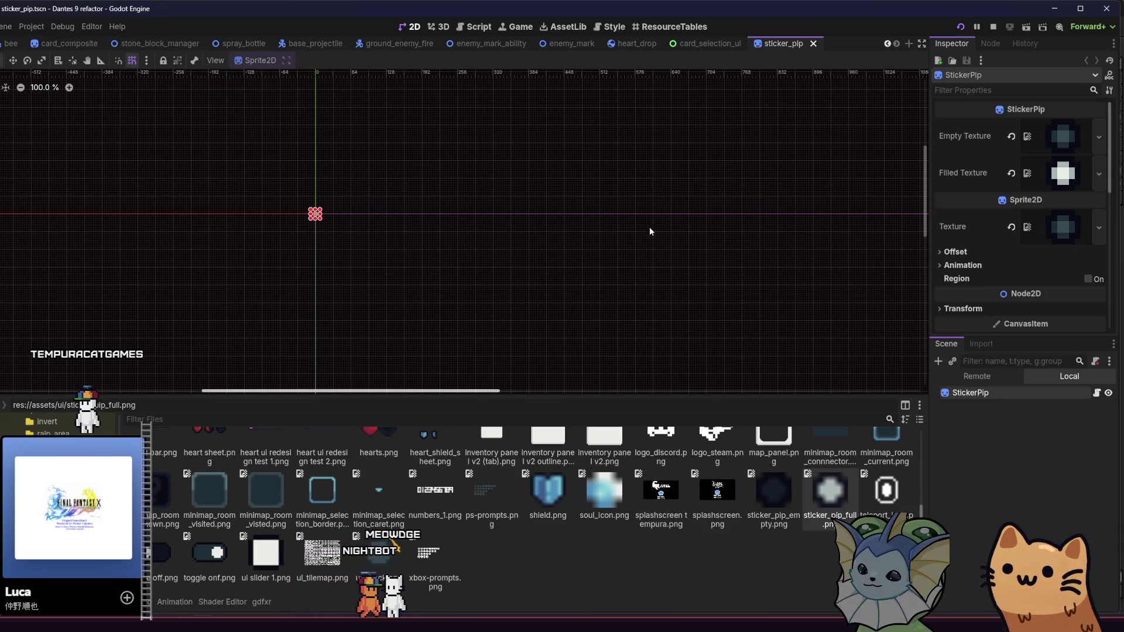
pyautogui.click(985, 395)
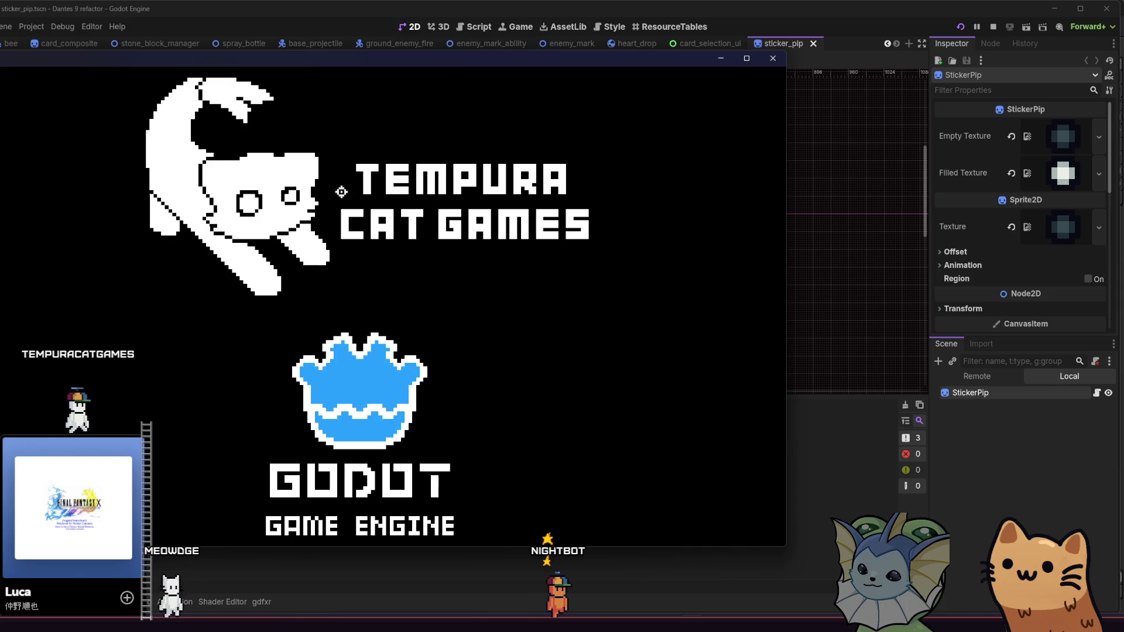
# Make the game window full screen and start a new run from the main menu
pyautogui.doubleClick(235, 58)
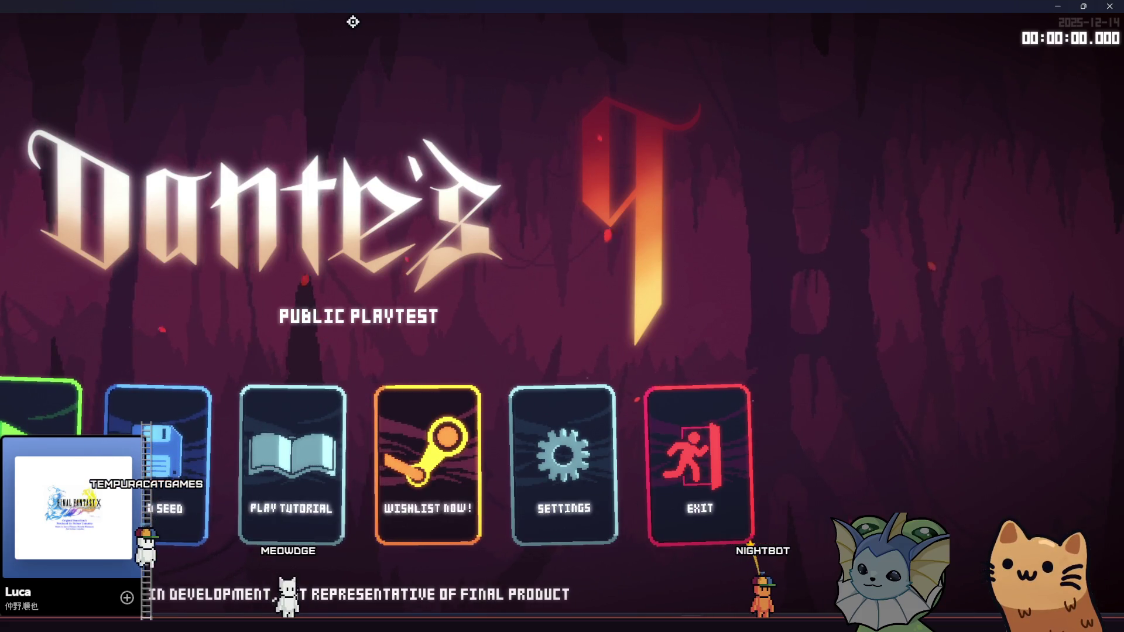
pyautogui.doubleClick(358, 18)
pyautogui.doubleClick(358, 18)
pyautogui.click(173, 454)
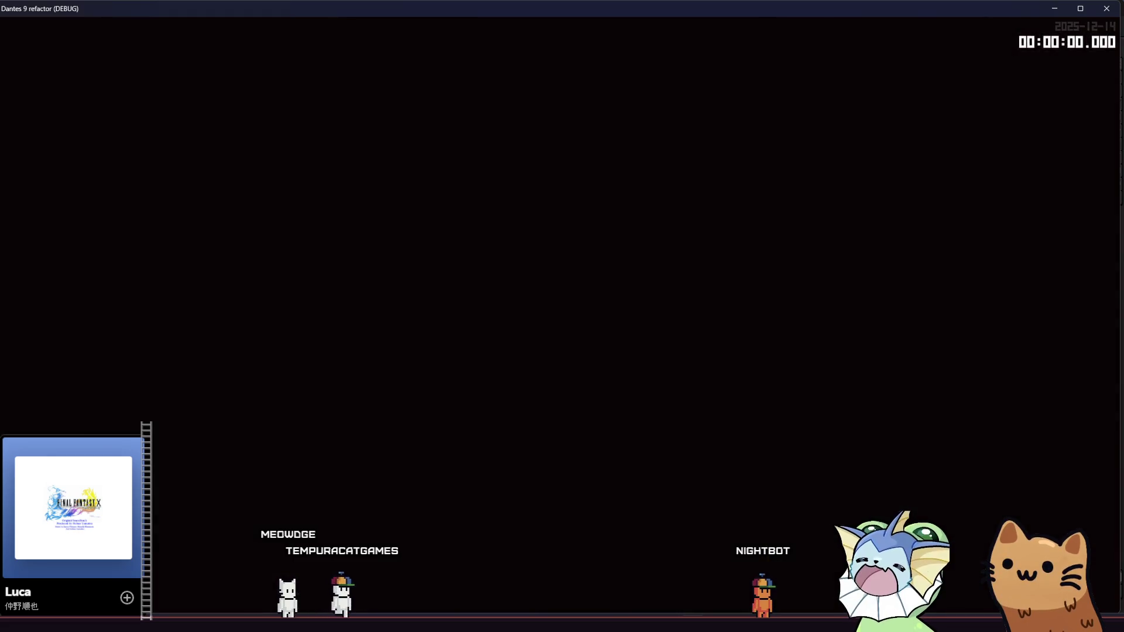
# Add a Soul Dispenser card to the deck from the debug menu's Add Cards list
pyautogui.press('F1')
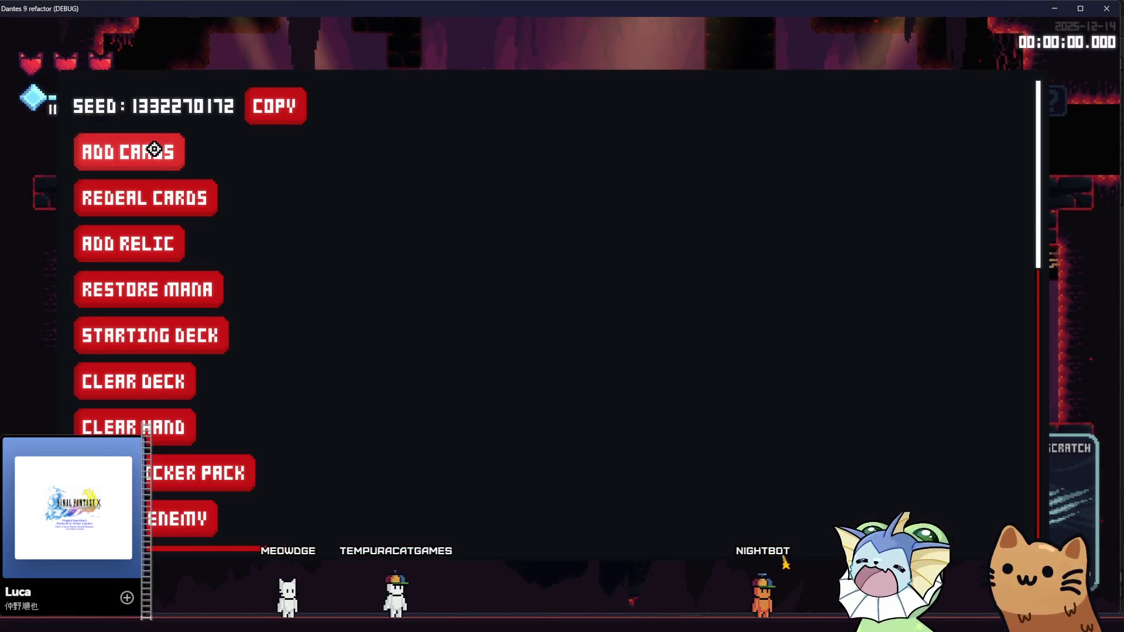
pyautogui.click(156, 151)
pyautogui.scroll(-6, 960, 322)
pyautogui.scroll(-5, 957, 328)
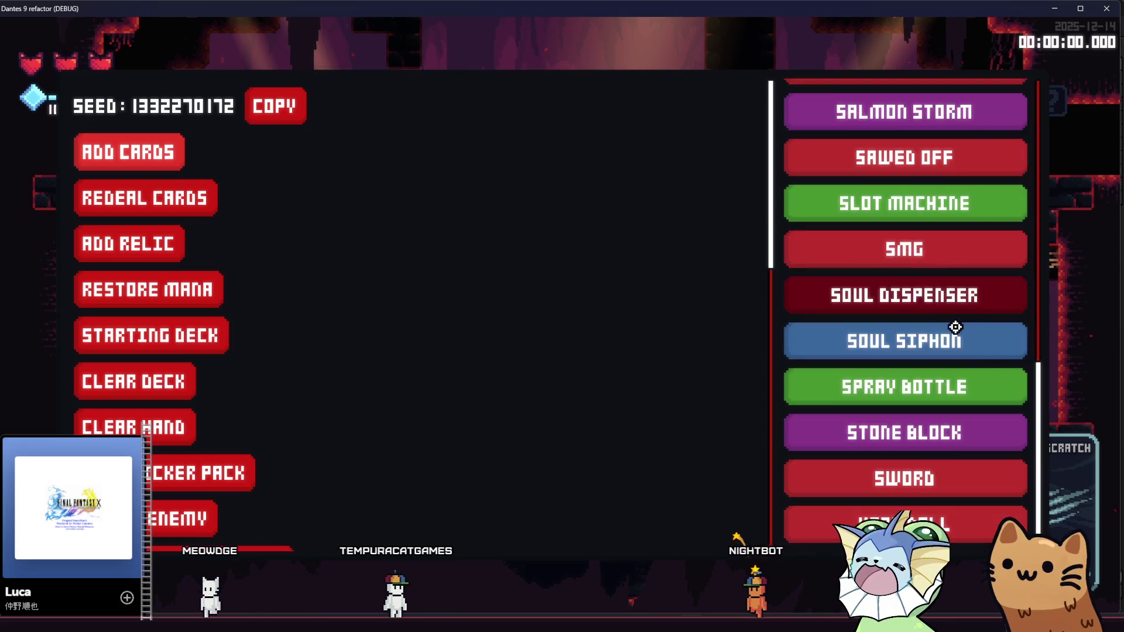
pyautogui.click(956, 331)
pyautogui.press('space')
pyautogui.press('d')
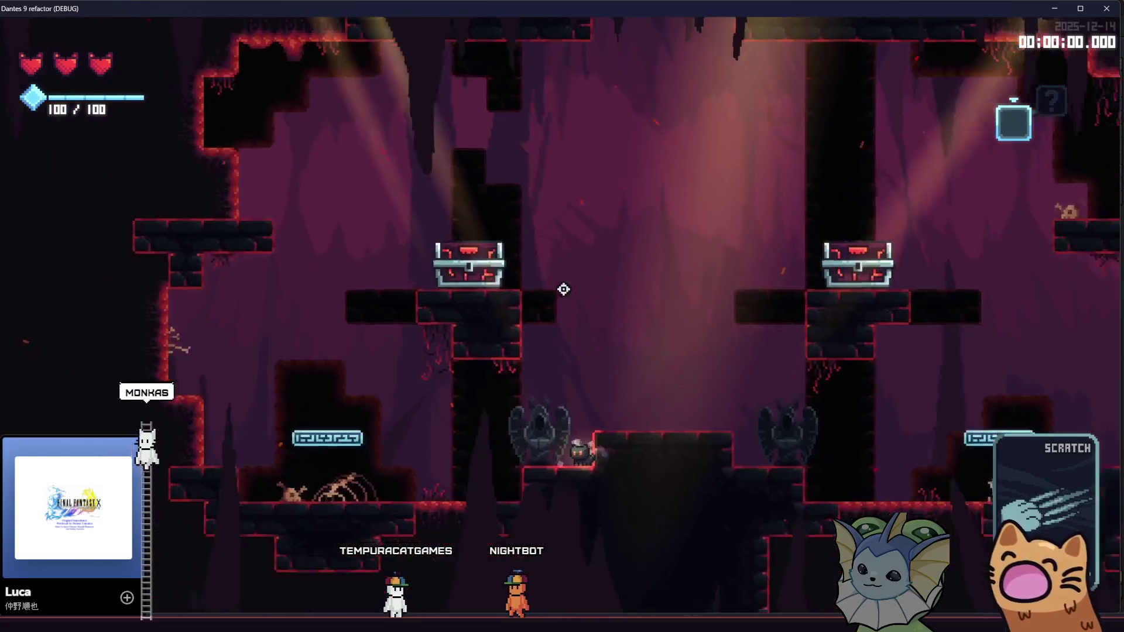
# Teleport the player into the shop room via the debug menu's room list
pyautogui.press('F1')
pyautogui.scroll(-4, 189, 323)
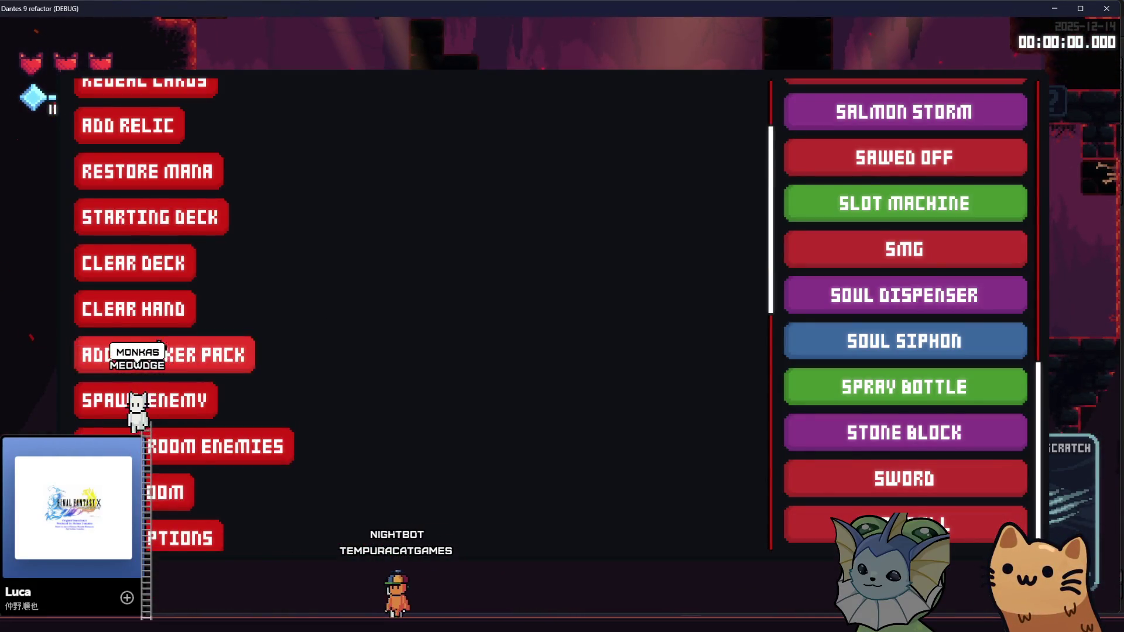
pyautogui.click(141, 373)
pyautogui.click(838, 461)
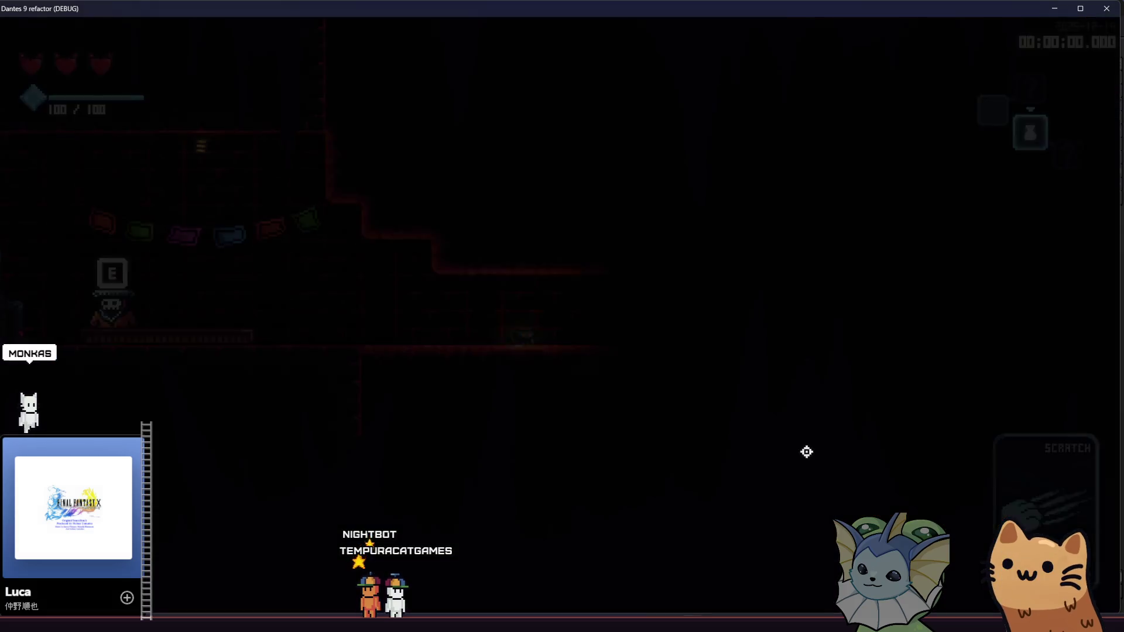
# Walk the player to the forge and open its card view
pyautogui.press('a')
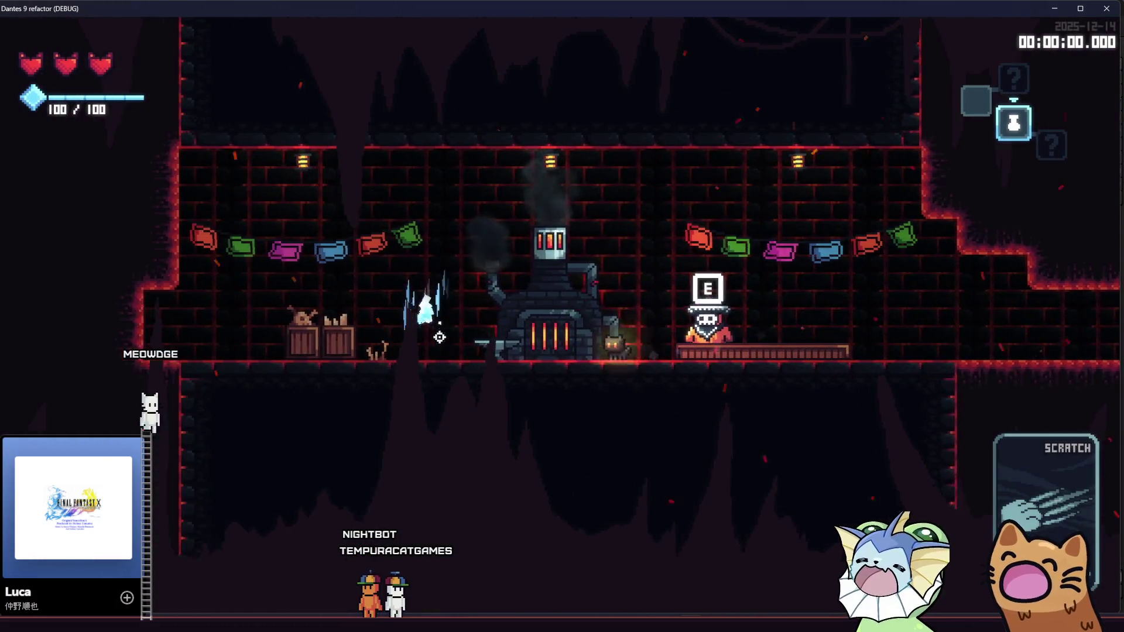
pyautogui.press('e')
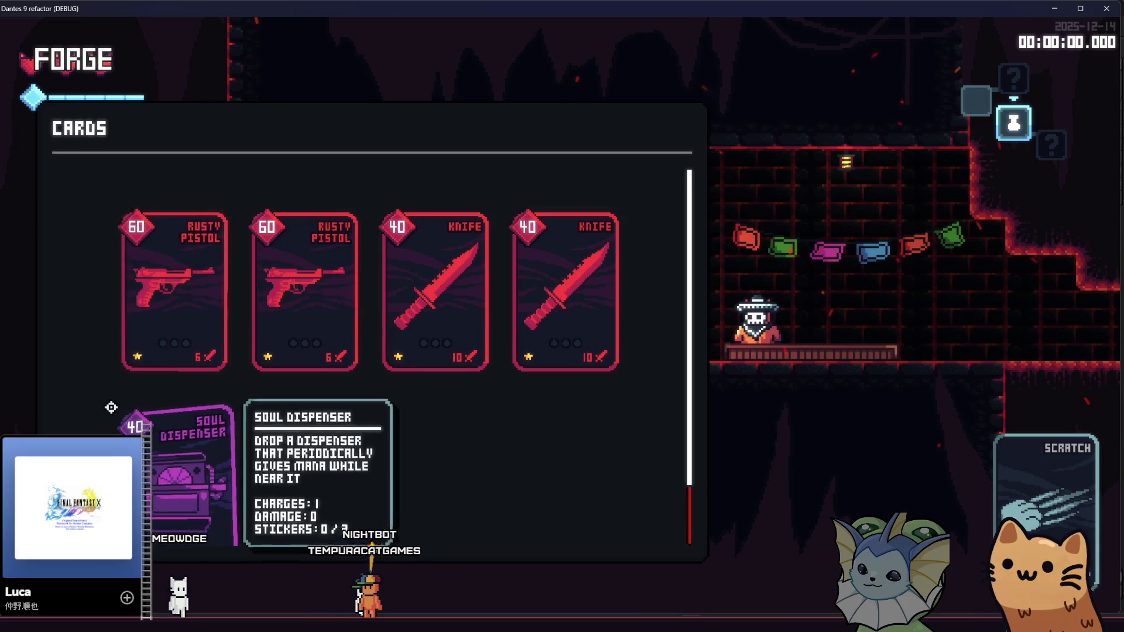
pyautogui.scroll(-1, 113, 391)
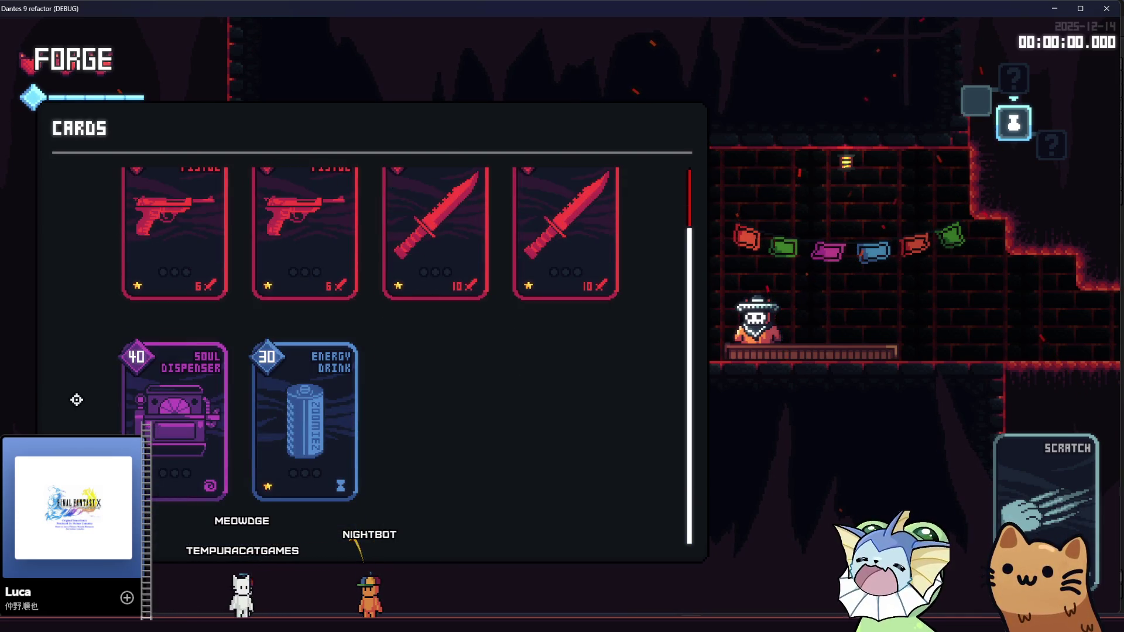
pyautogui.scroll(1, 81, 401)
# Put a Mars sticker on the first Rusty Pistol, raising damage to 7, then close the forge
pyautogui.click(184, 331)
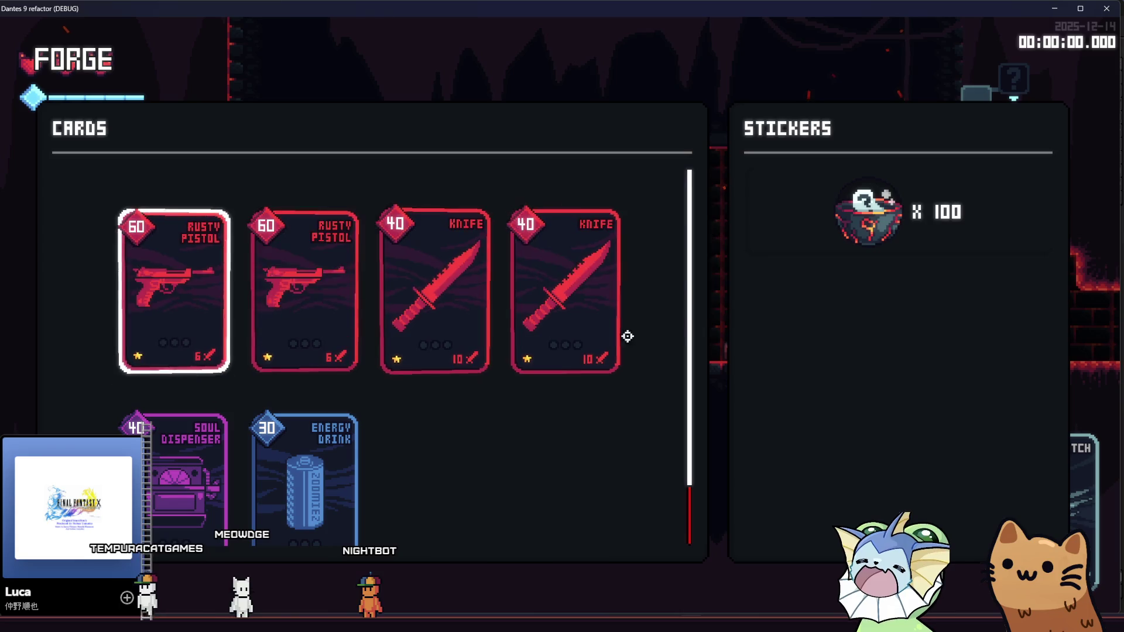
pyautogui.click(950, 228)
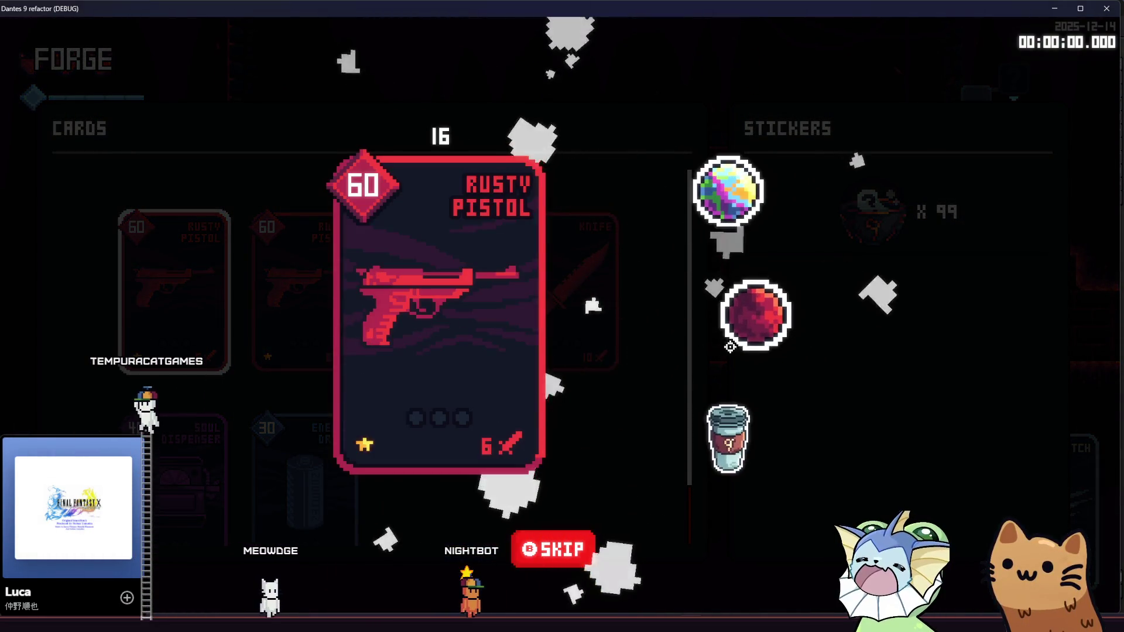
pyautogui.click(733, 337)
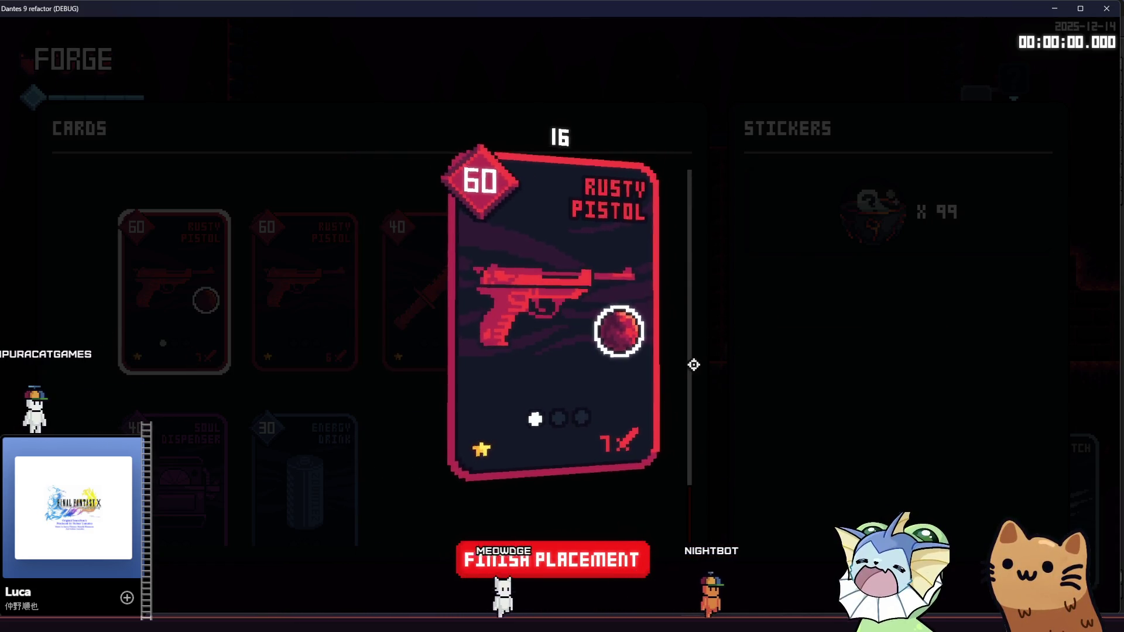
pyautogui.click(571, 564)
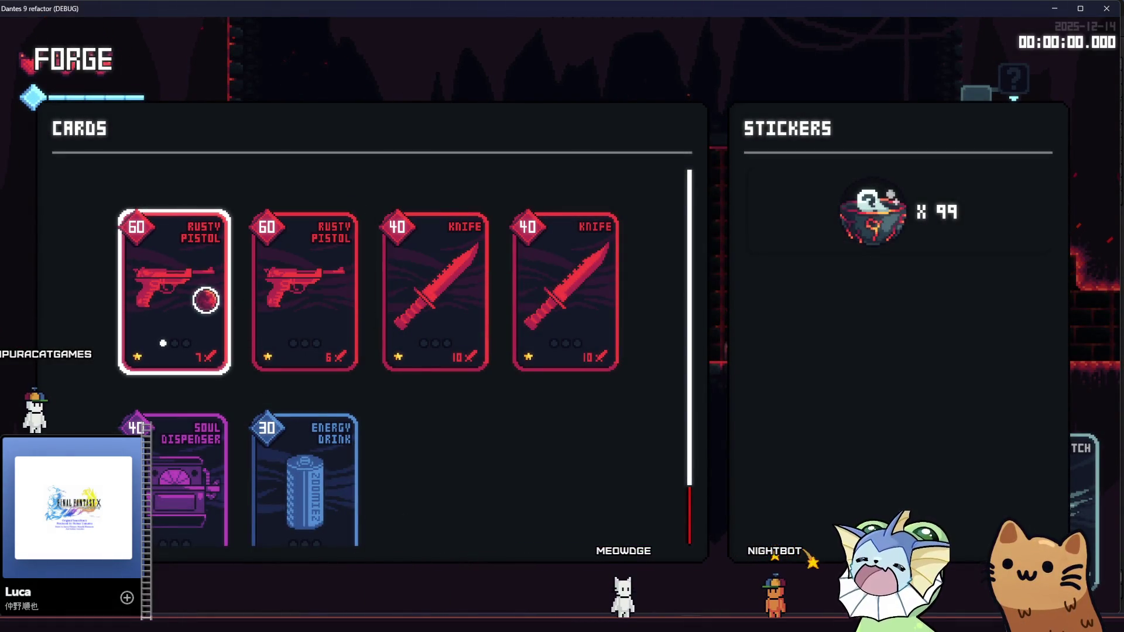
pyautogui.scroll(-2, 375, 363)
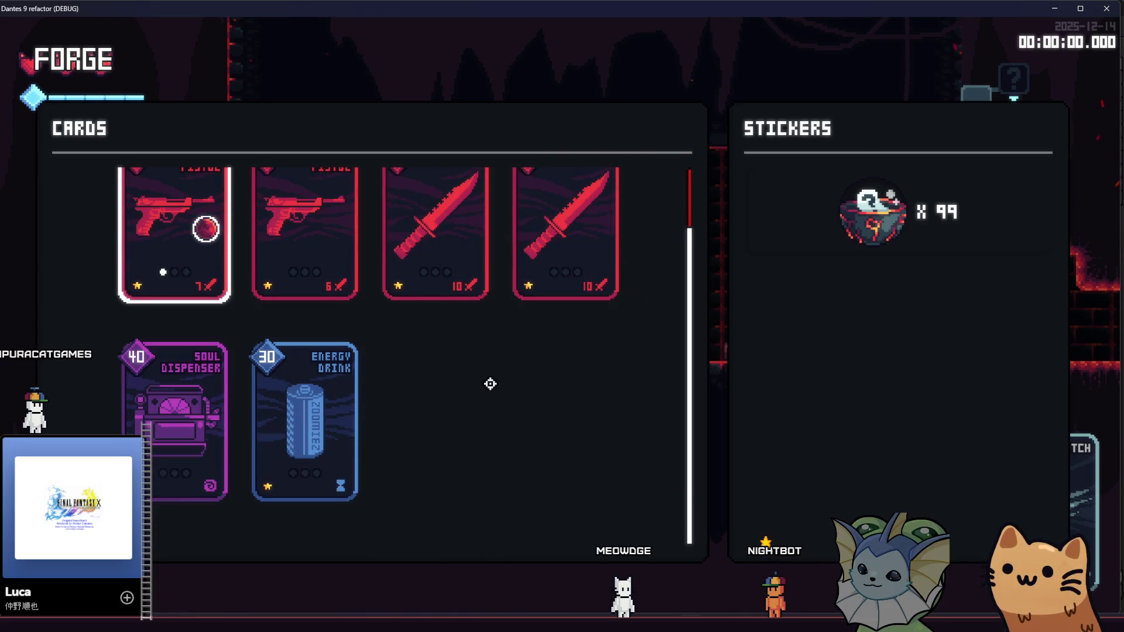
pyautogui.press('Escape')
# Add a Salmon Storm card to the deck from the debug menu's Add Cards list
pyautogui.press('`')
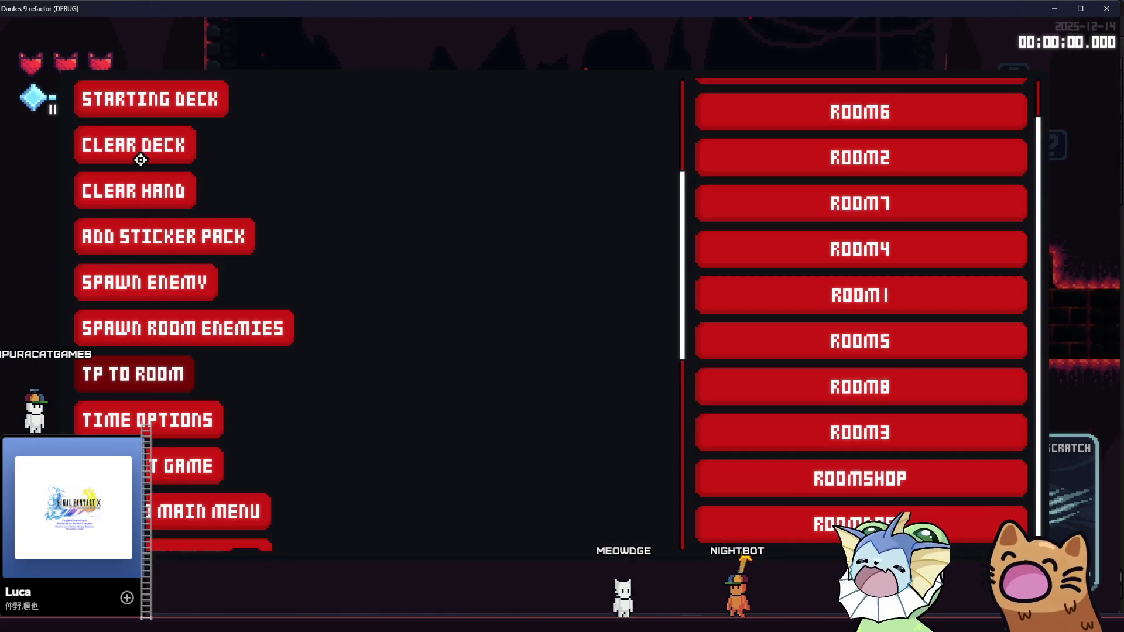
pyautogui.scroll(5, 132, 158)
pyautogui.click(123, 143)
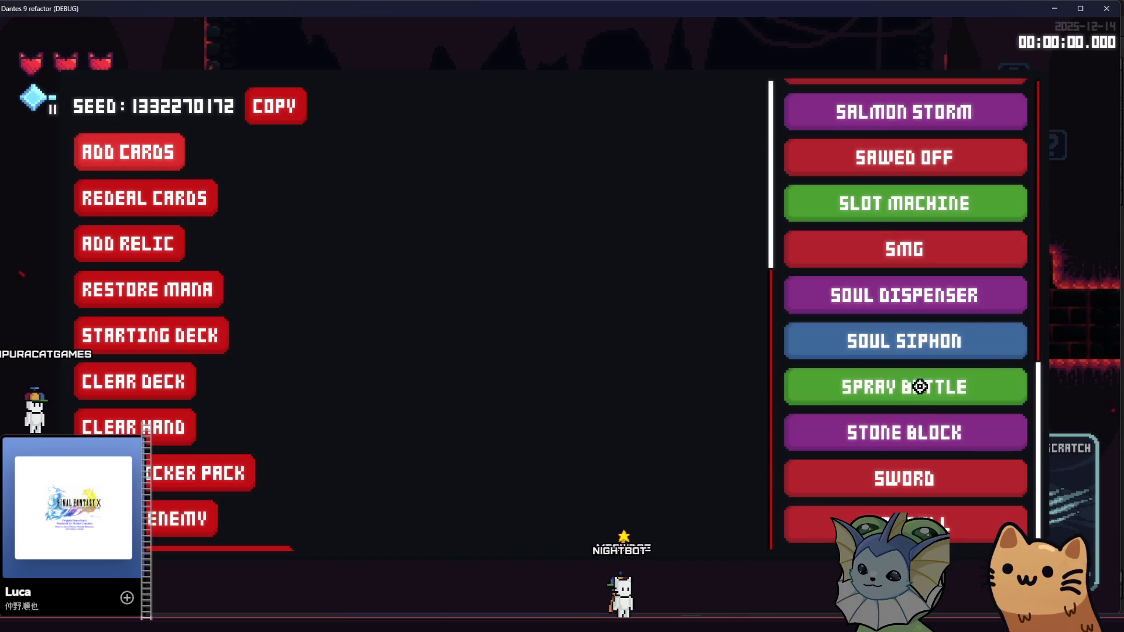
pyautogui.scroll(1, 904, 380)
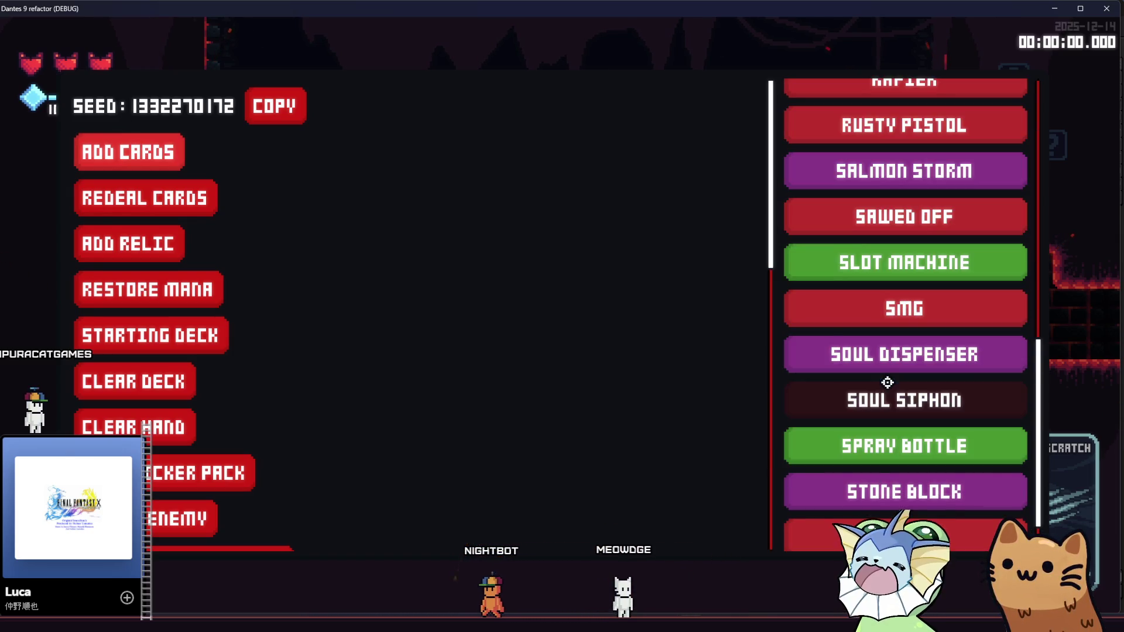
pyautogui.click(882, 171)
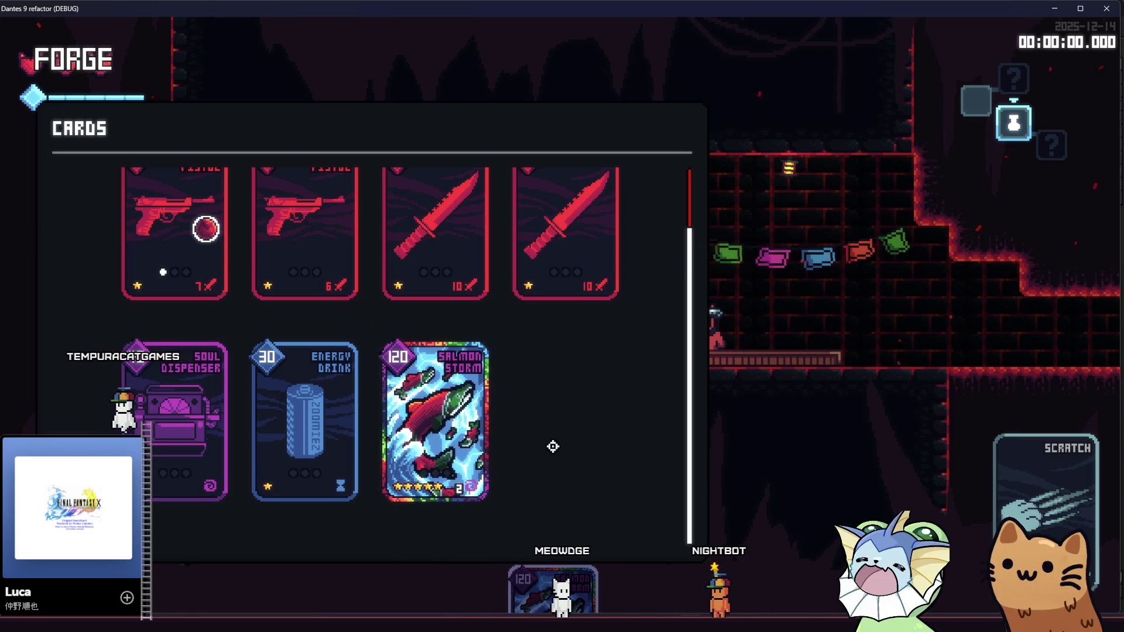
# Check the sticker pips under the forge cards, then stop the playtest with F8
pyautogui.scroll(1, 548, 432)
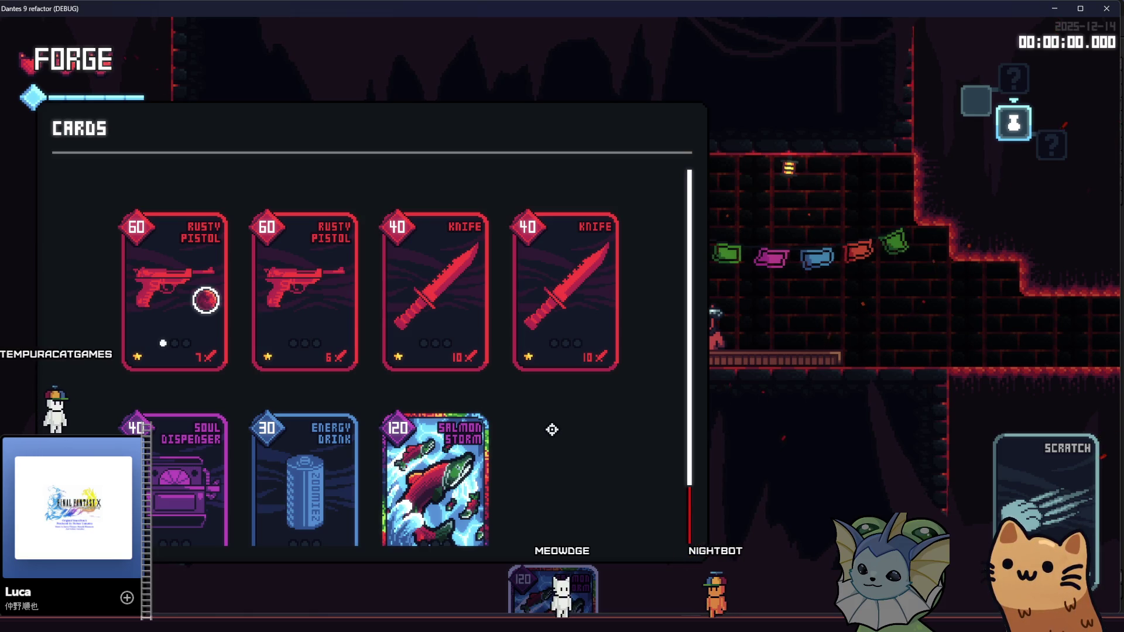
pyautogui.moveTo(170, 303)
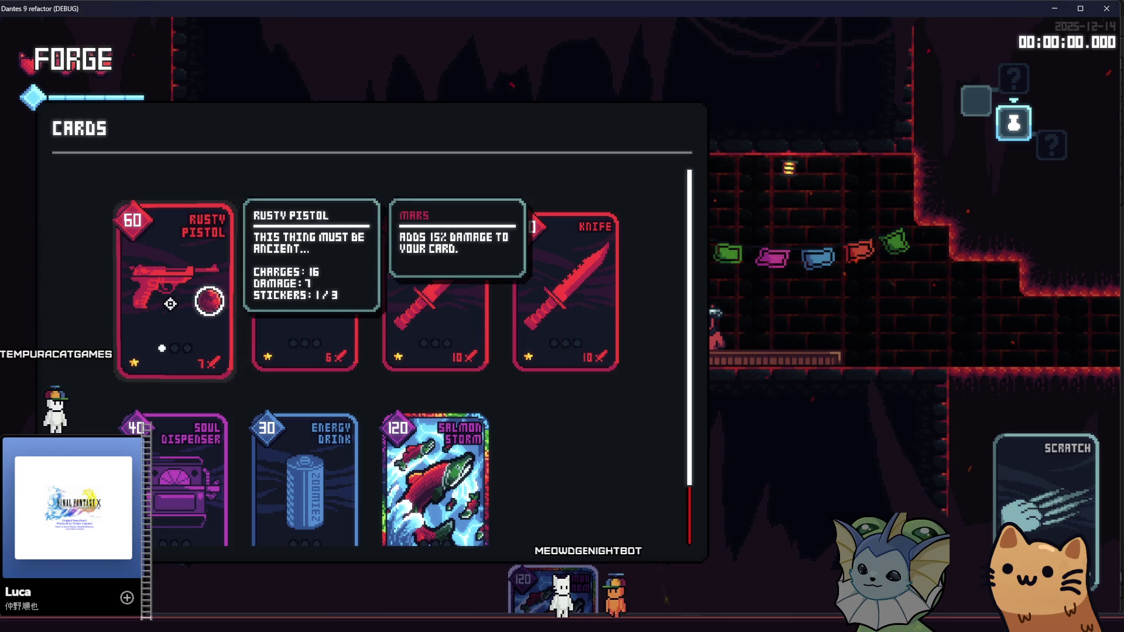
pyautogui.moveTo(455, 317)
pyautogui.moveTo(246, 319)
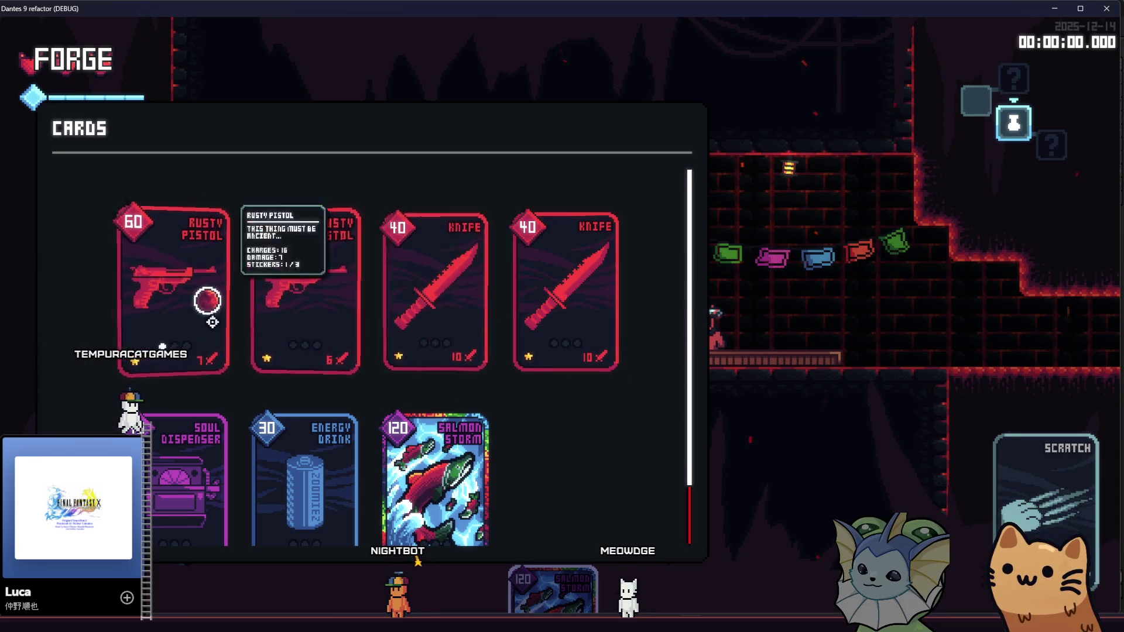
pyautogui.scroll(-2, 561, 419)
pyautogui.scroll(2, 561, 419)
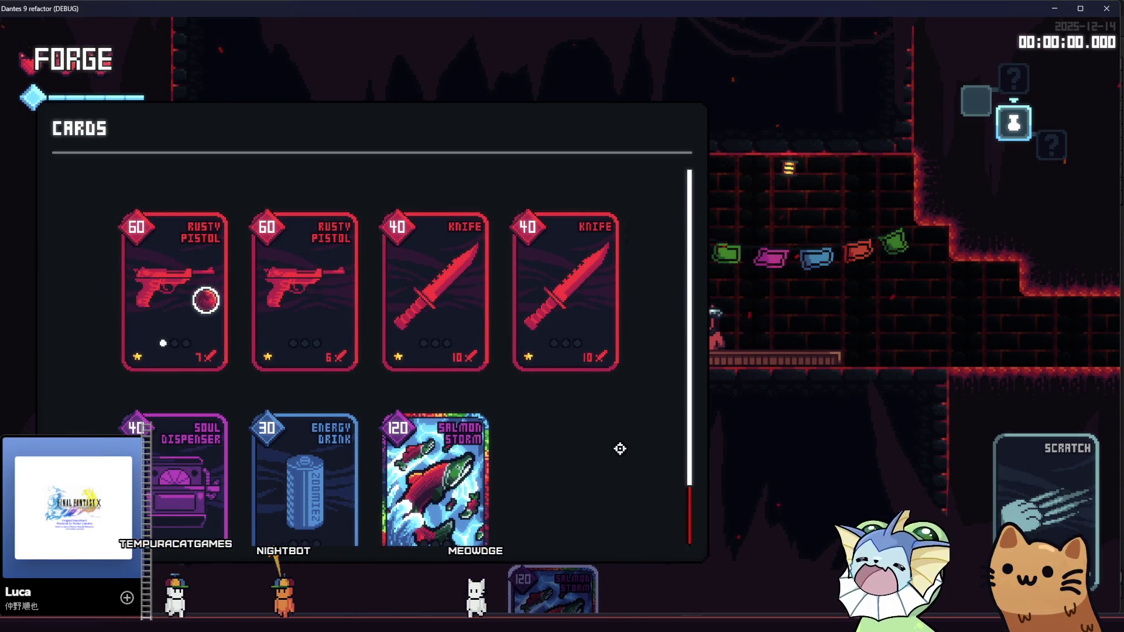
pyautogui.scroll(-2, 620, 449)
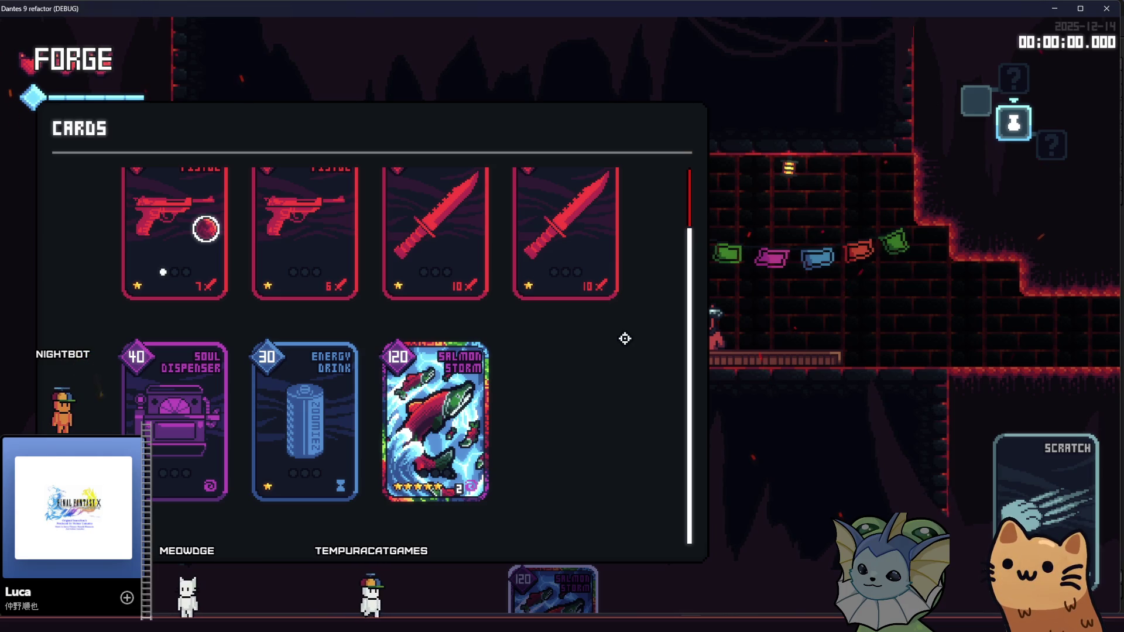
pyautogui.press('F8')
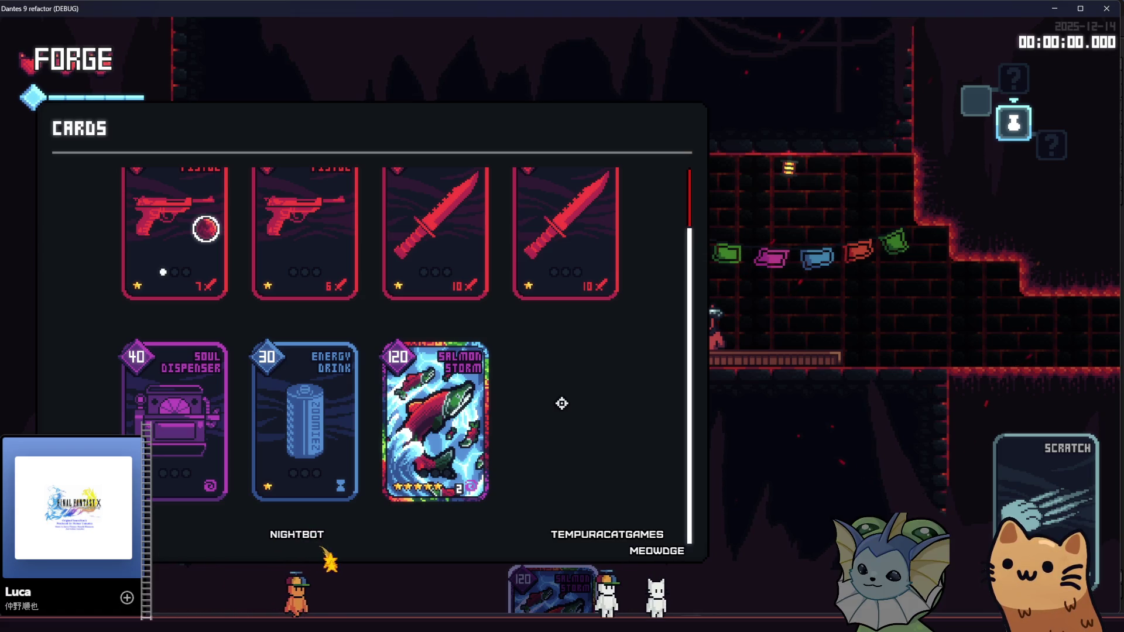
pyautogui.press('F8')
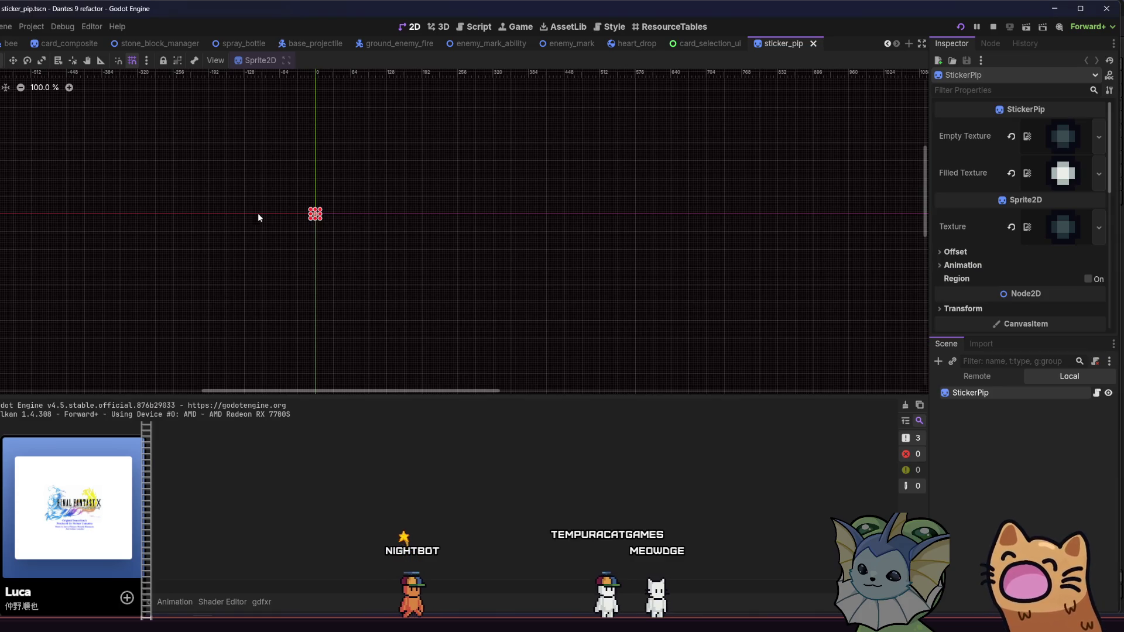
# Save sticker_pip, move to card_composite with StickerSlots at y 56, and relaunch with F5
pyautogui.scroll(2, 257, 222)
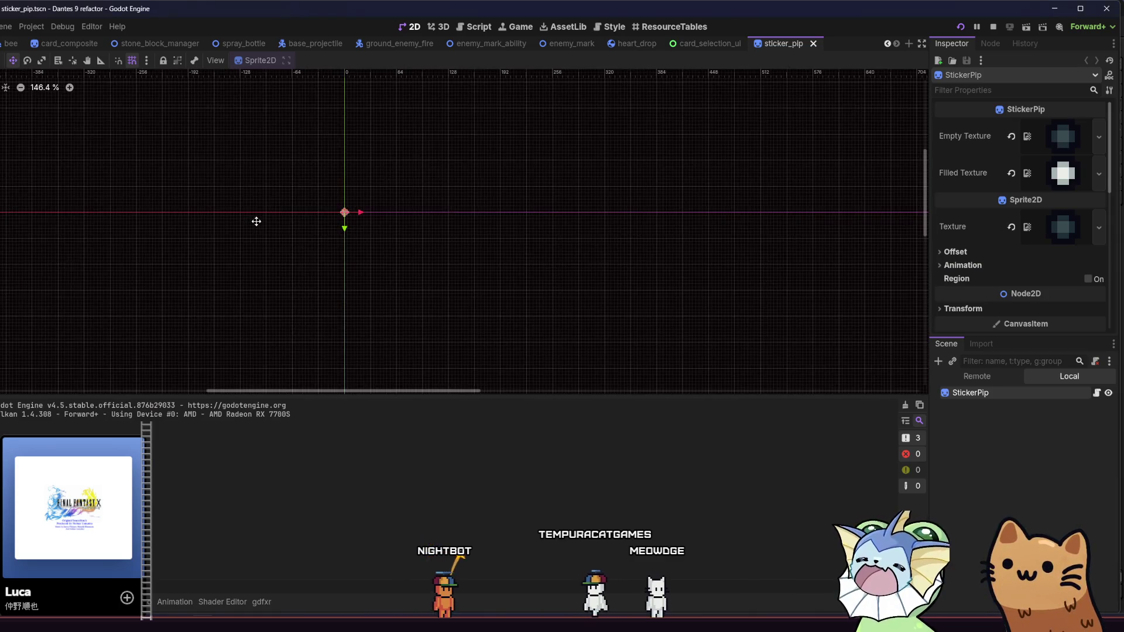
pyautogui.hotkey('ctrl', 's')
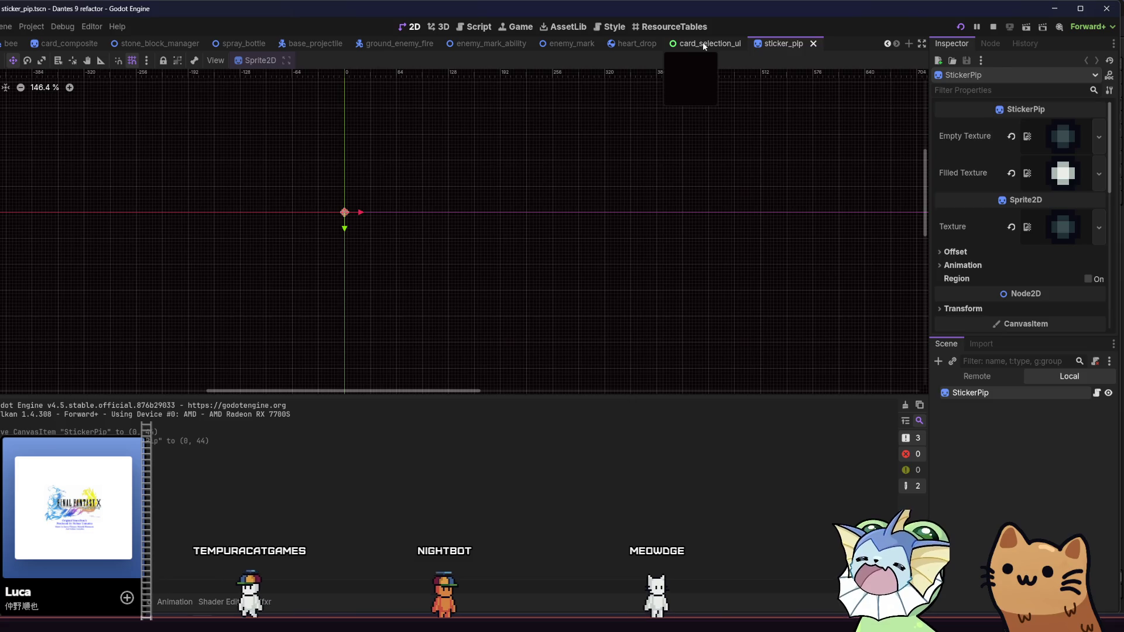
pyautogui.click(704, 44)
pyautogui.click(796, 45)
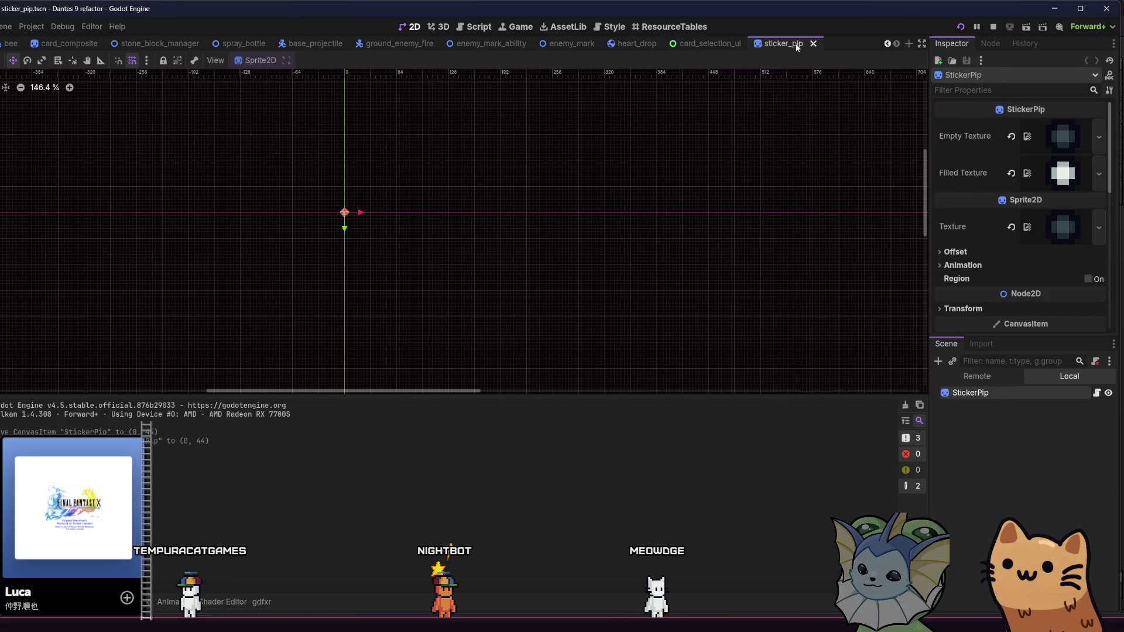
pyautogui.click(69, 46)
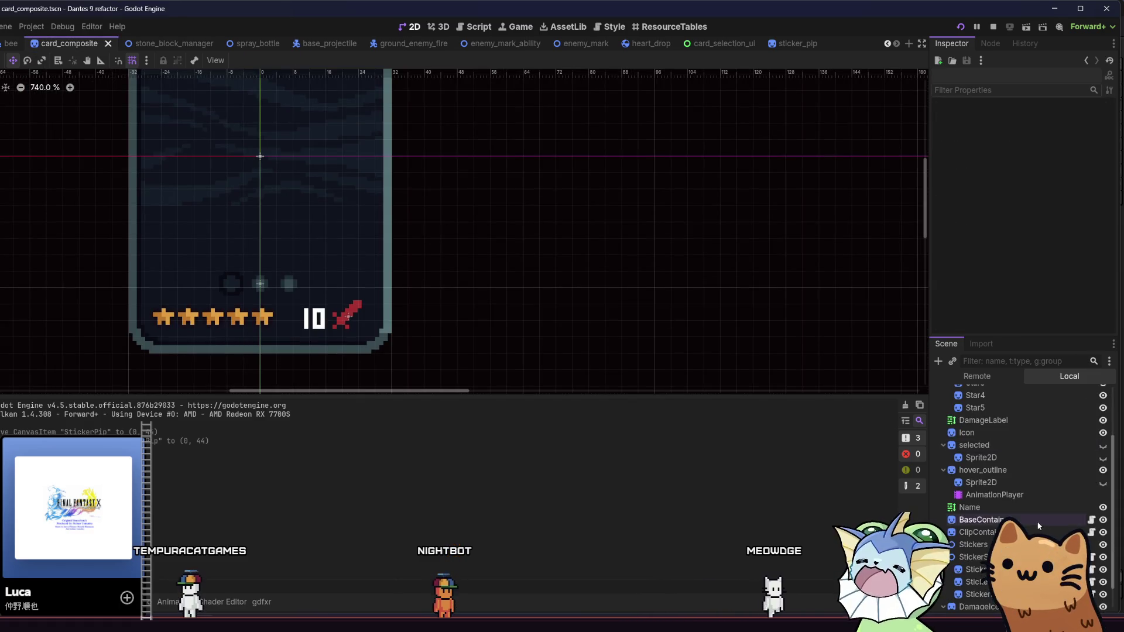
pyautogui.scroll(-1, 509, 283)
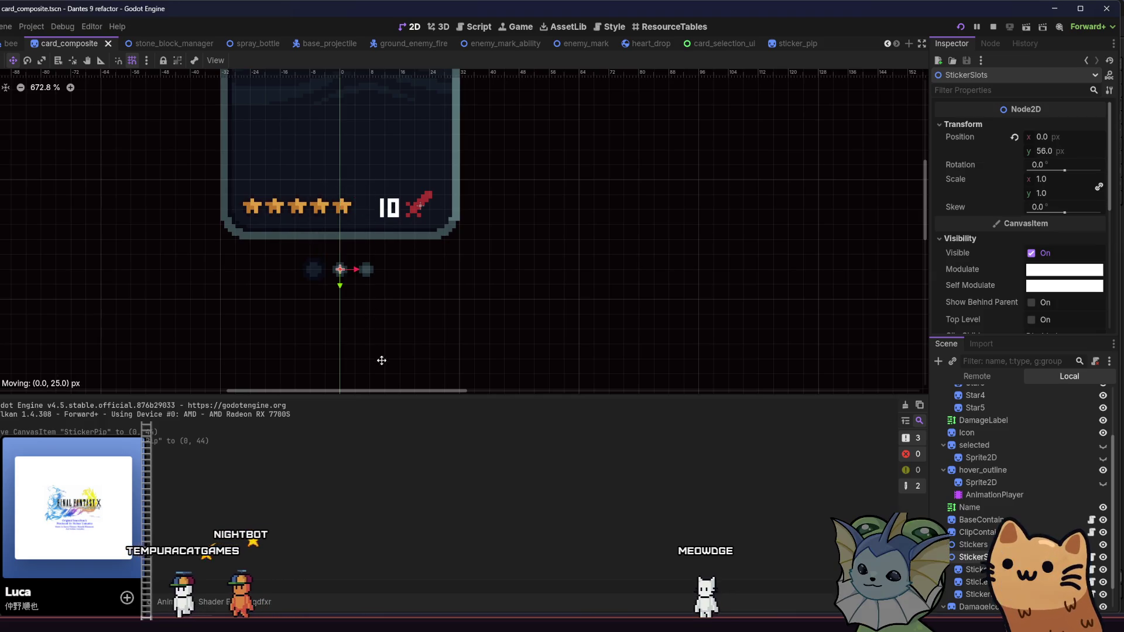
pyautogui.press('F5')
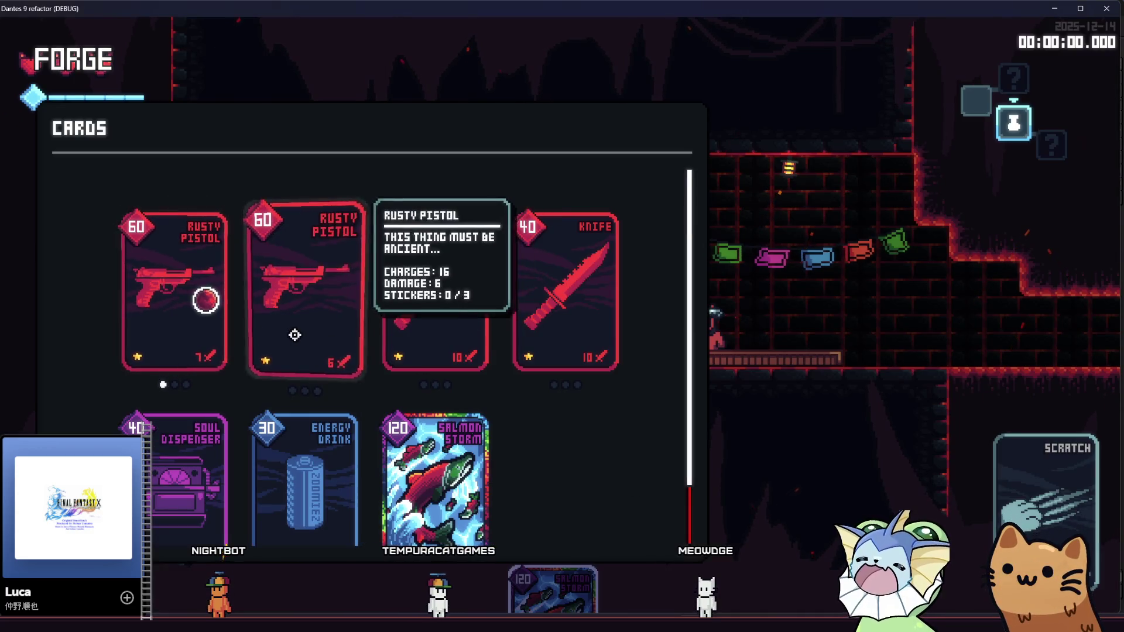
# Toggle the forge card view to refresh it, then close it
pyautogui.scroll(-2, 486, 323)
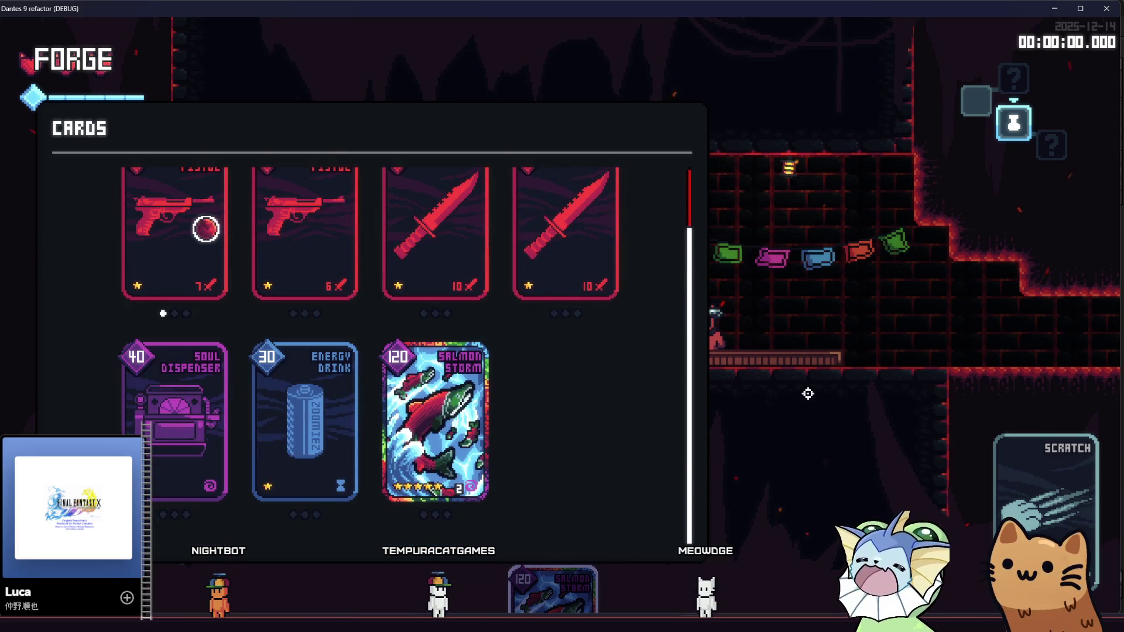
pyautogui.press('Tab')
pyautogui.press('Tab')
pyautogui.scroll(2, 512, 358)
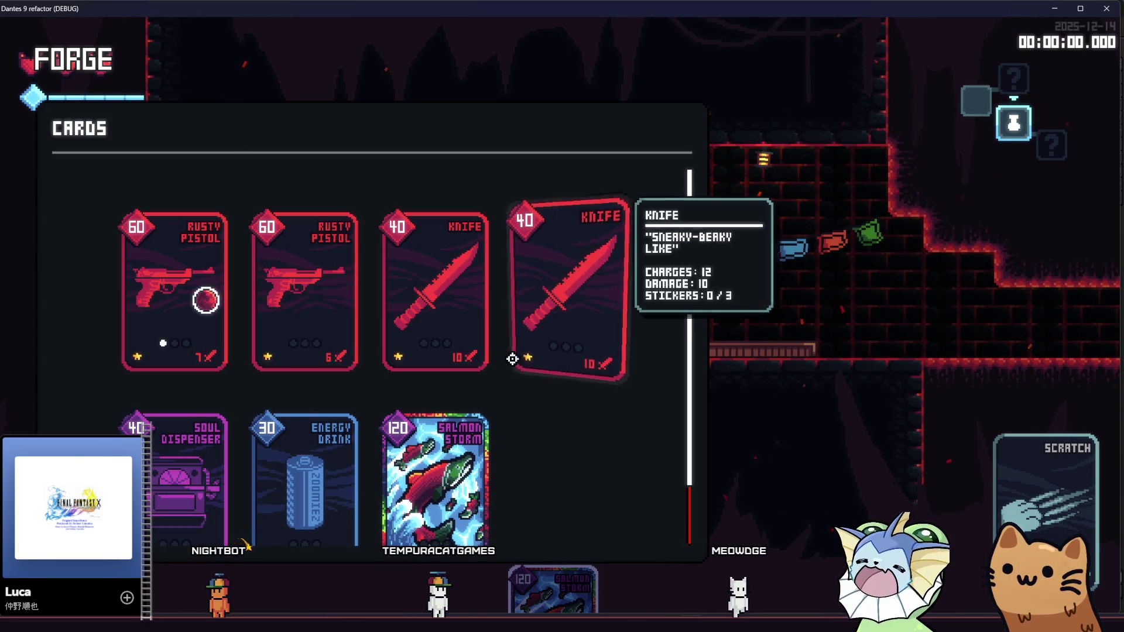
pyautogui.press('Tab')
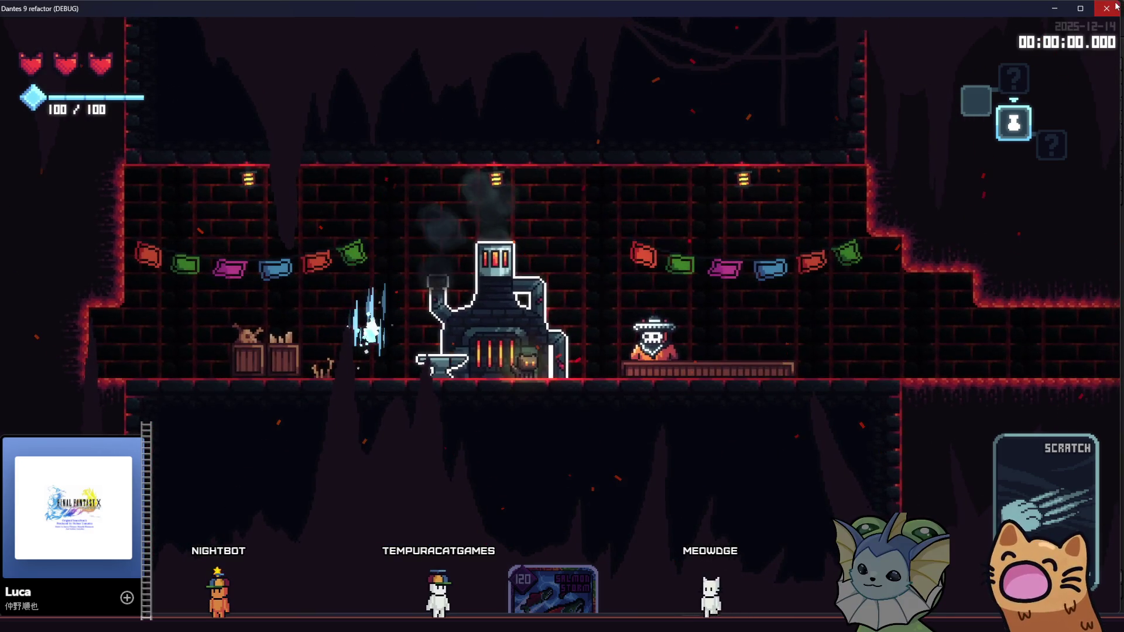
# Stop the game, relaunch the debug build, and start a new run from the main menu
pyautogui.press('F8')
pyautogui.click(962, 27)
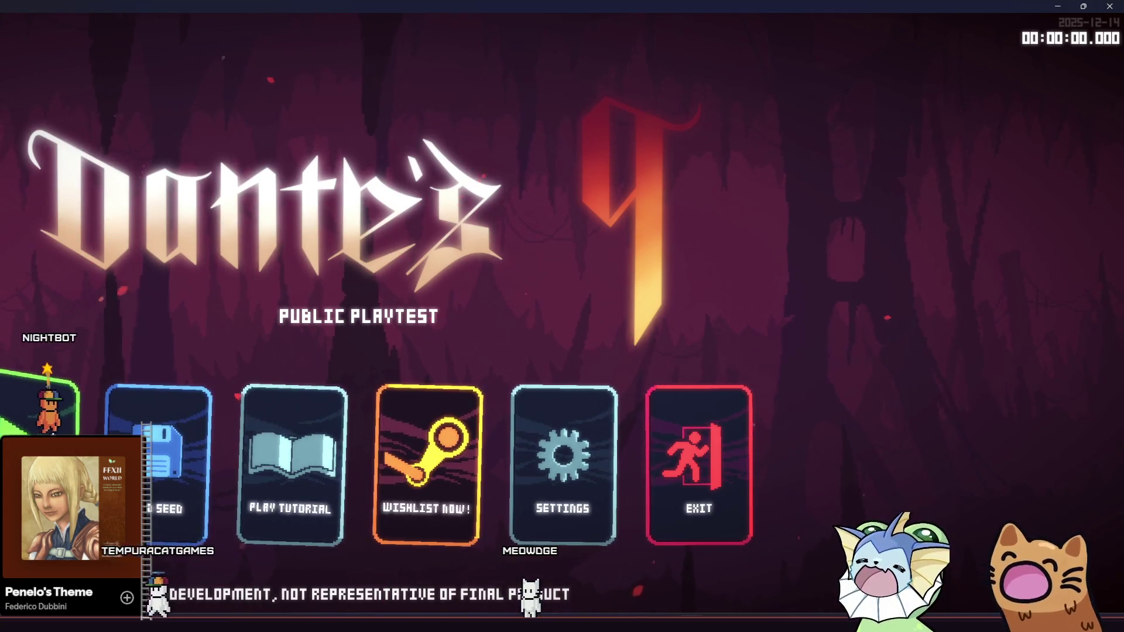
pyautogui.click(87, 426)
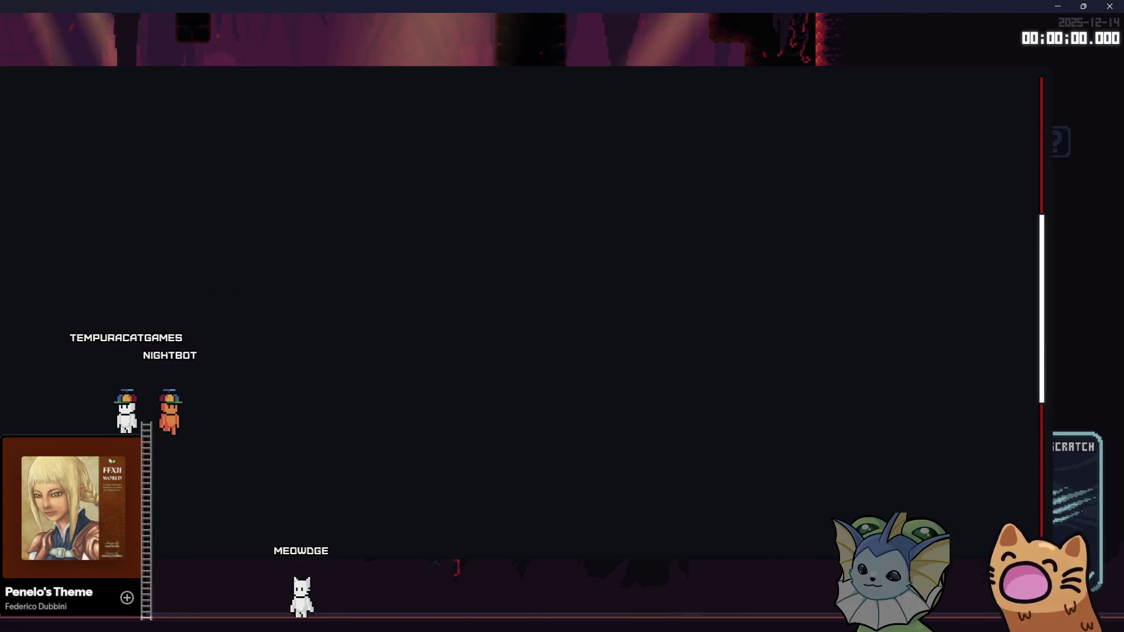
# Spawn Salmon Storm cards and teleport into the forge room from the debug menu
pyautogui.scroll(-5, 928, 328)
pyautogui.click(925, 423)
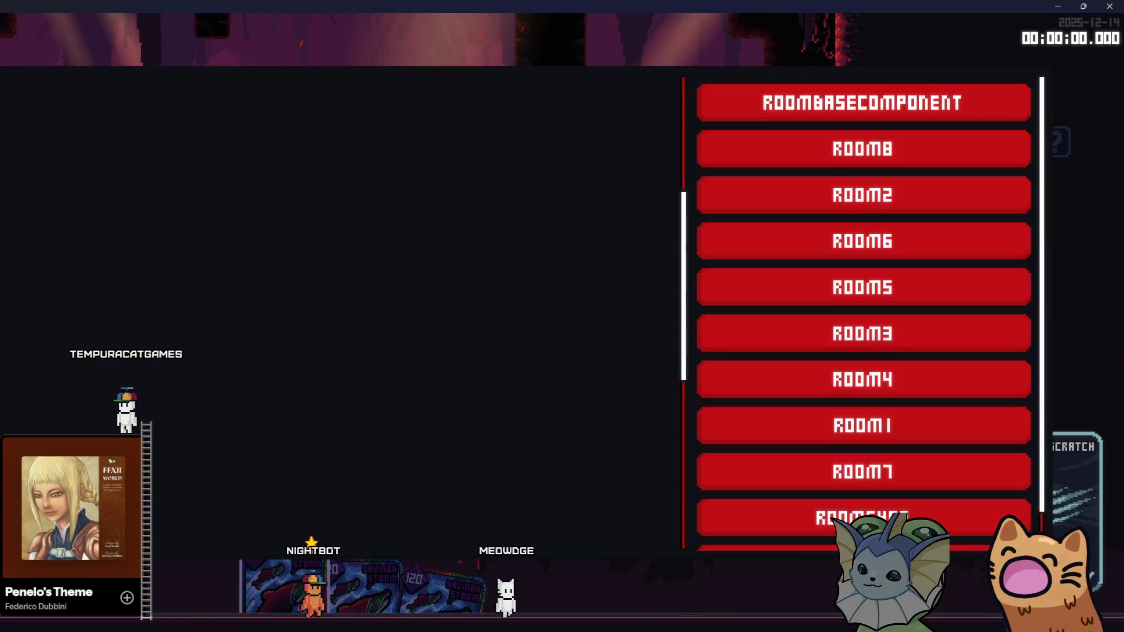
pyautogui.scroll(-1, 912, 431)
pyautogui.click(881, 468)
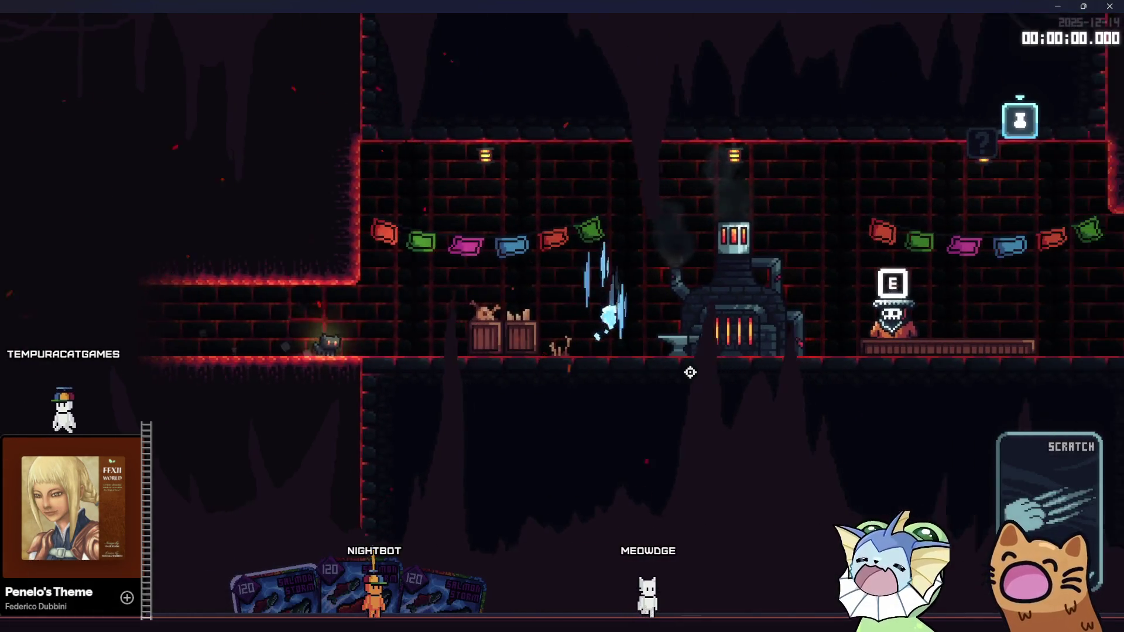
# Scroll through the forge card panel's pipped cards and draw a sticker from stock
pyautogui.press('Tab')
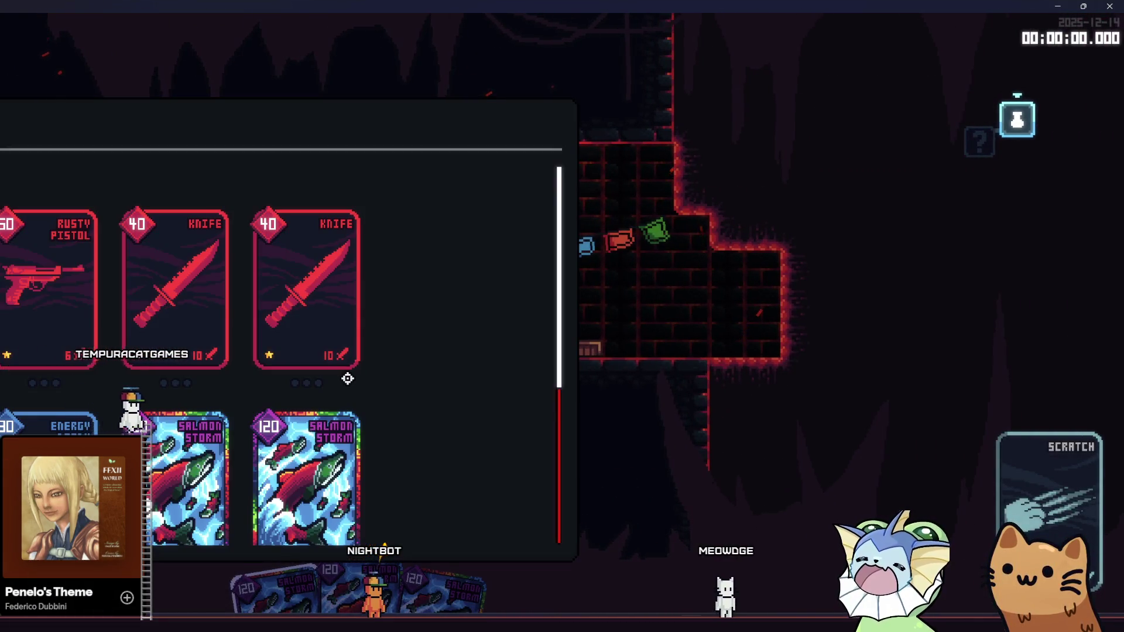
pyautogui.scroll(-3, 374, 380)
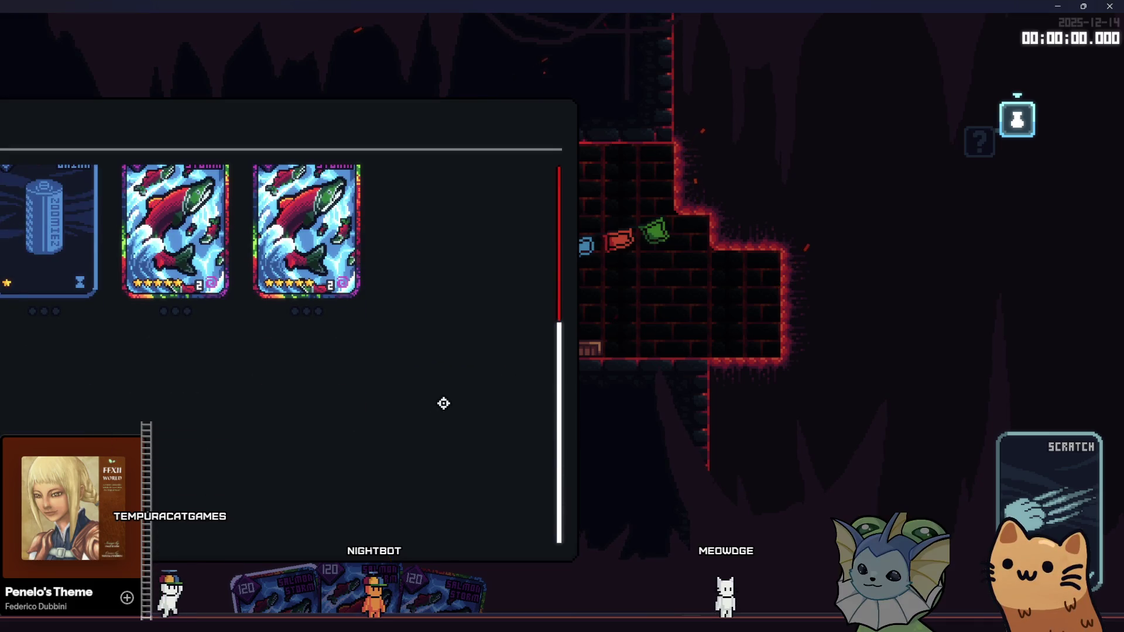
pyautogui.scroll(3, 445, 401)
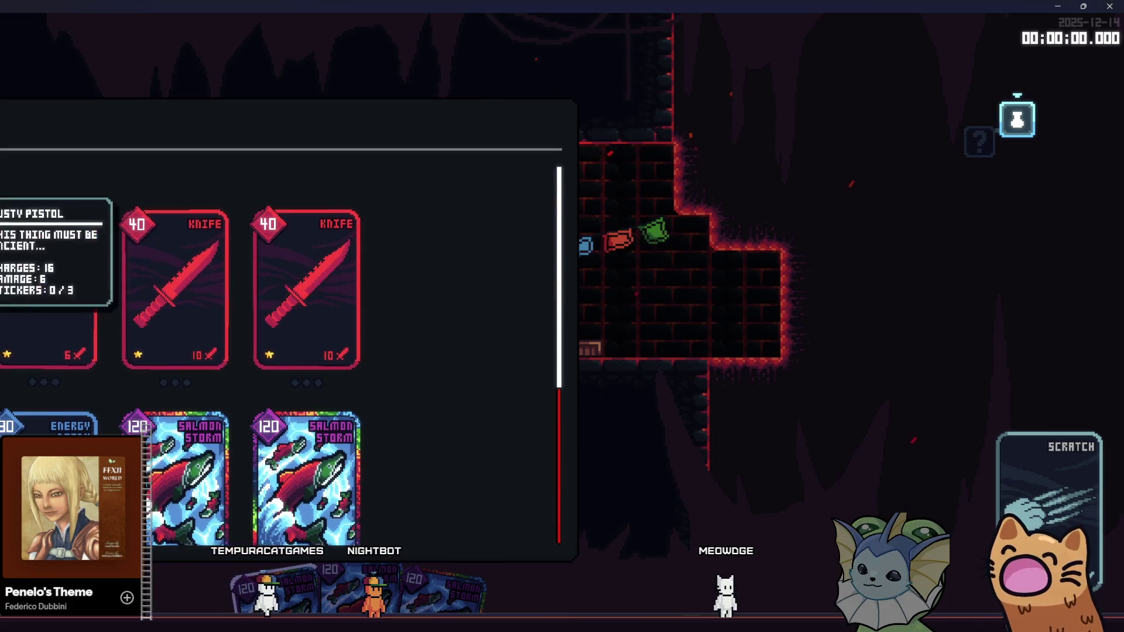
pyautogui.scroll(-3, 165, 362)
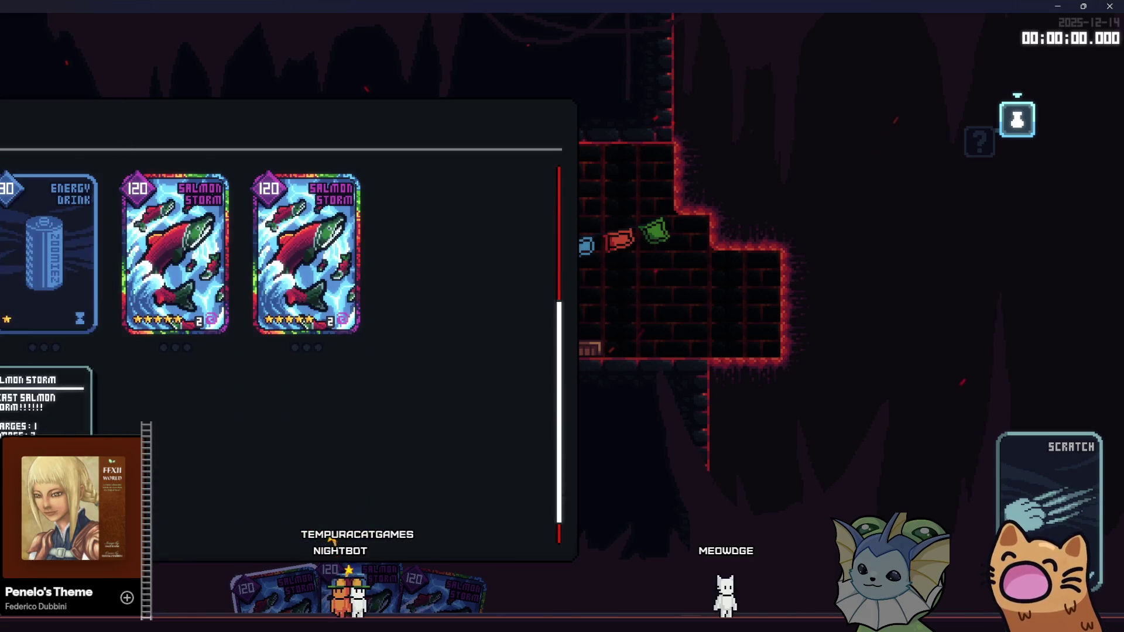
pyautogui.scroll(3, 166, 362)
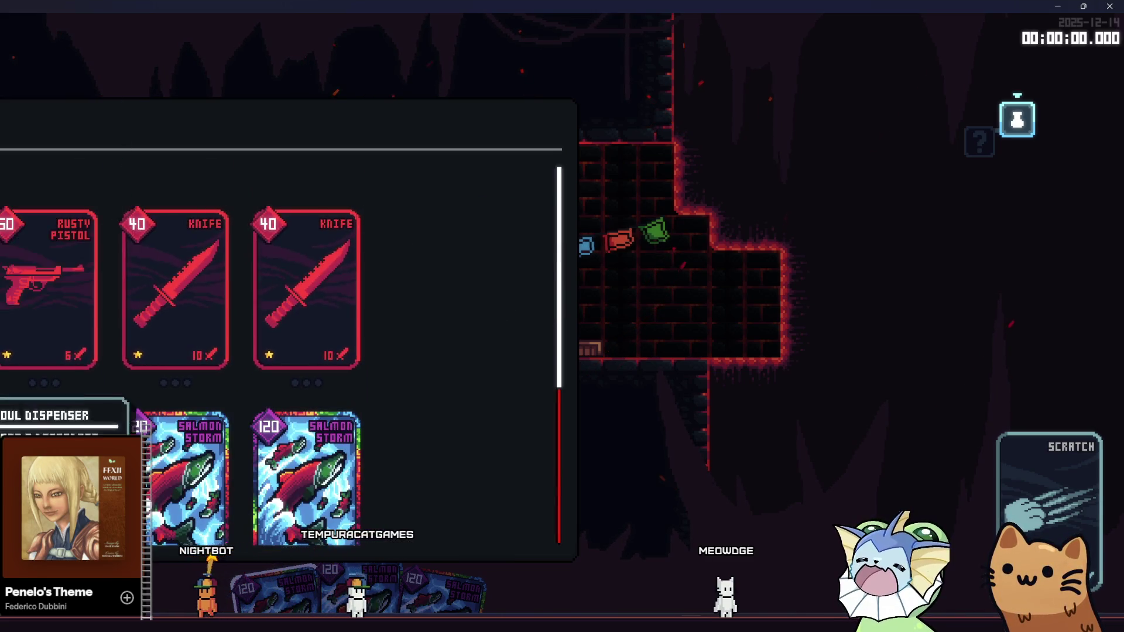
pyautogui.scroll(-1, 421, 379)
pyautogui.scroll(-2, 470, 341)
pyautogui.scroll(3, 484, 339)
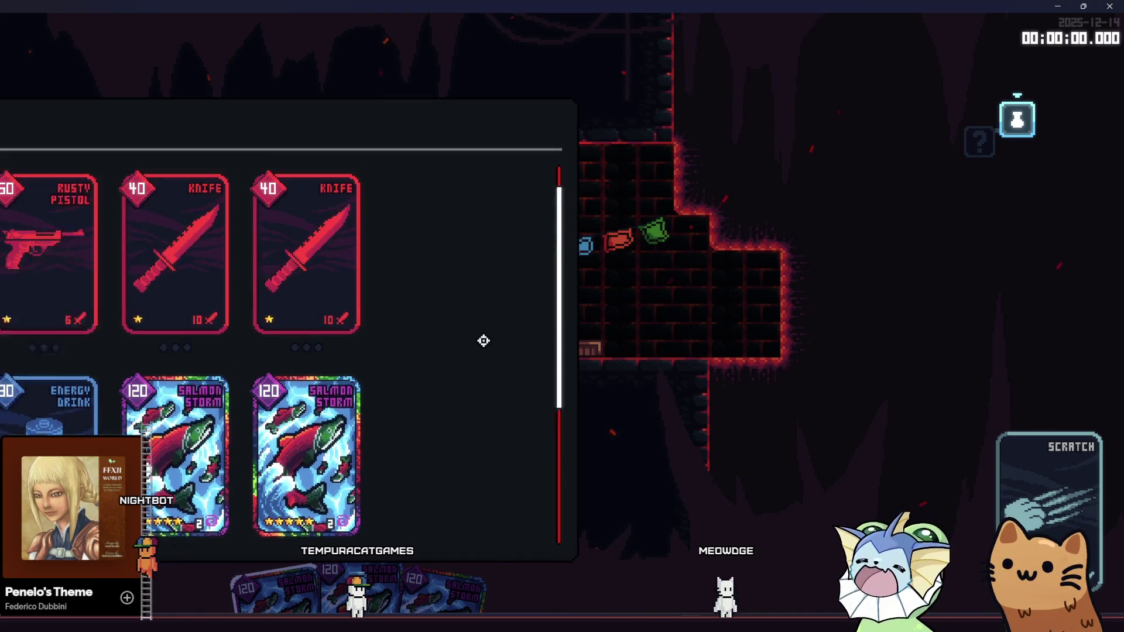
pyautogui.click(867, 221)
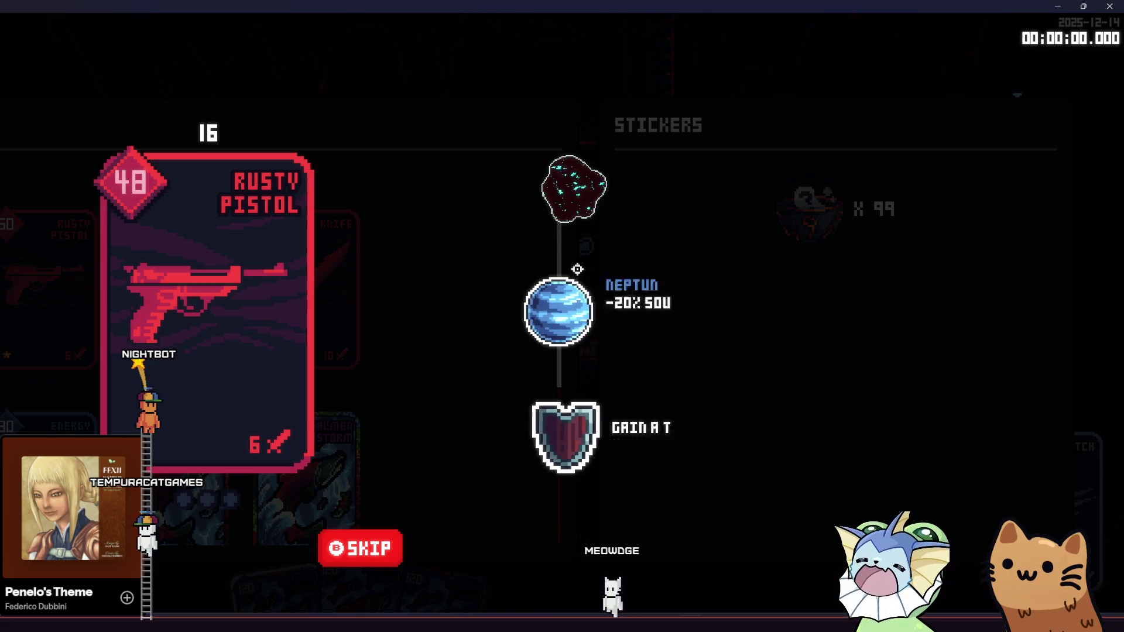
# Place the Shield sticker on the Rusty Pistol card and finish placement
pyautogui.click(510, 433)
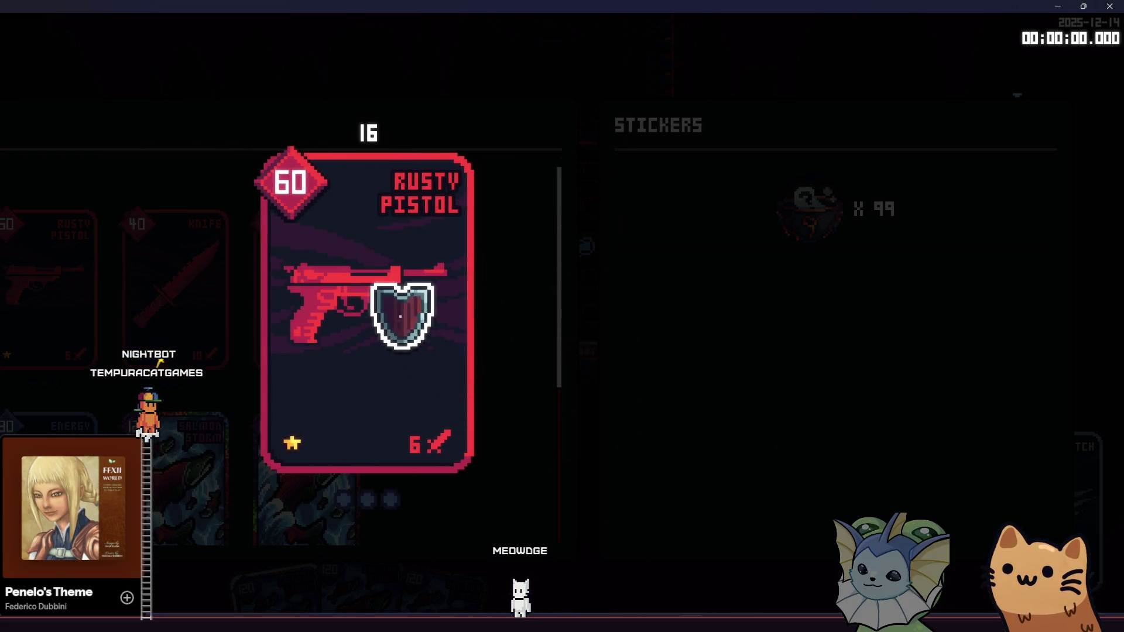
pyautogui.click(422, 274)
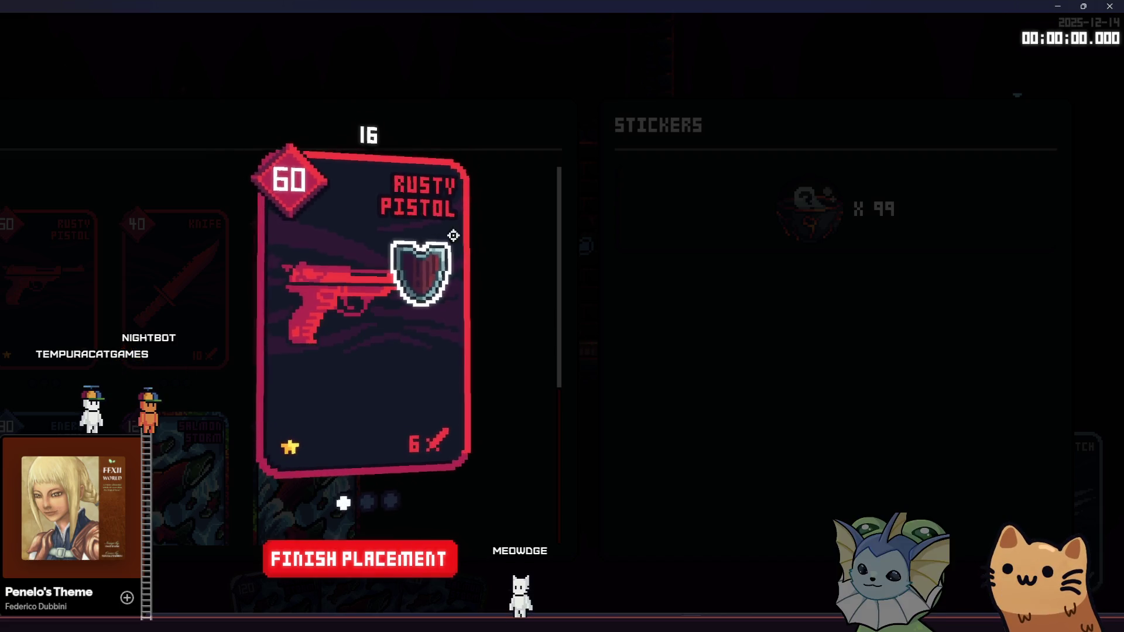
pyautogui.click(347, 571)
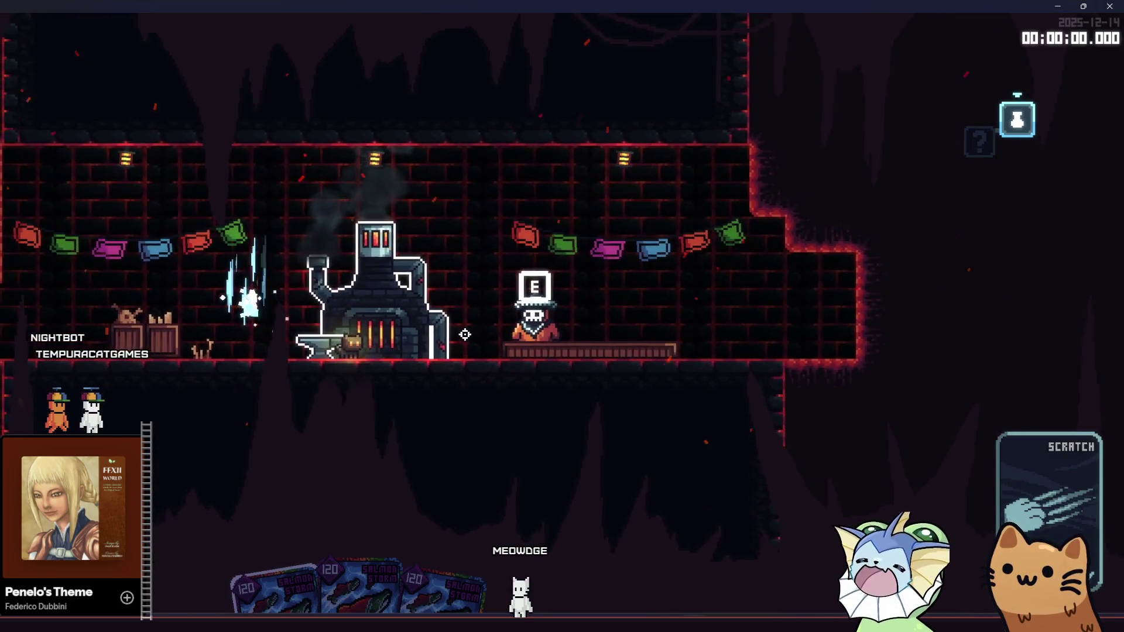
# Compare the Deck and Collection views in the card menu, then close it
pyautogui.press('Tab')
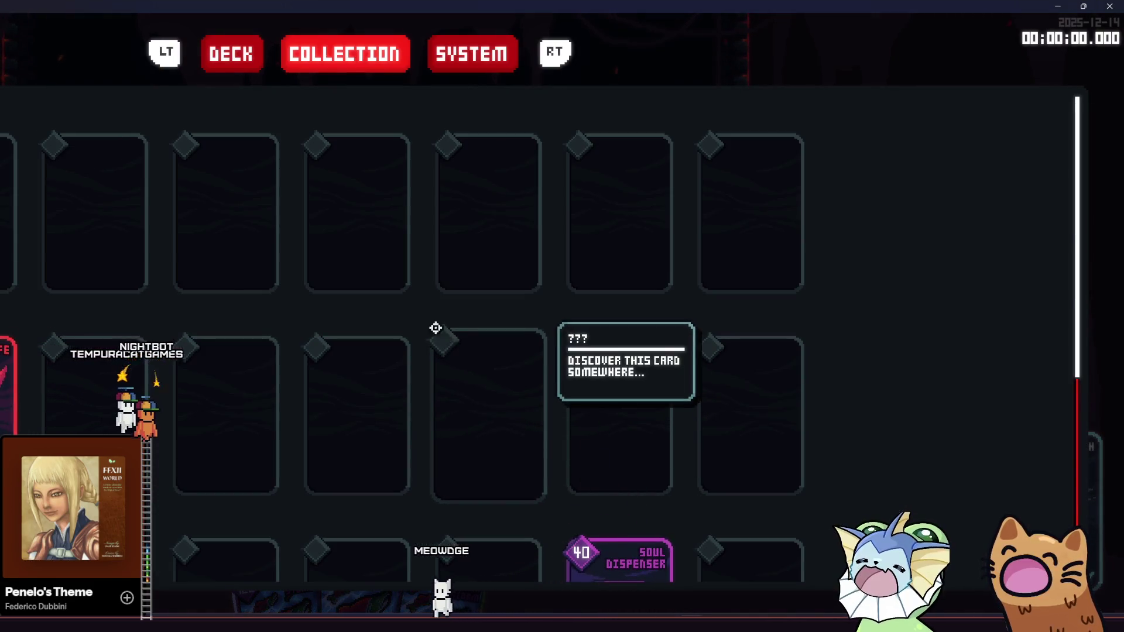
pyautogui.scroll(-3, 433, 326)
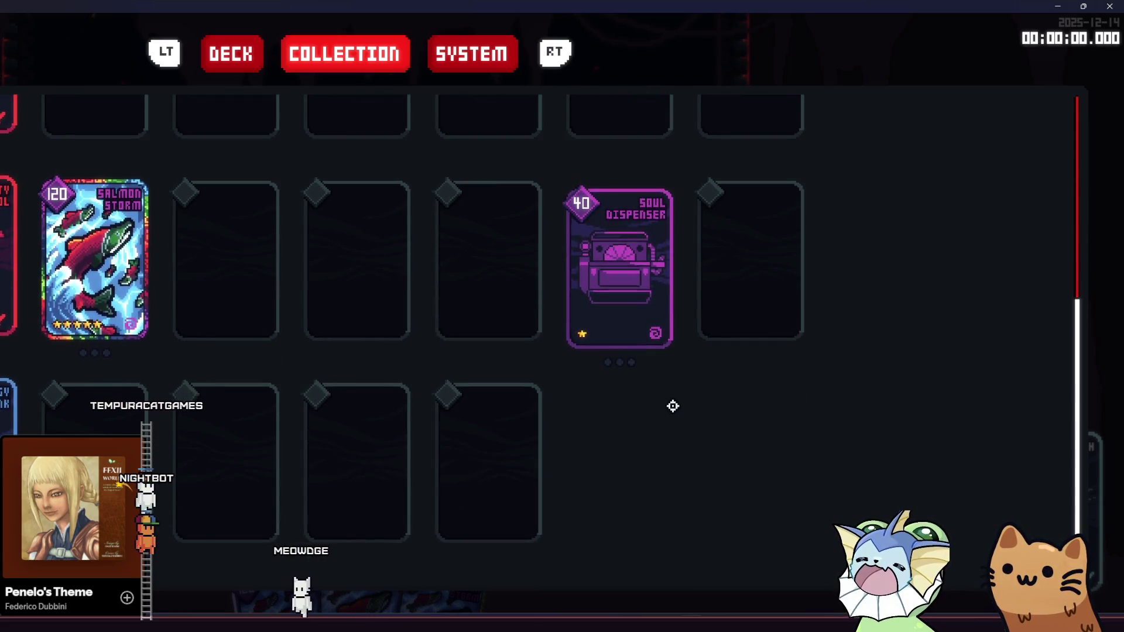
pyautogui.click(215, 61)
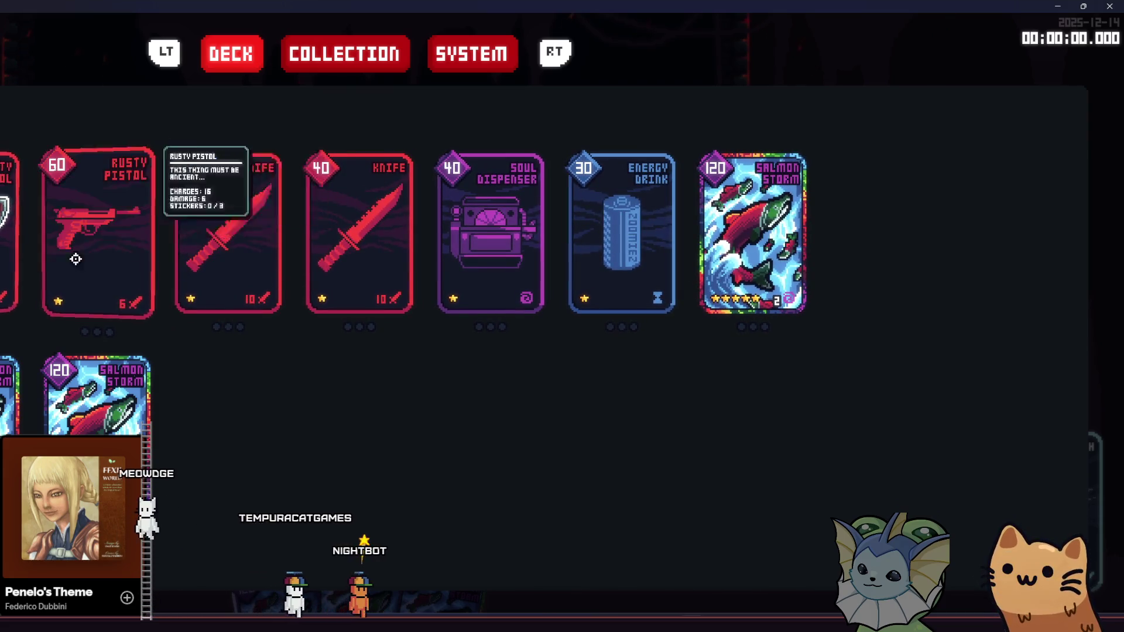
pyautogui.click(288, 66)
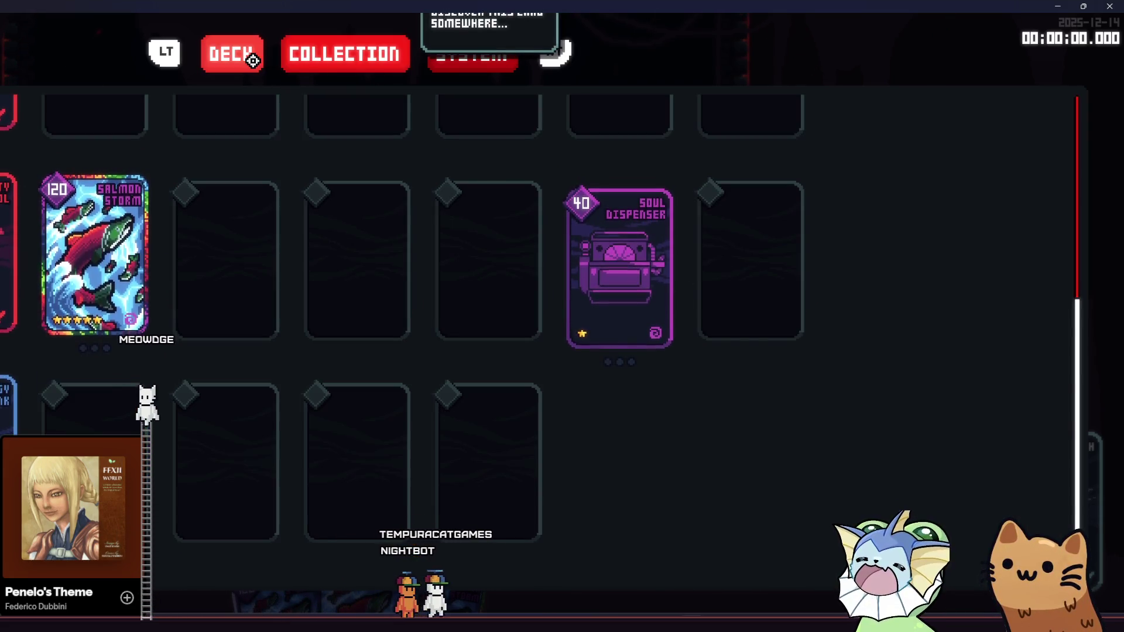
pyautogui.click(252, 60)
pyautogui.press('Escape')
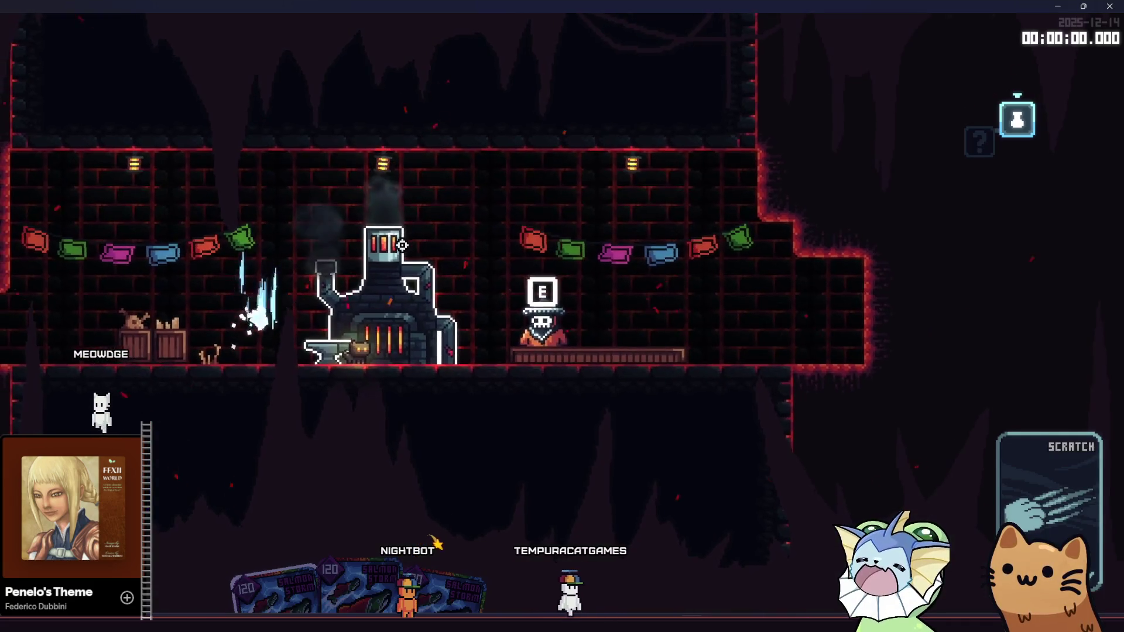
# Equip the shield-stickered Rusty Pistol in place of Scratch and switch to the notes
pyautogui.press('F1')
pyautogui.press('F1')
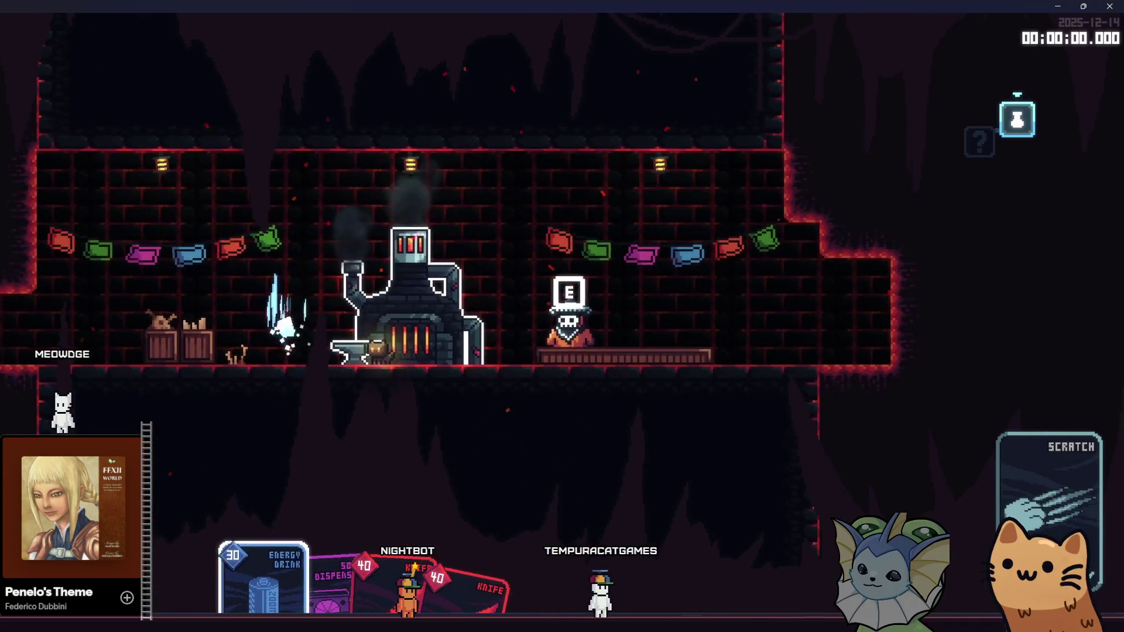
pyautogui.press('F1')
pyautogui.press('F1')
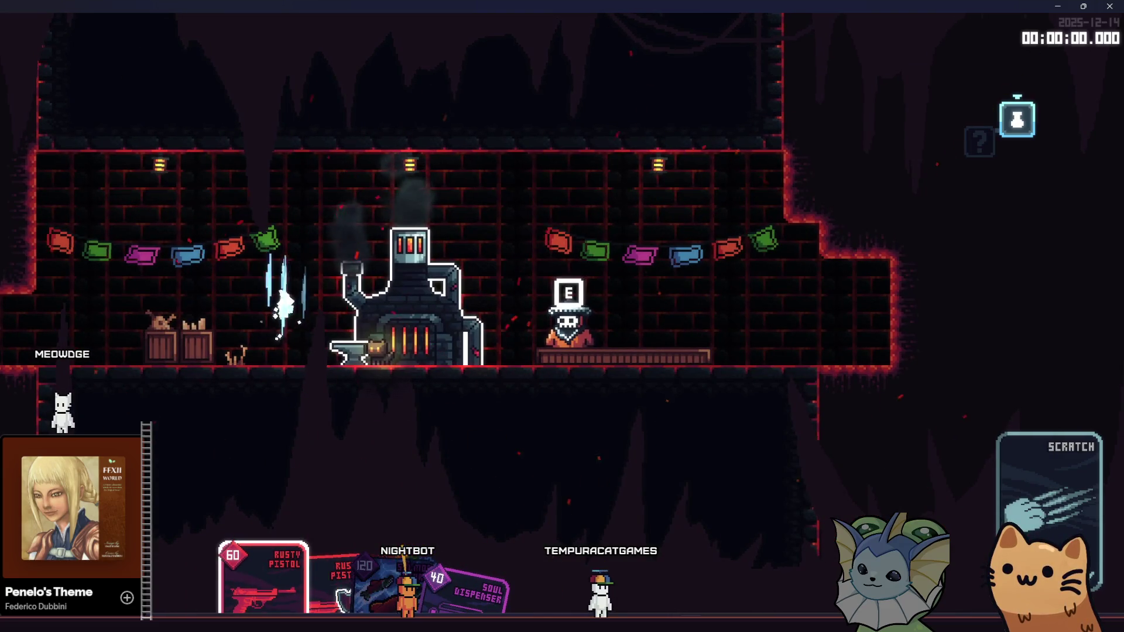
pyautogui.scroll(-1, 62, 243)
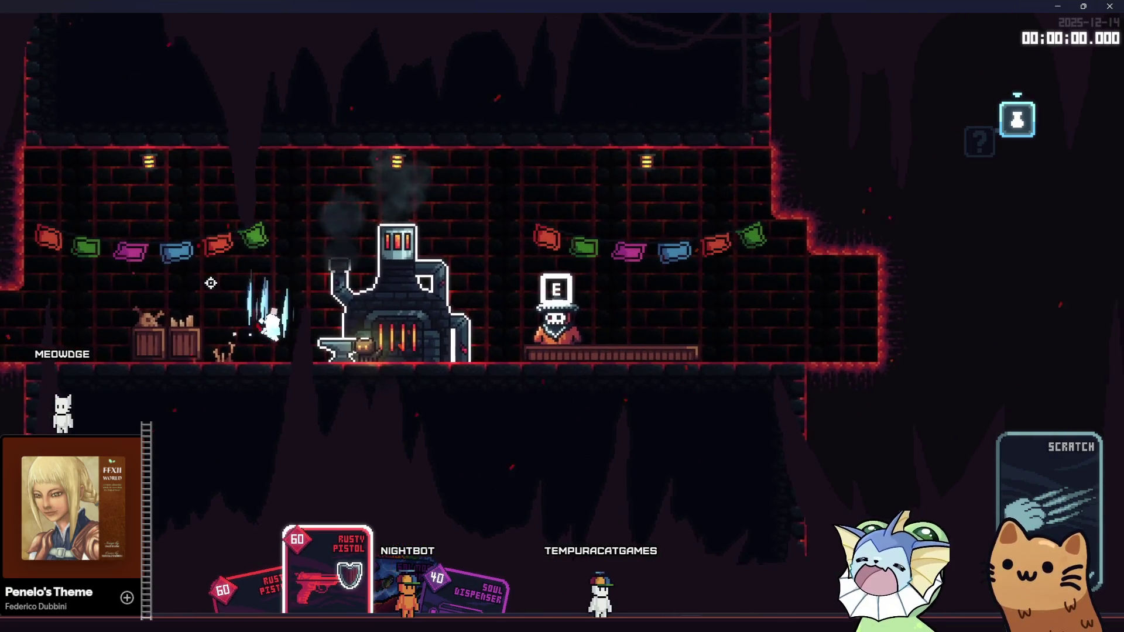
pyautogui.click(211, 283)
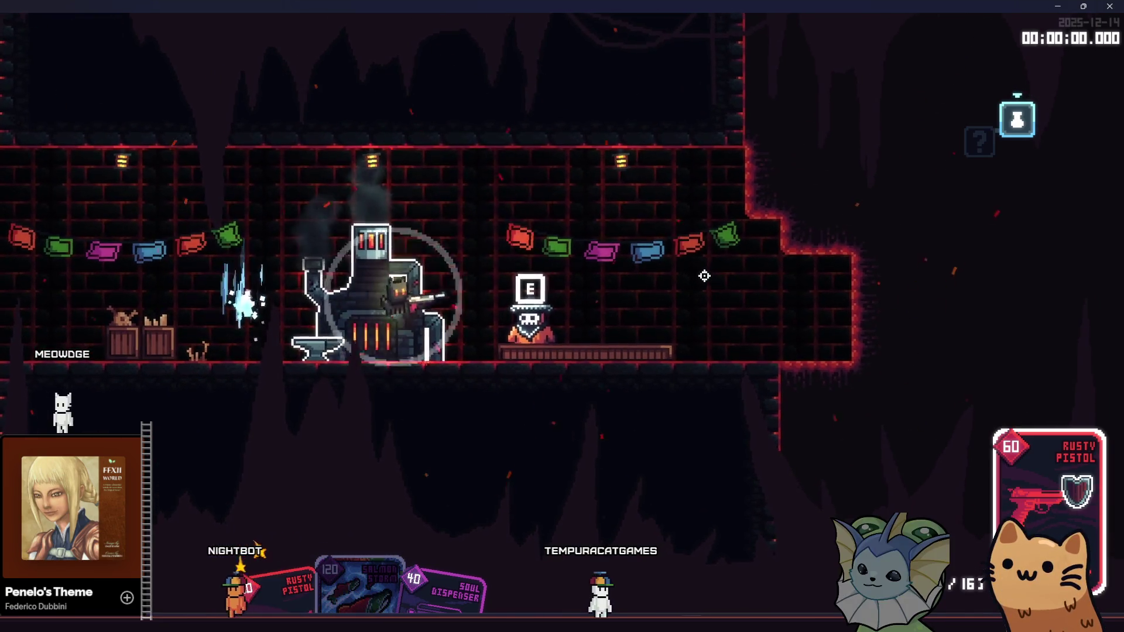
pyautogui.press('d')
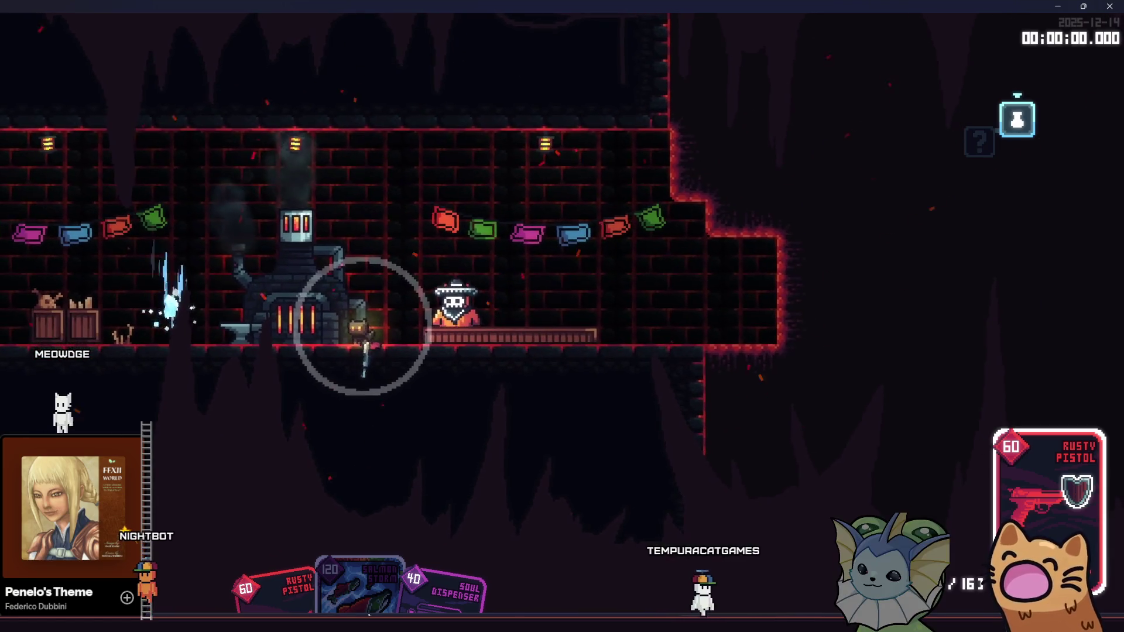
pyautogui.hotkey('alt', 'Tab')
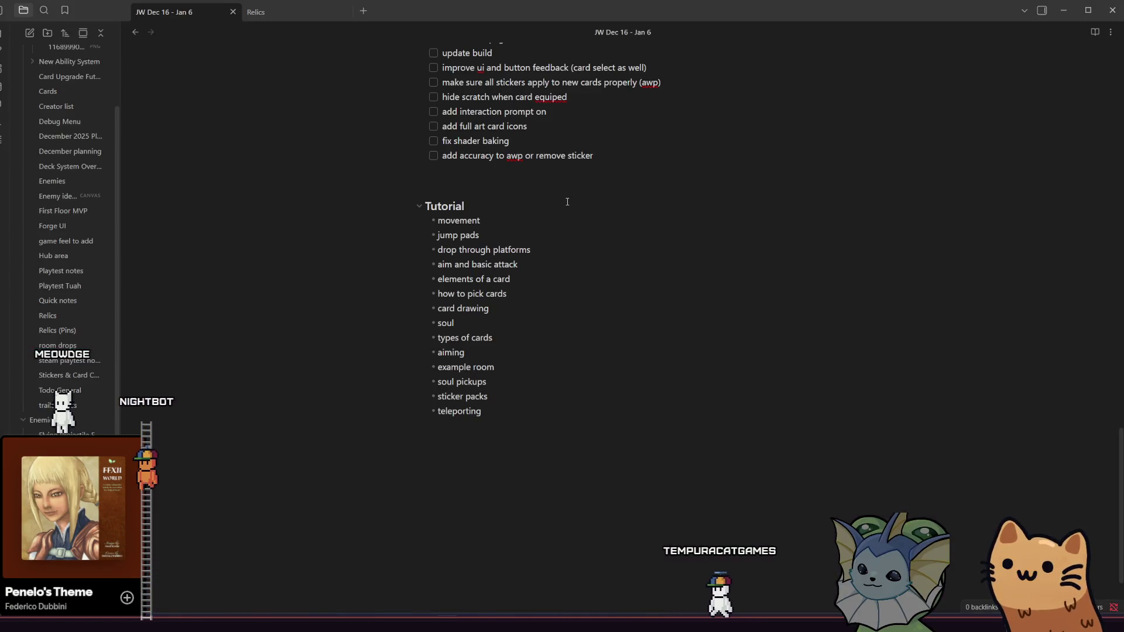
# Complete the note bullet: 'Sticker slots show when: in deck and forge, not anywhere else'
pyautogui.click(529, 424)
pyautogui.press('BackSpace')
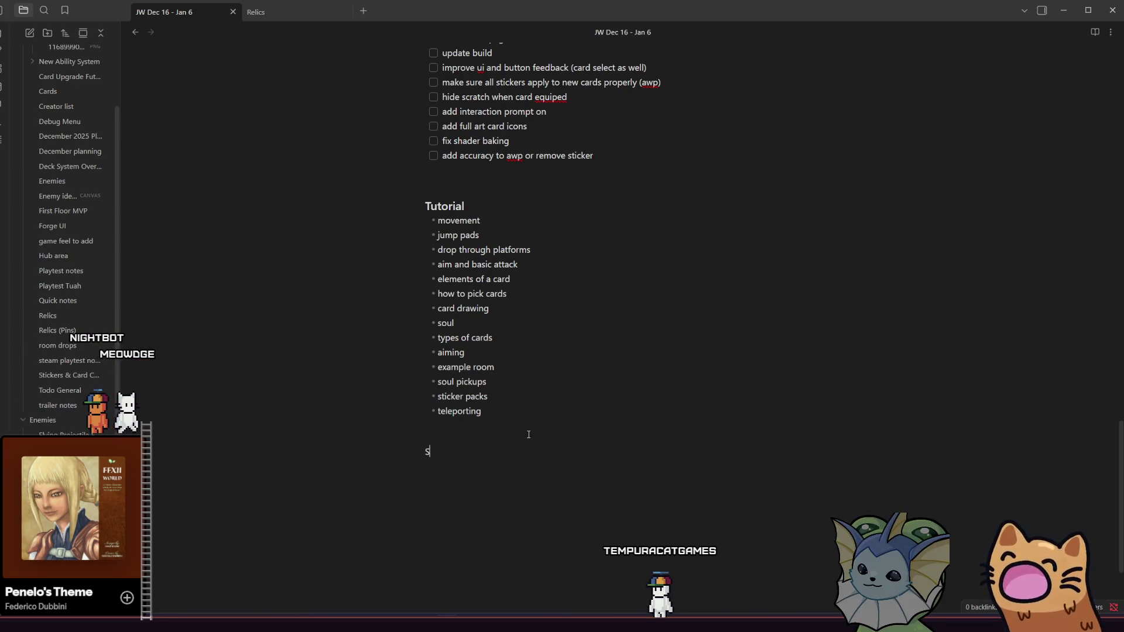
pyautogui.write('Sticker slots show when')
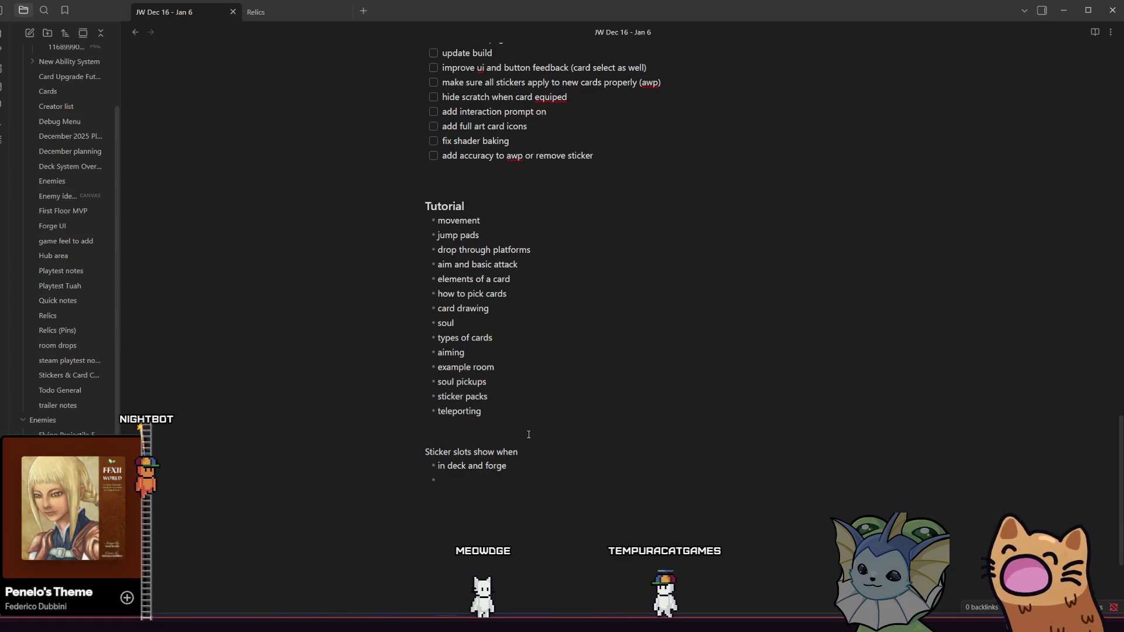
pyautogui.write('anywhere els')
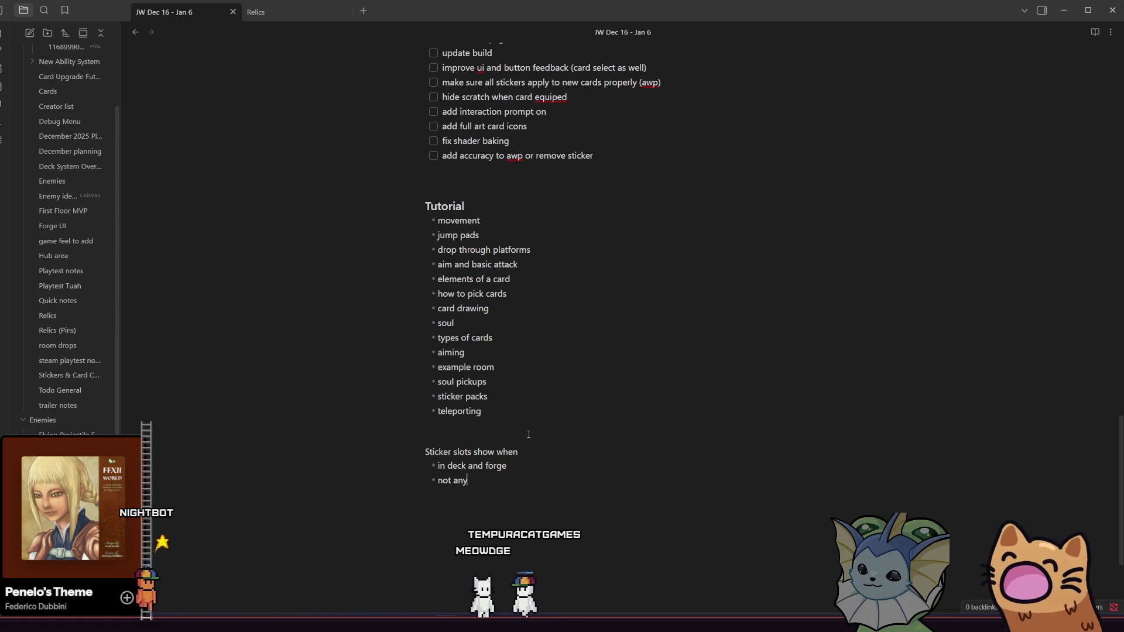
pyautogui.write('e')
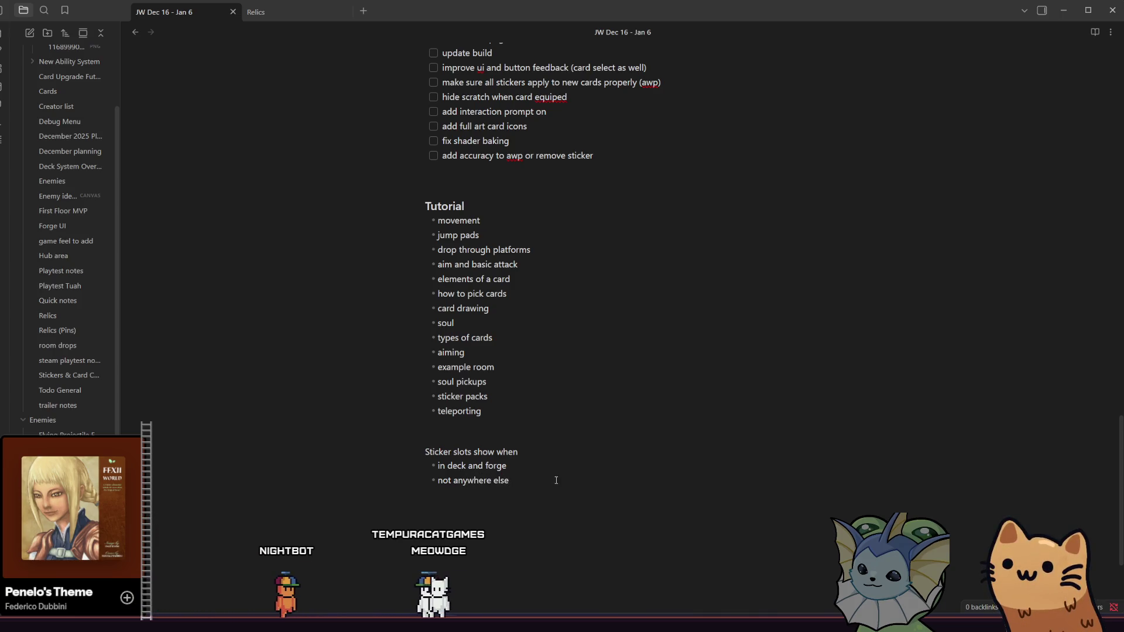
# Return to the game and check the card deck panel
pyautogui.hotkey('alt', 'Tab')
pyautogui.press('Tab')
pyautogui.scroll(-3, 250, 339)
pyautogui.scroll(3, 226, 372)
pyautogui.press('Tab')
pyautogui.press('Escape')
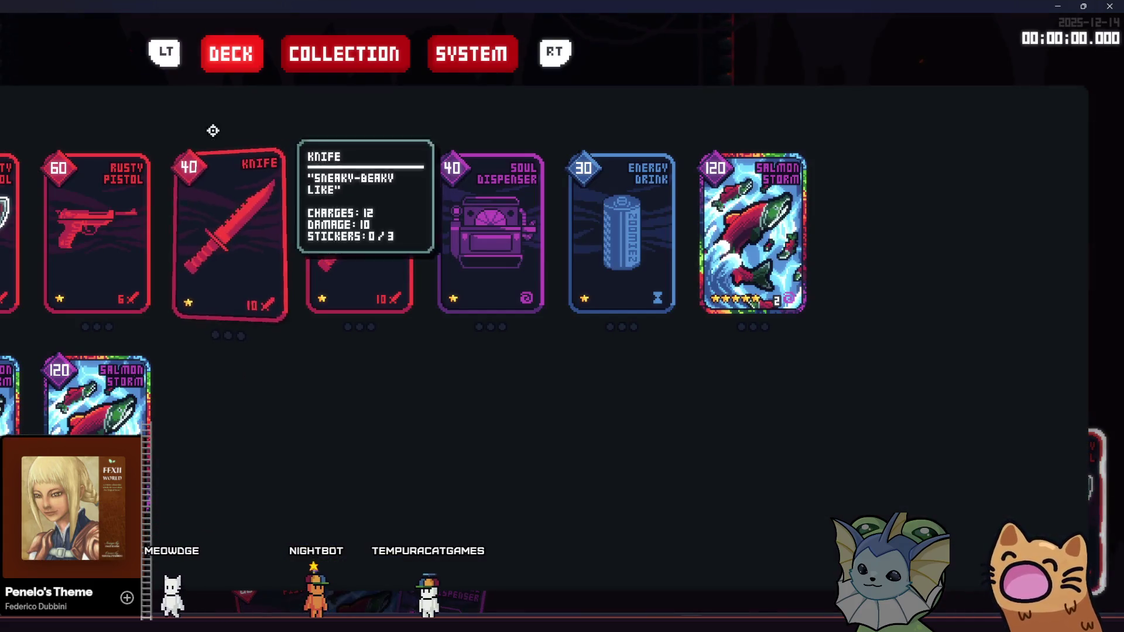
# In the Deck view, give the Rusty Pistol a Shield sticker (Stickers 1/3), then show the forge panel
pyautogui.click(293, 53)
pyautogui.click(249, 52)
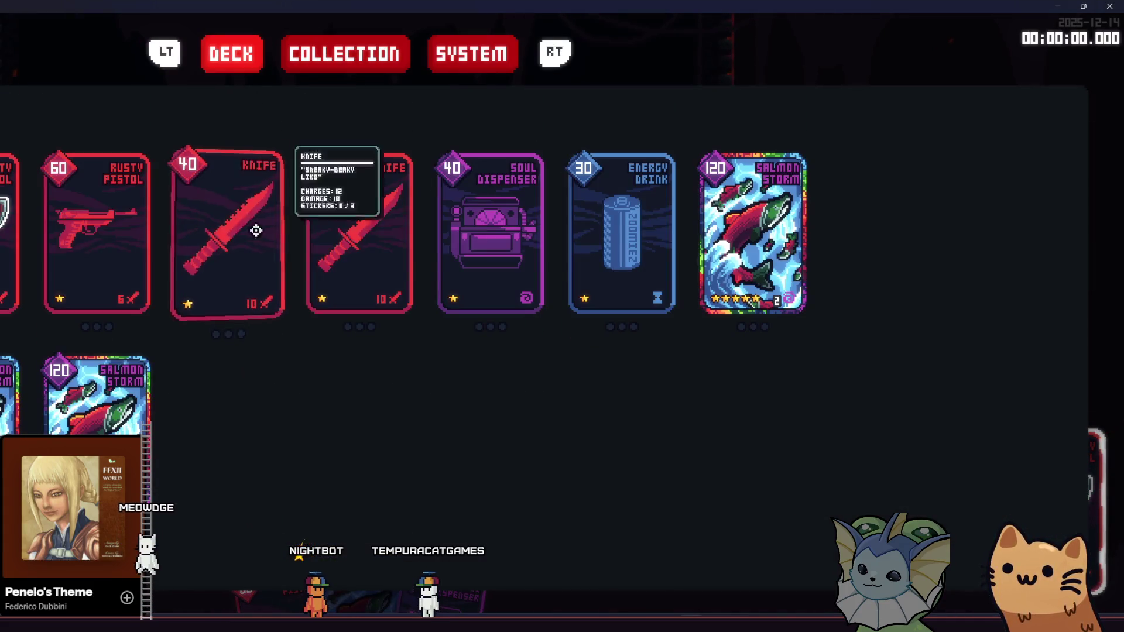
pyautogui.click(75, 253)
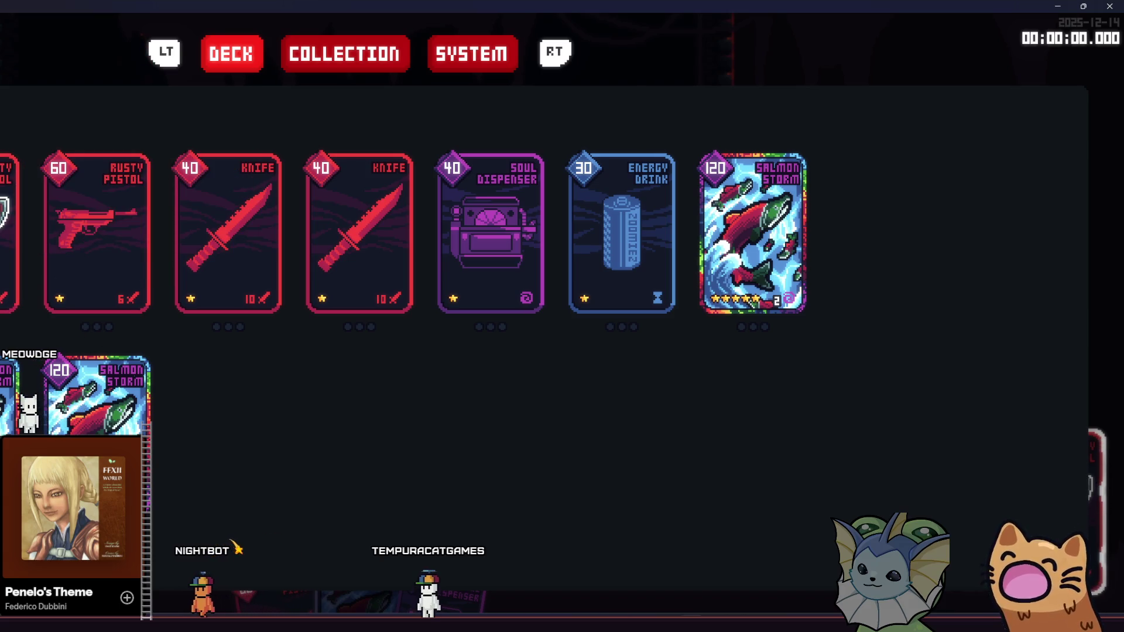
pyautogui.moveTo(96, 234)
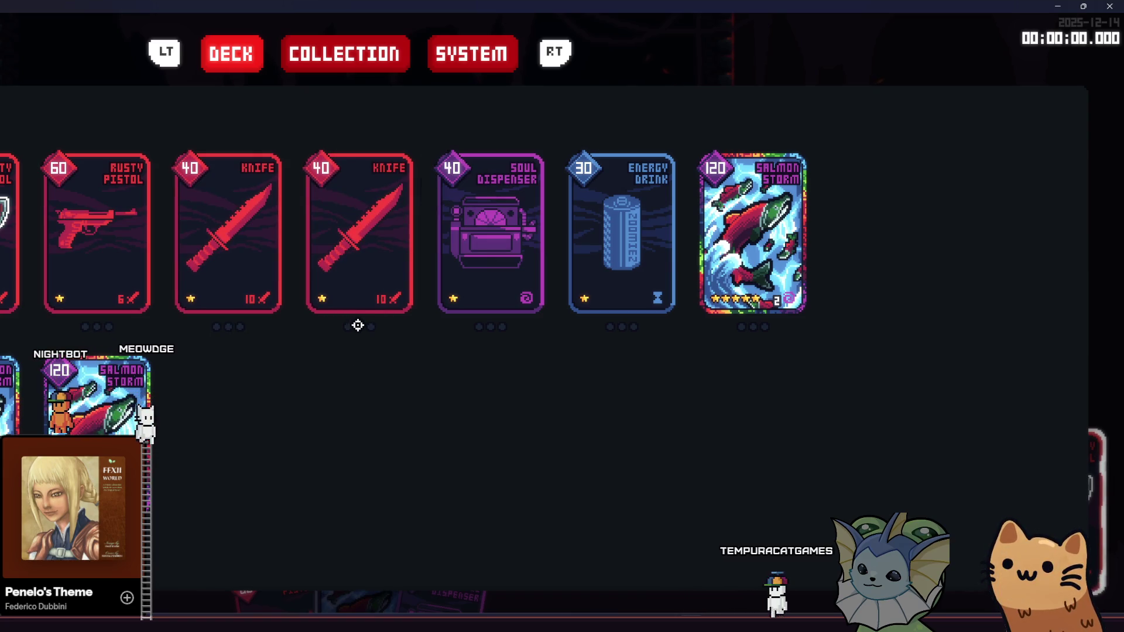
pyautogui.press('Escape')
pyautogui.press('Tab')
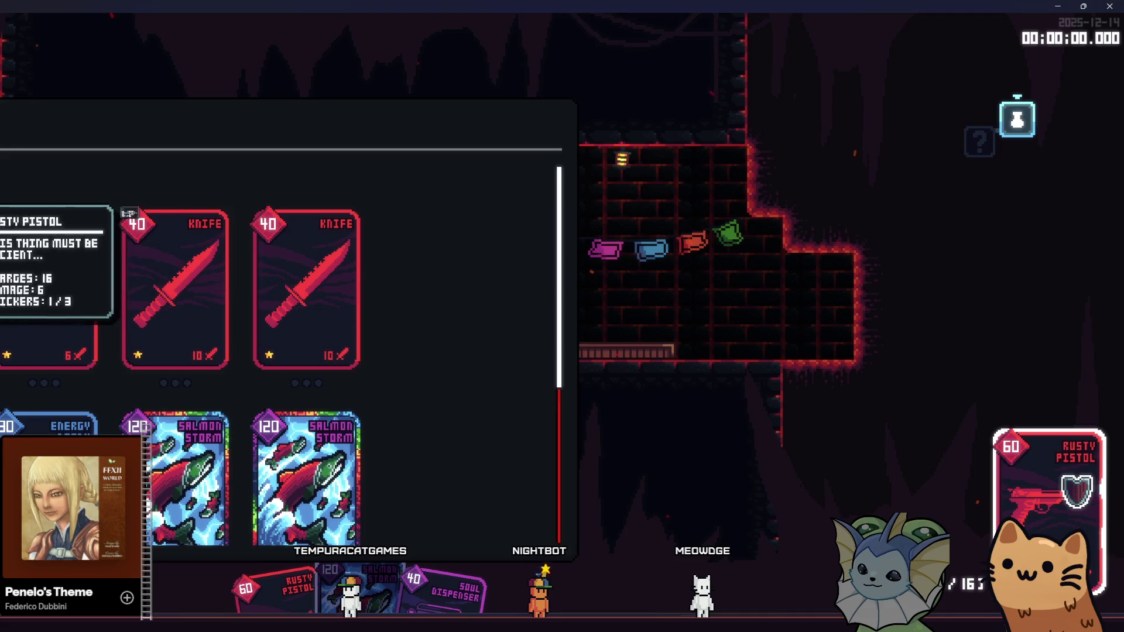
# Scroll through the forge cards and Stickers panel, then close both with Escape
pyautogui.scroll(-5, 281, 352)
pyautogui.scroll(3, 281, 351)
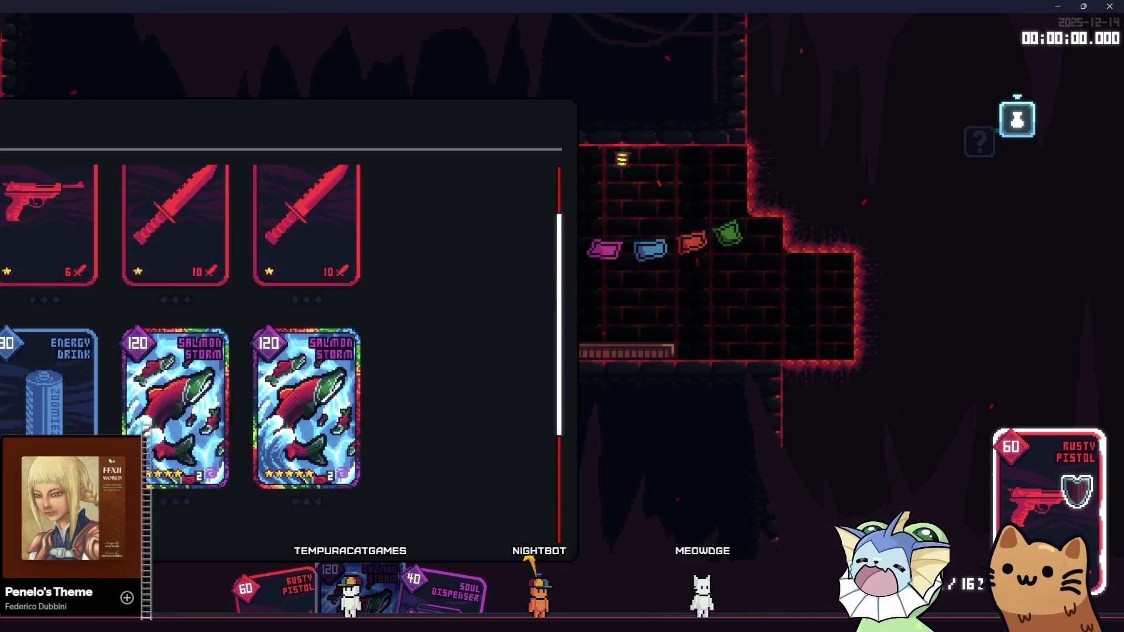
pyautogui.scroll(2, 281, 351)
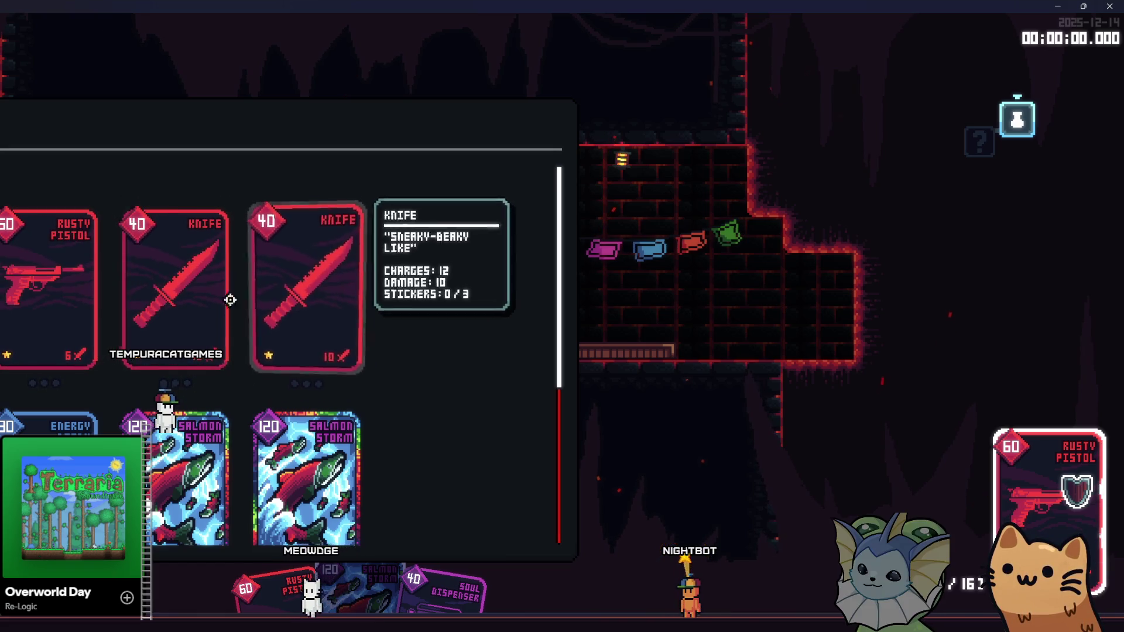
pyautogui.scroll(-3, 332, 412)
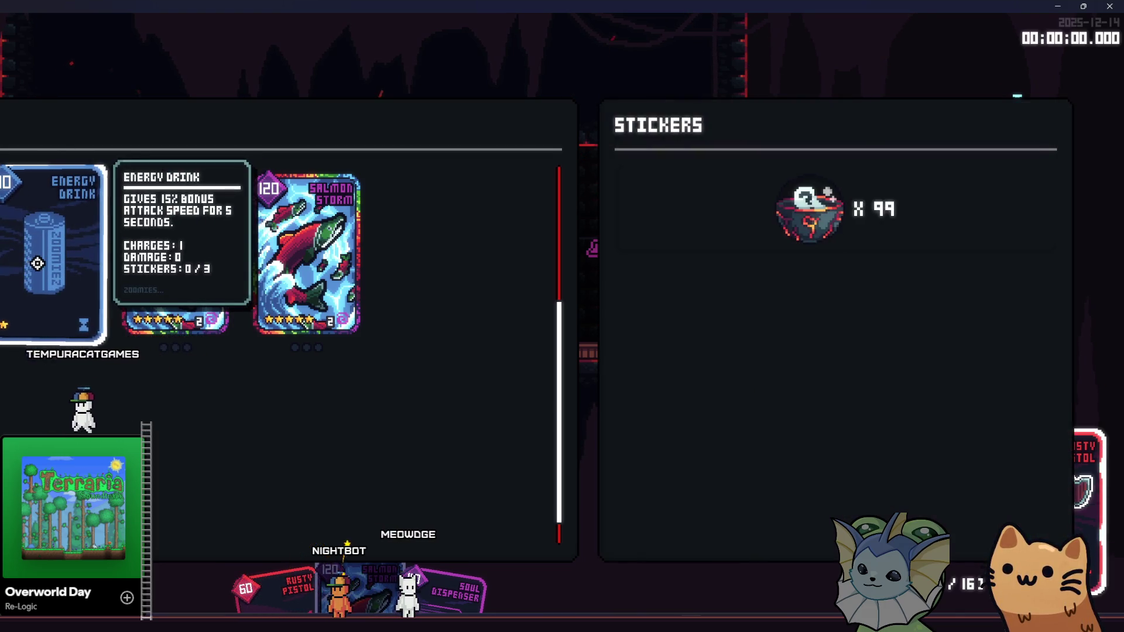
pyautogui.press('Escape')
pyautogui.press('Escape')
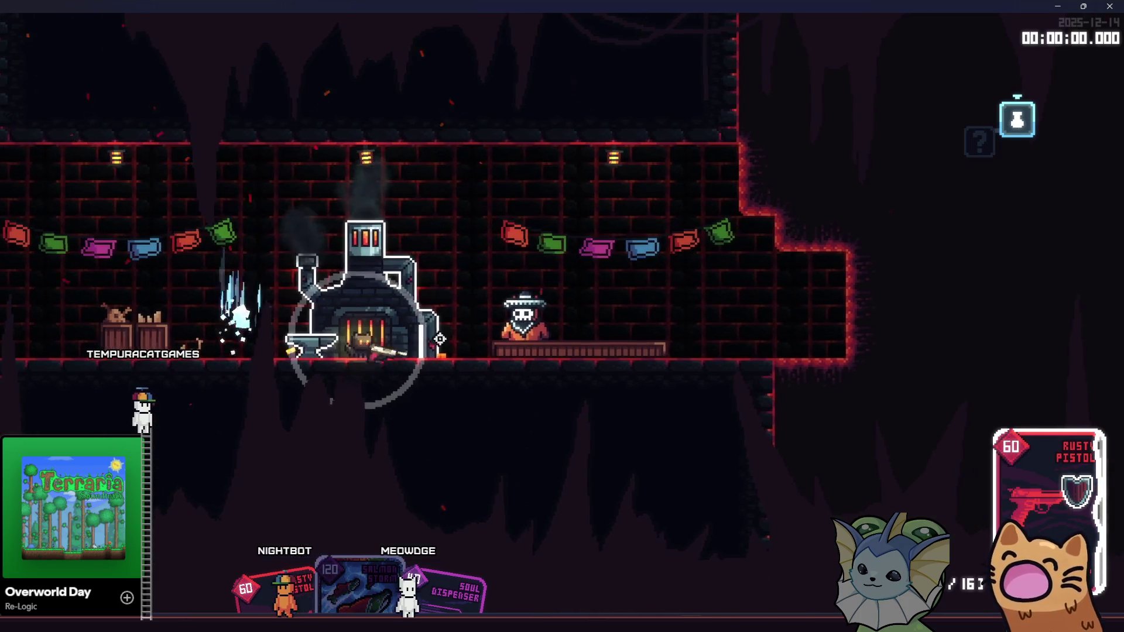
pyautogui.press('Tab')
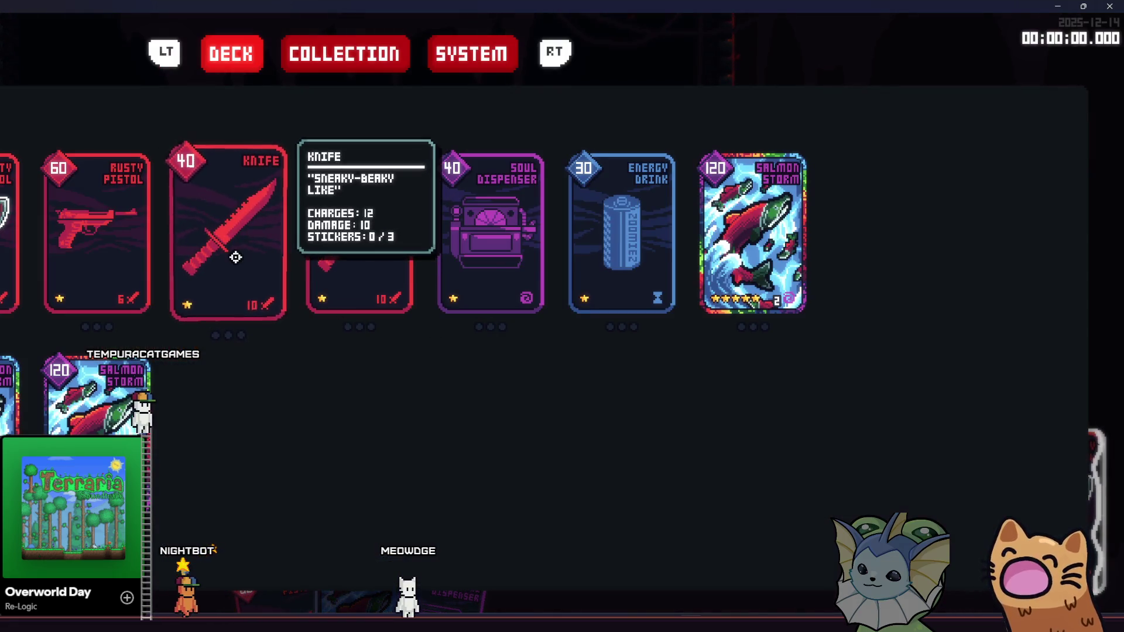
pyautogui.click(336, 54)
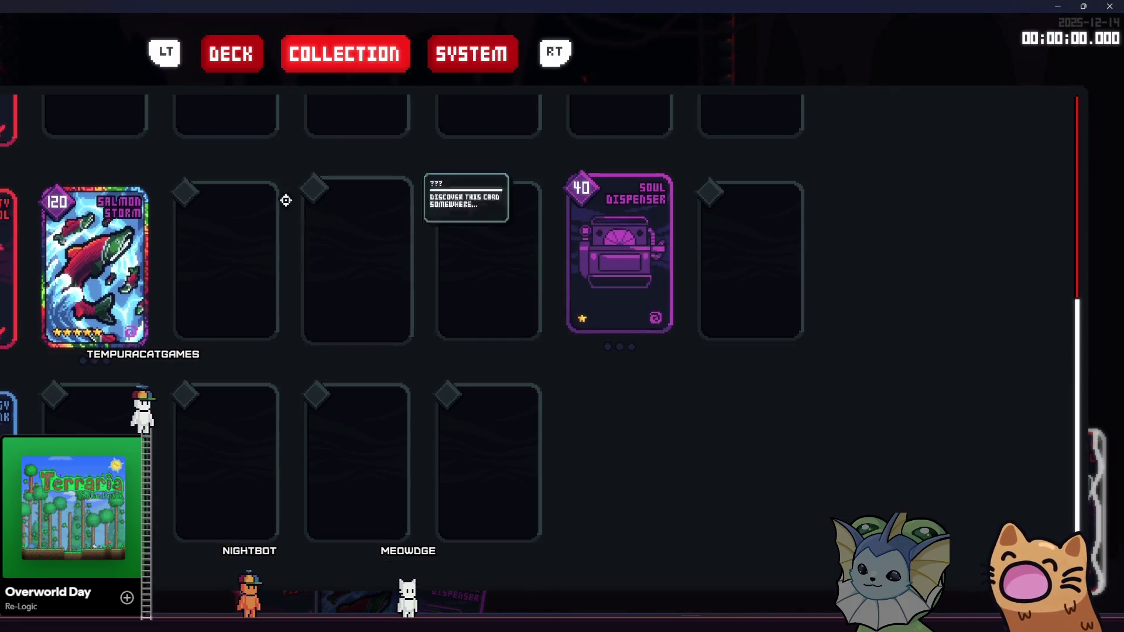
pyautogui.scroll(2, 16, 274)
pyautogui.scroll(1, 16, 275)
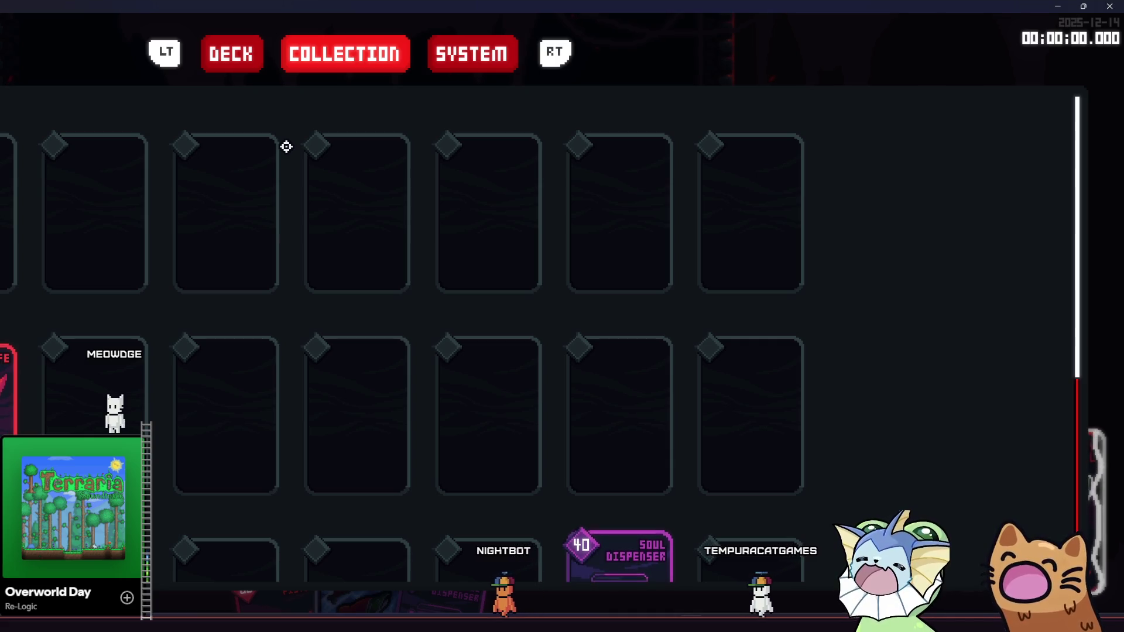
pyautogui.moveTo(282, 145)
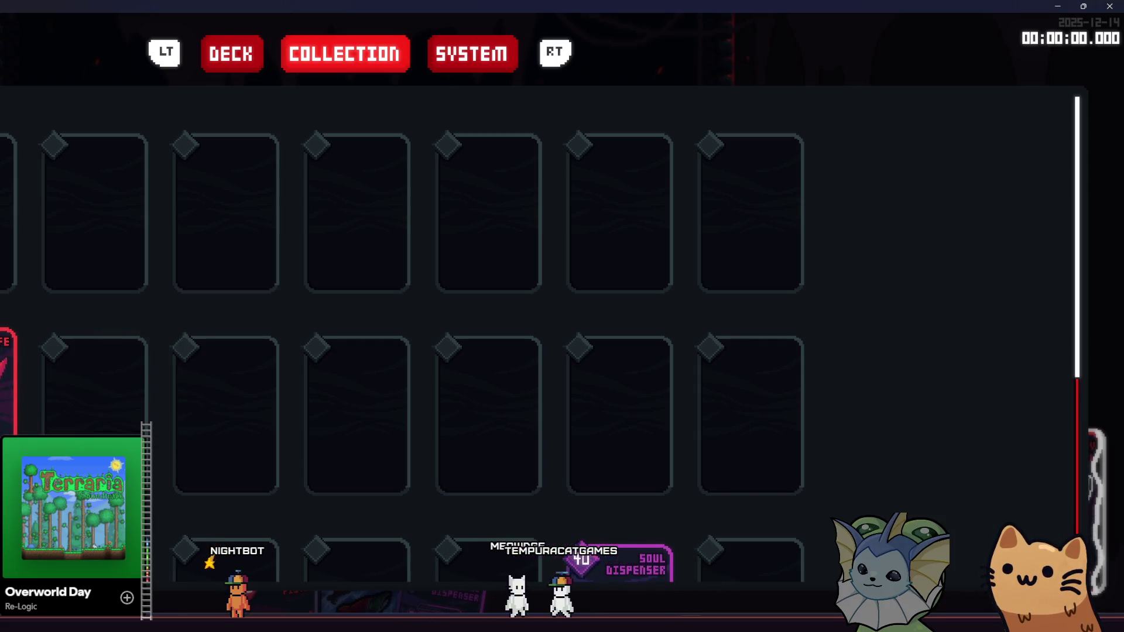
pyautogui.press('Right')
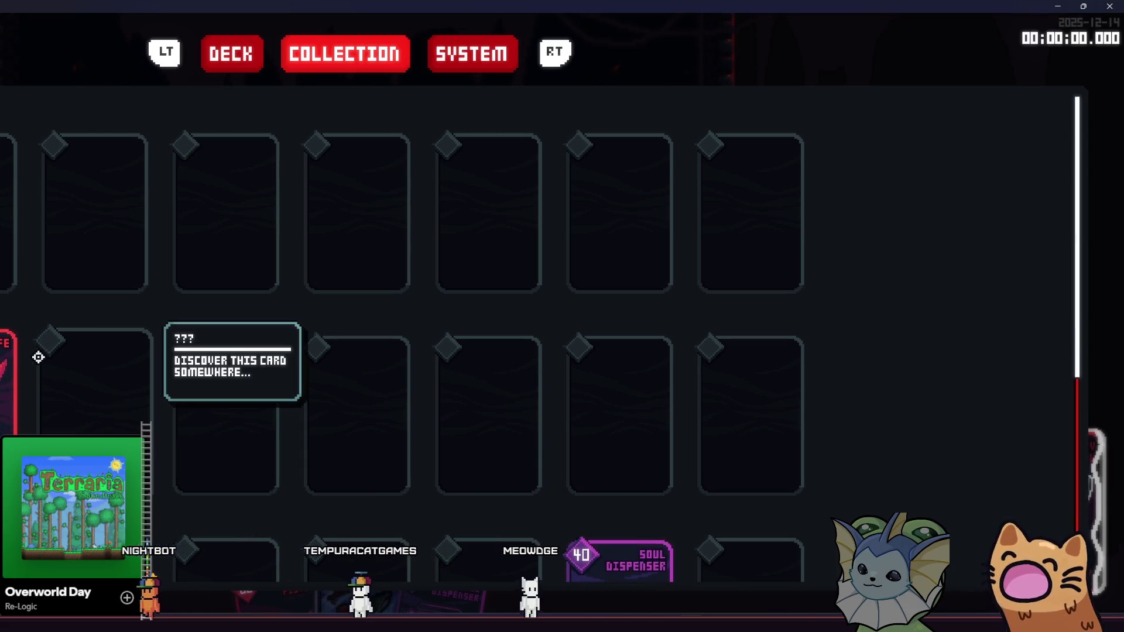
pyautogui.press('Left')
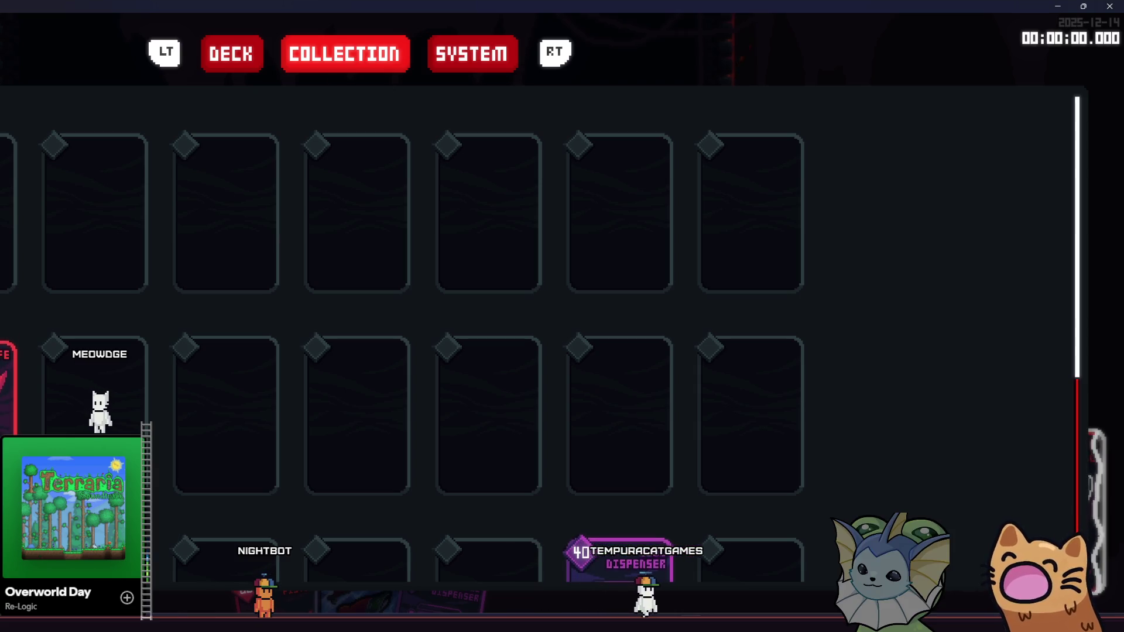
pyautogui.scroll(-5, 99, 292)
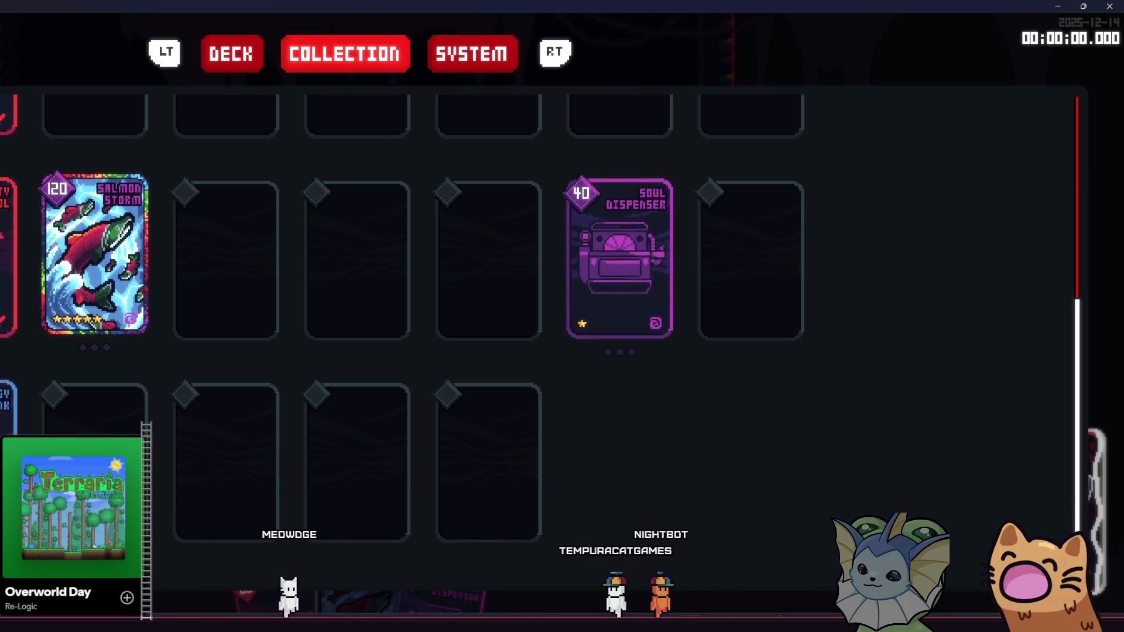
pyautogui.scroll(2, 838, 471)
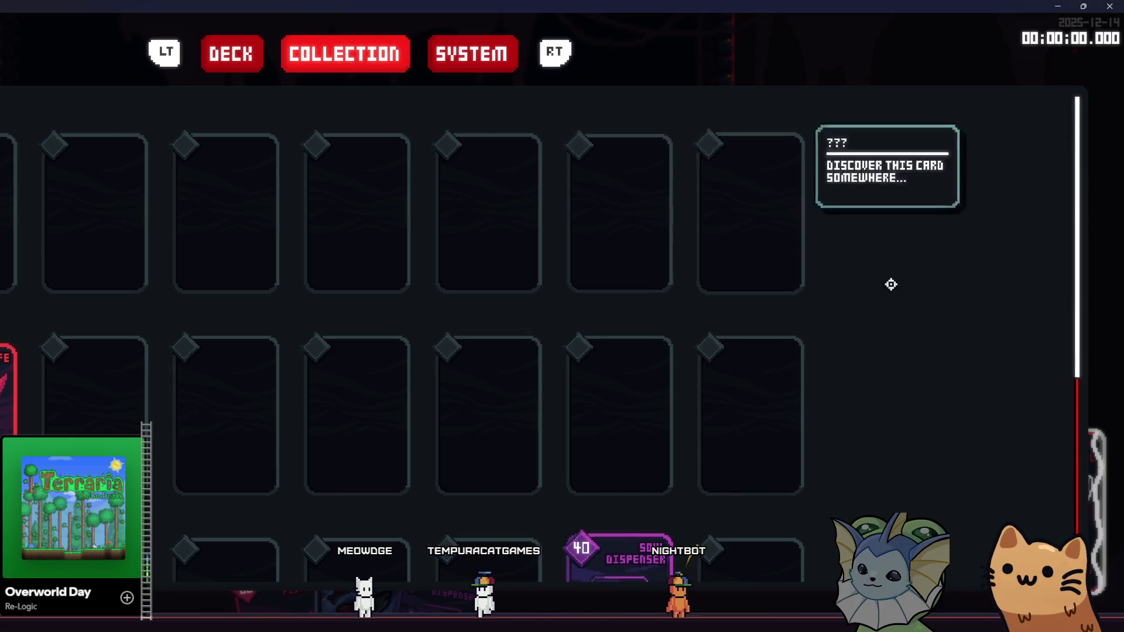
pyautogui.scroll(-2, 892, 286)
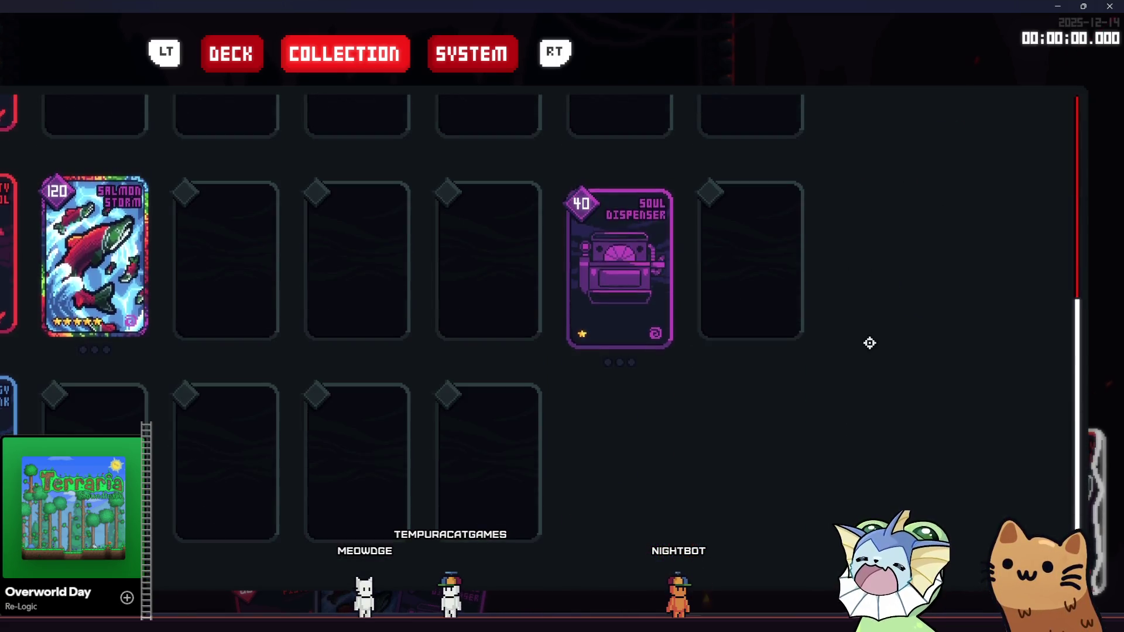
pyautogui.scroll(2, 868, 339)
pyautogui.press('Escape')
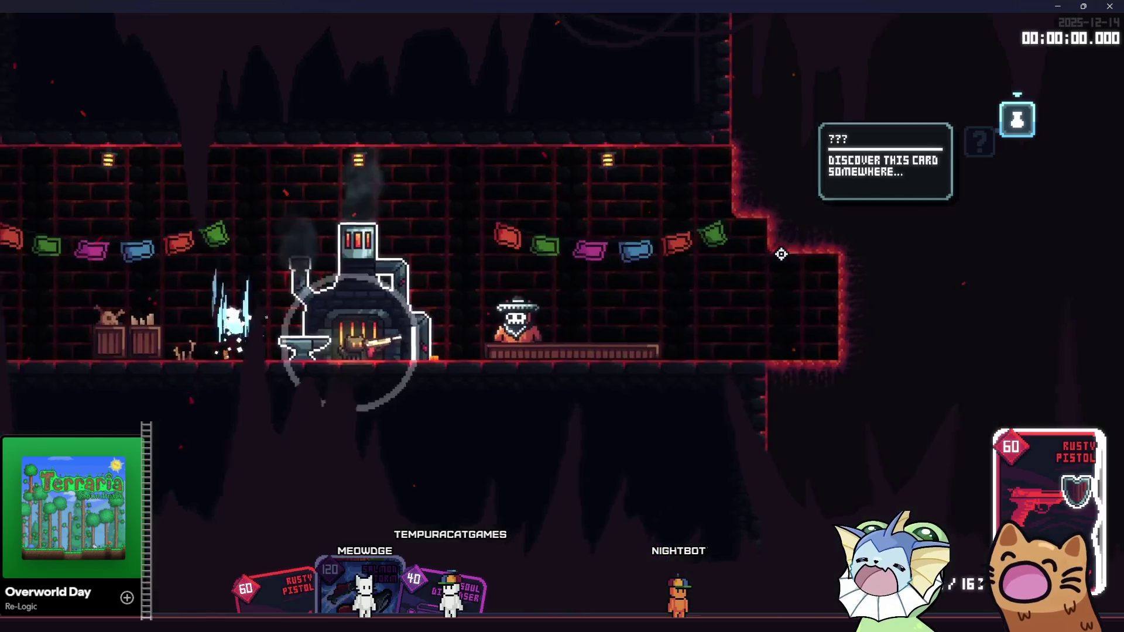
# Walk left out of the forge and down into the cave
pyautogui.press('a')
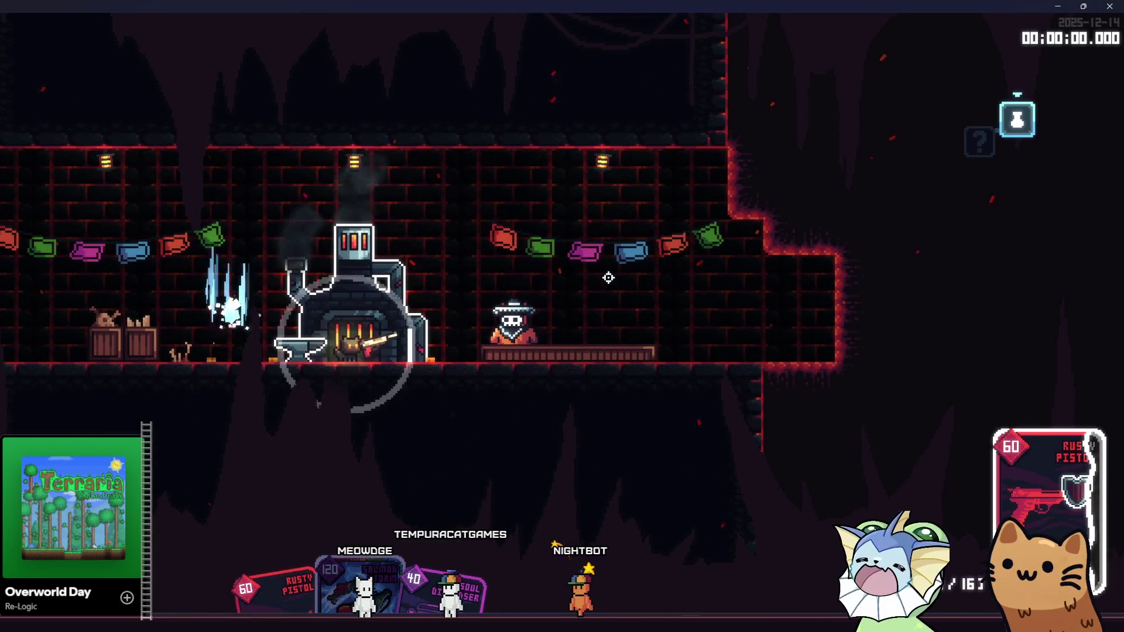
pyautogui.press('Tab')
pyautogui.press('Escape')
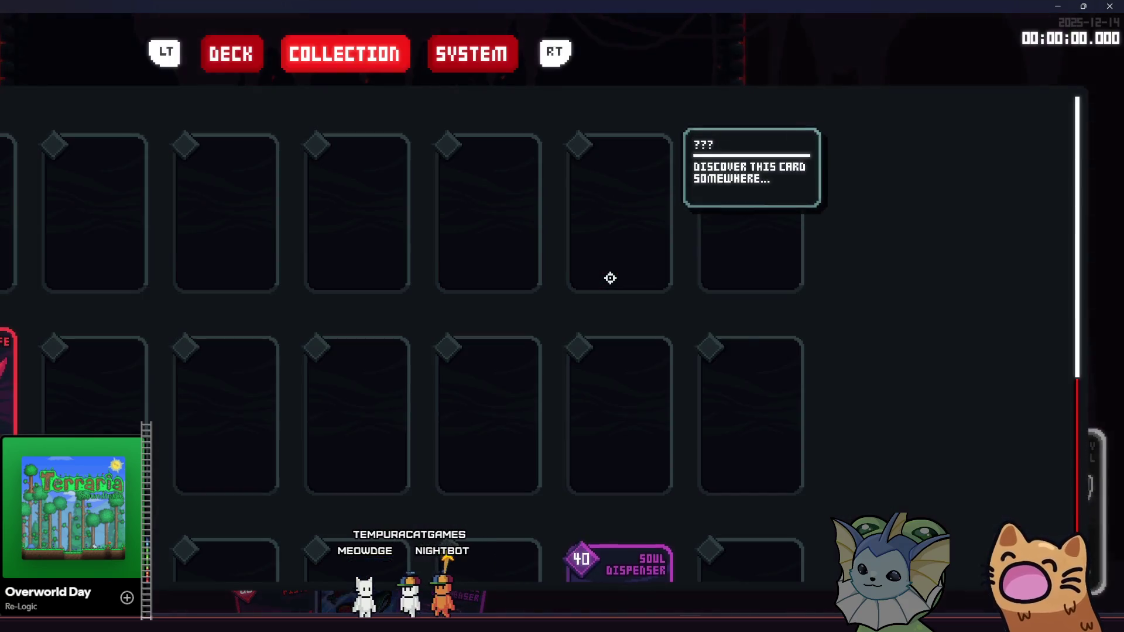
pyautogui.press('a')
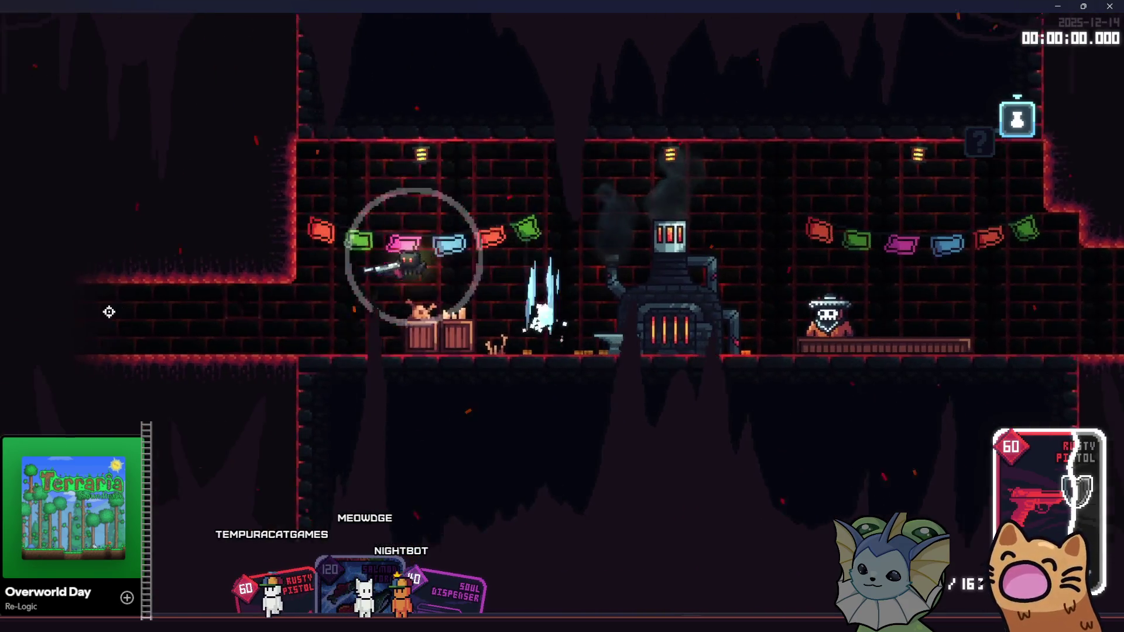
pyautogui.press('a')
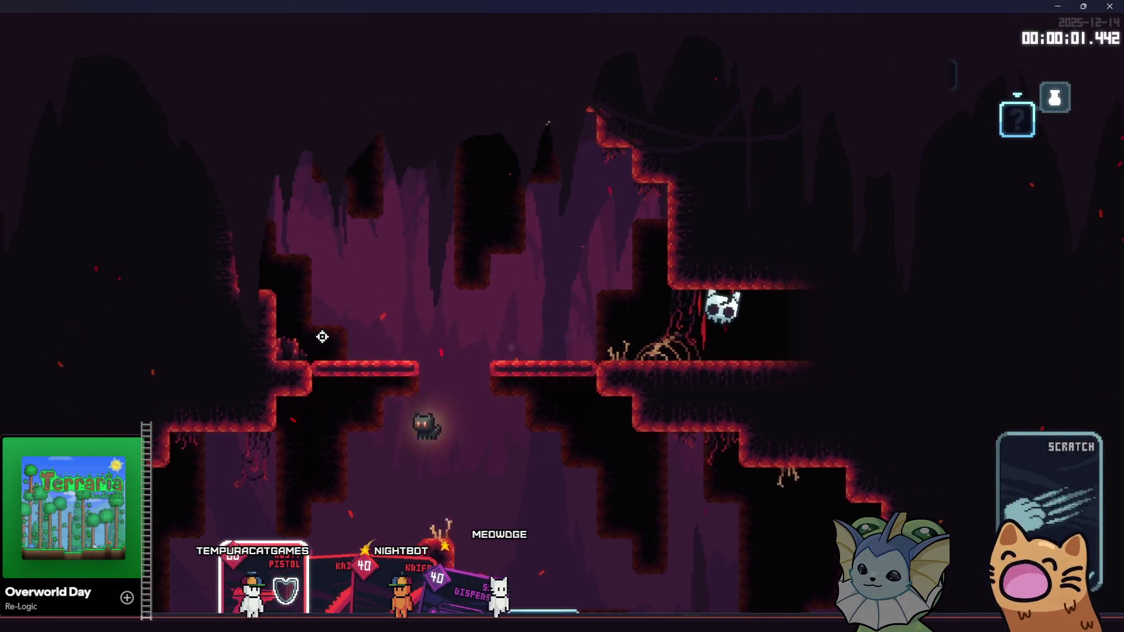
pyautogui.press('a')
# Shoot the flying enemies with the pistol while moving left
pyautogui.click(121, 311)
pyautogui.click(221, 264)
pyautogui.press('a')
pyautogui.click(514, 235)
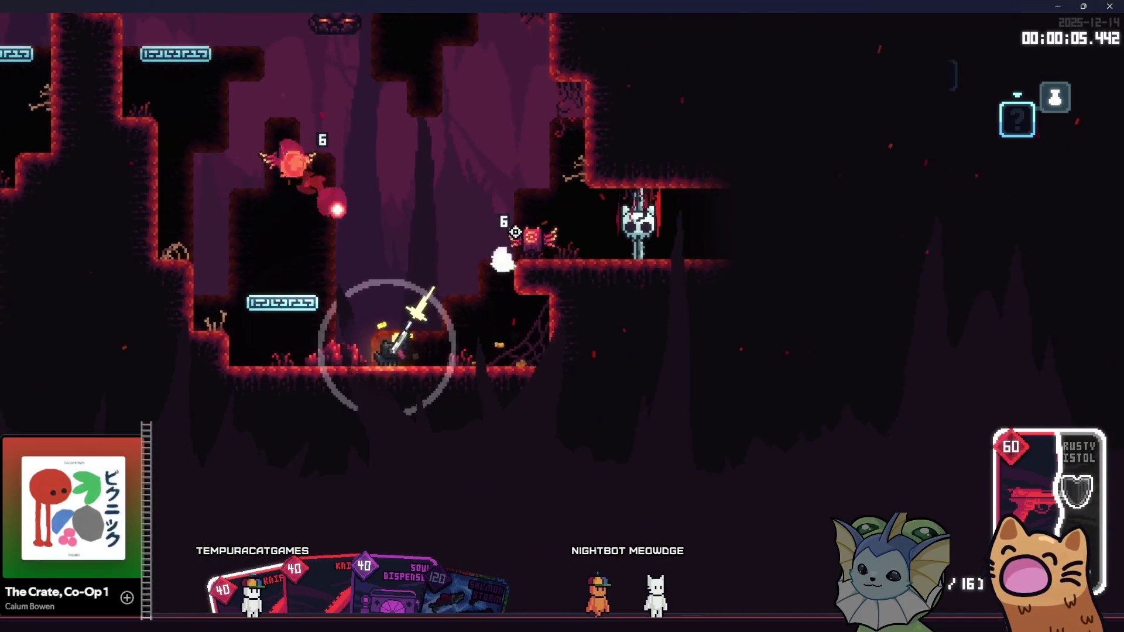
pyautogui.press('space')
pyautogui.click(607, 239)
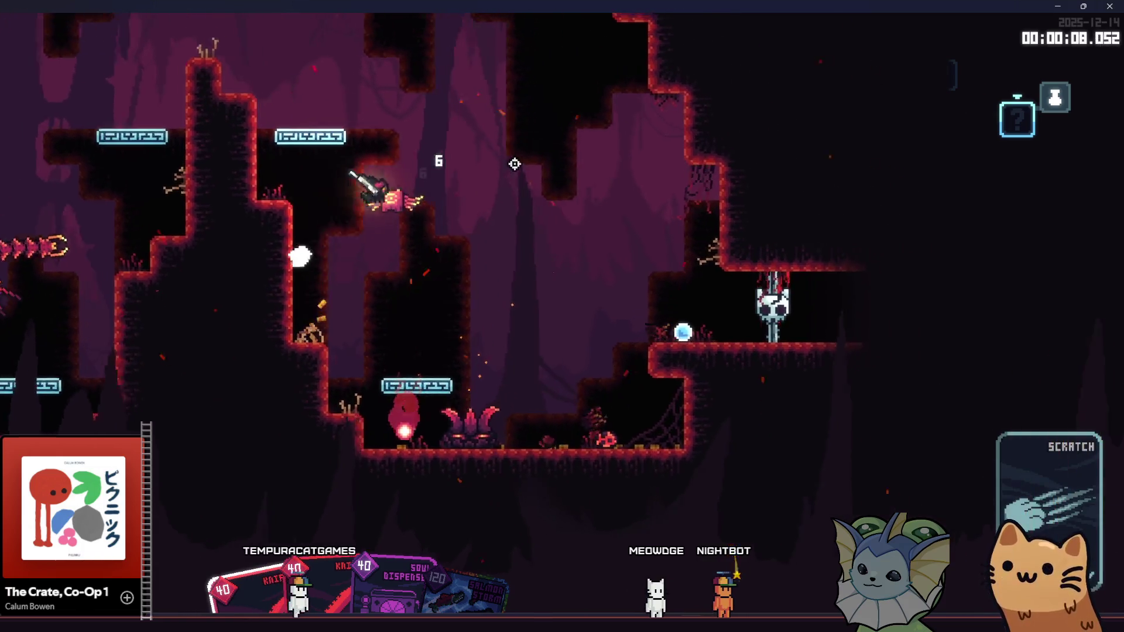
# Finish the flying enemies with Knife and Scratch, then collect the Sticker Capsule
pyautogui.press('d')
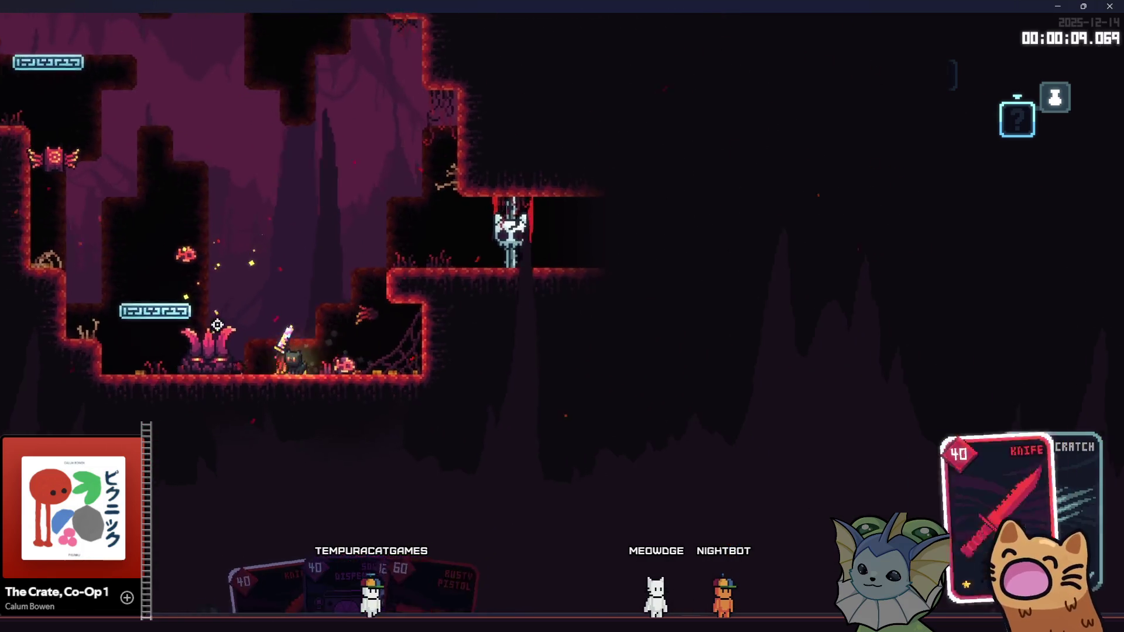
pyautogui.click(178, 324)
pyautogui.press('a')
pyautogui.click(174, 191)
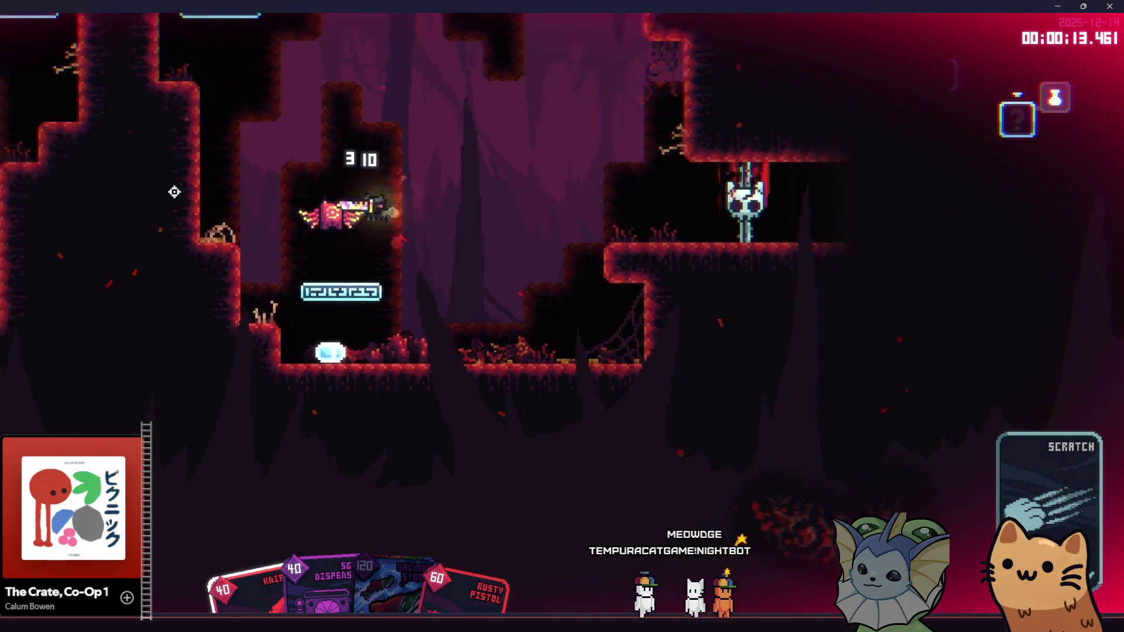
pyautogui.press('d')
pyautogui.click(438, 175)
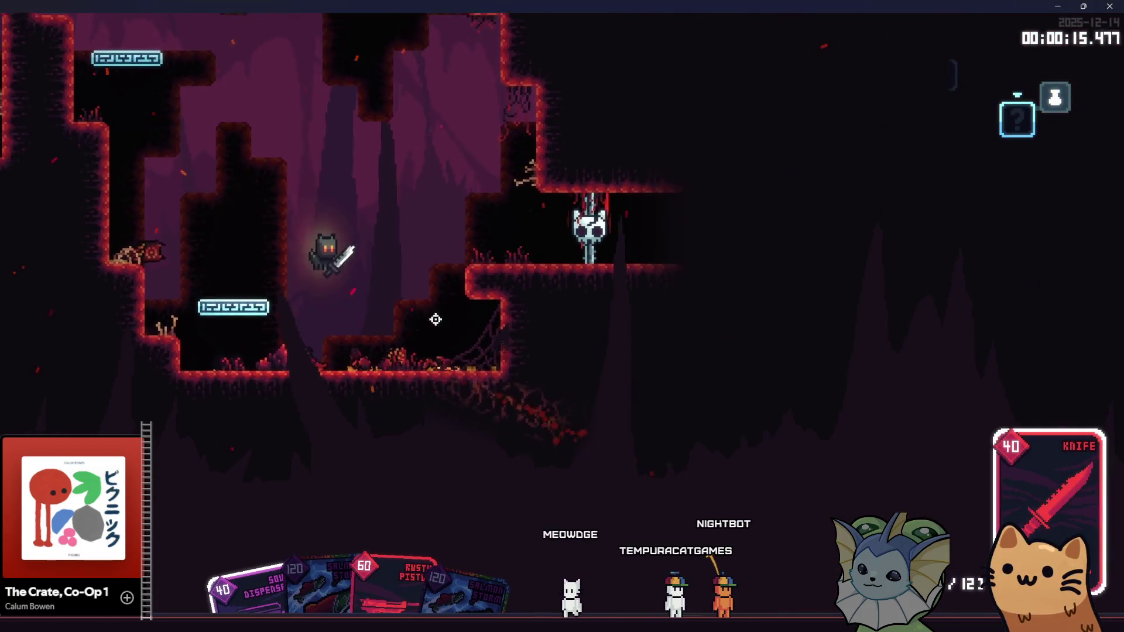
pyautogui.press('space')
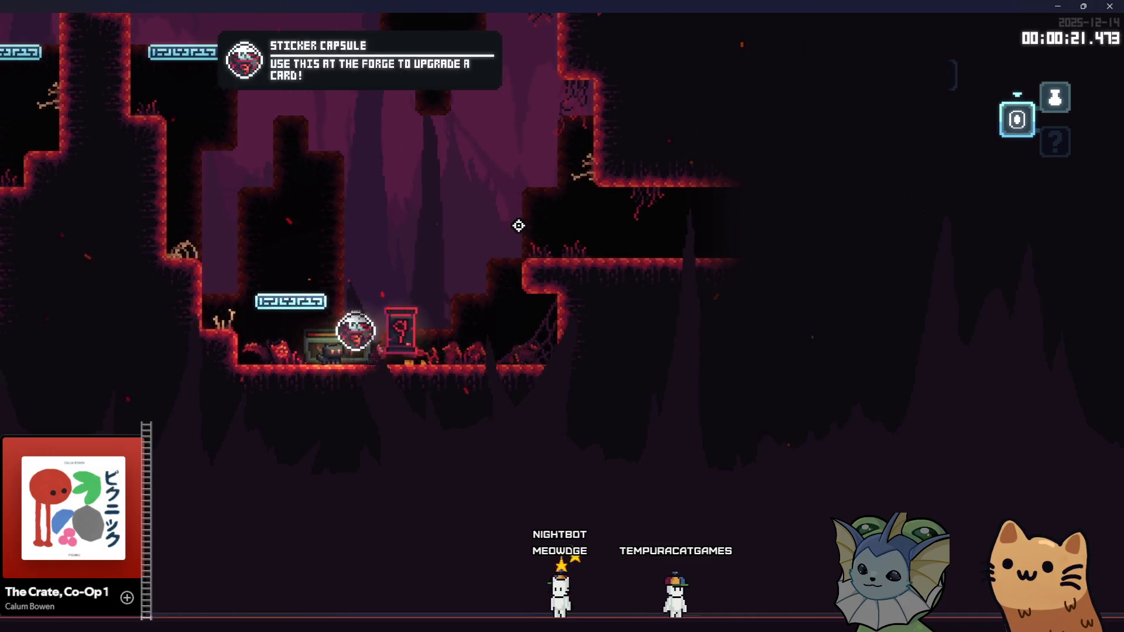
pyautogui.press('d')
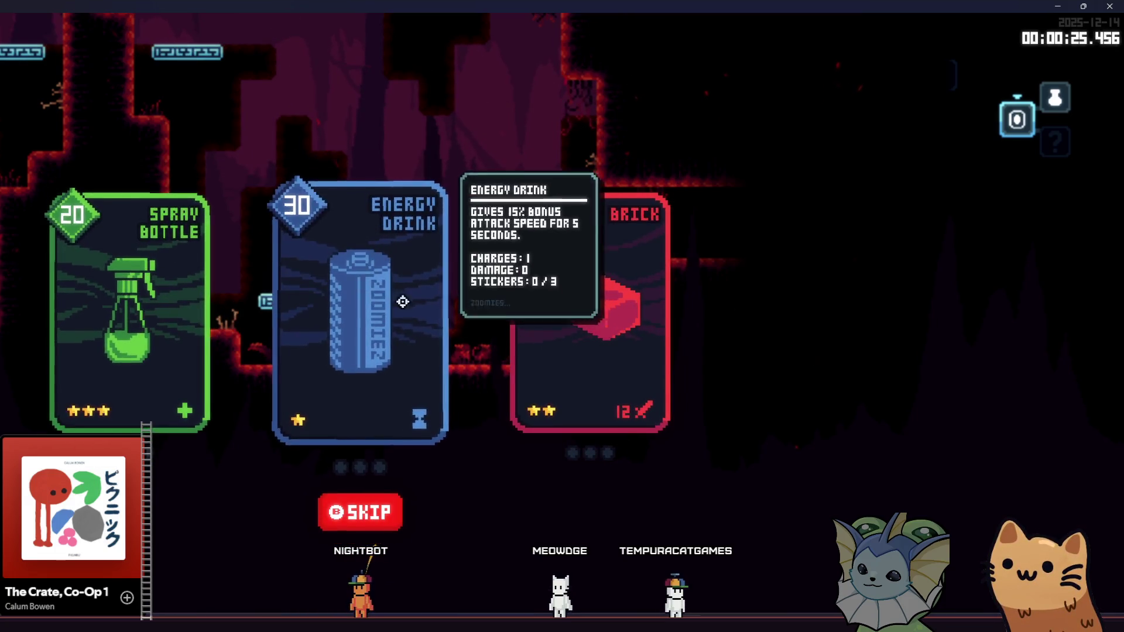
# Pick the Spray Bottle card, drop to the cave floor and slash the first enemies with the Knife
pyautogui.click(161, 319)
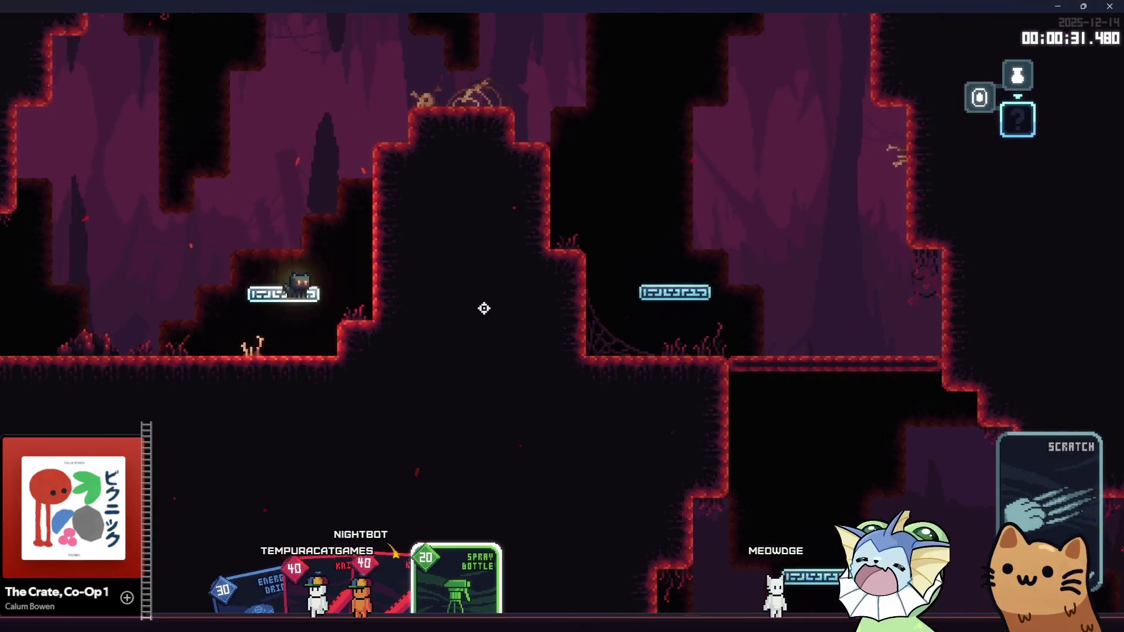
pyautogui.press('Right')
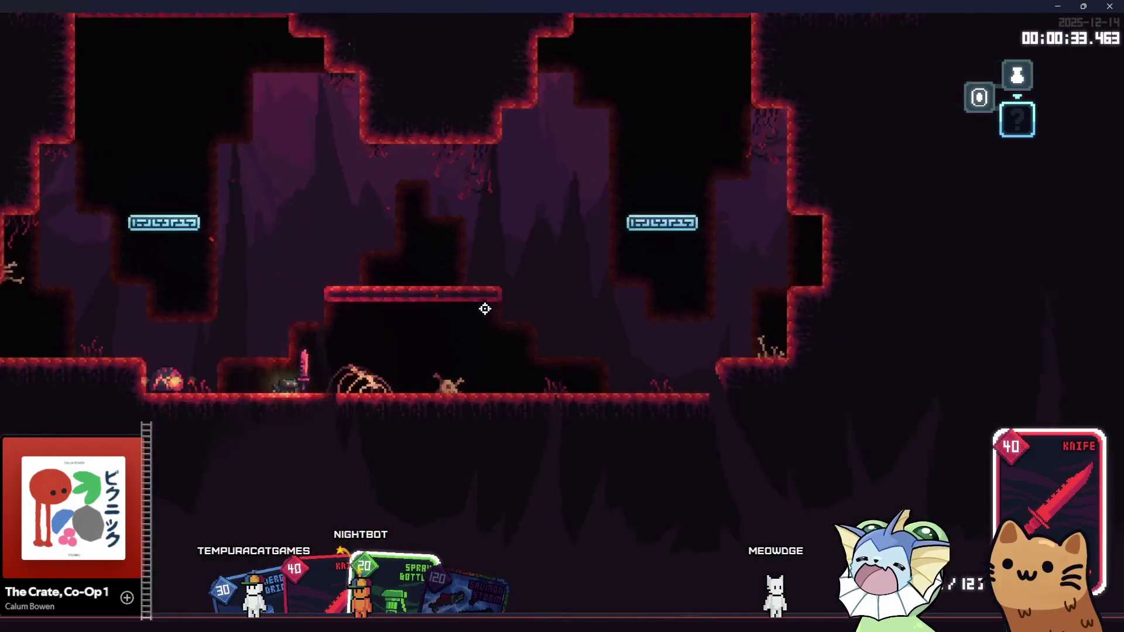
pyautogui.press('Left')
pyautogui.click(203, 228)
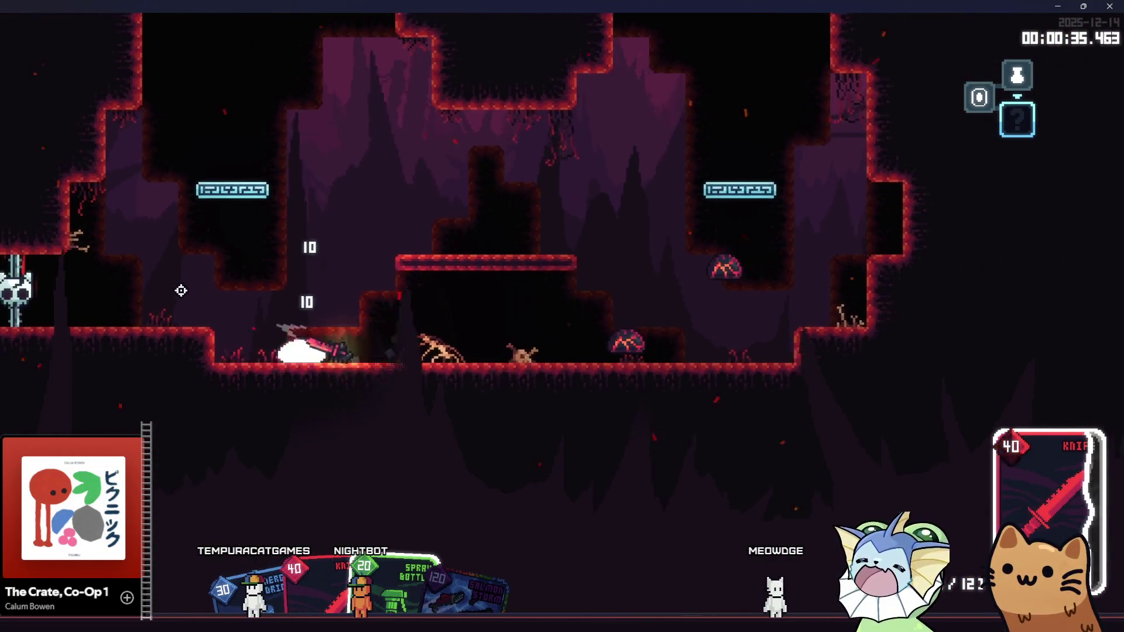
pyautogui.press('Left')
pyautogui.press('space')
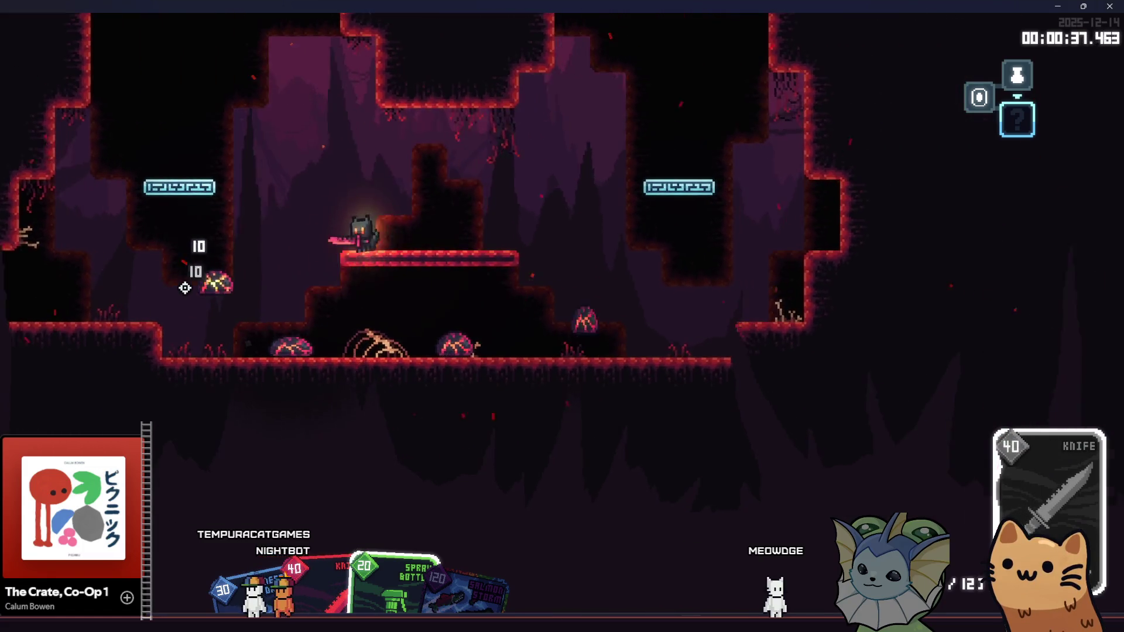
pyautogui.press('Left')
pyautogui.click(182, 296)
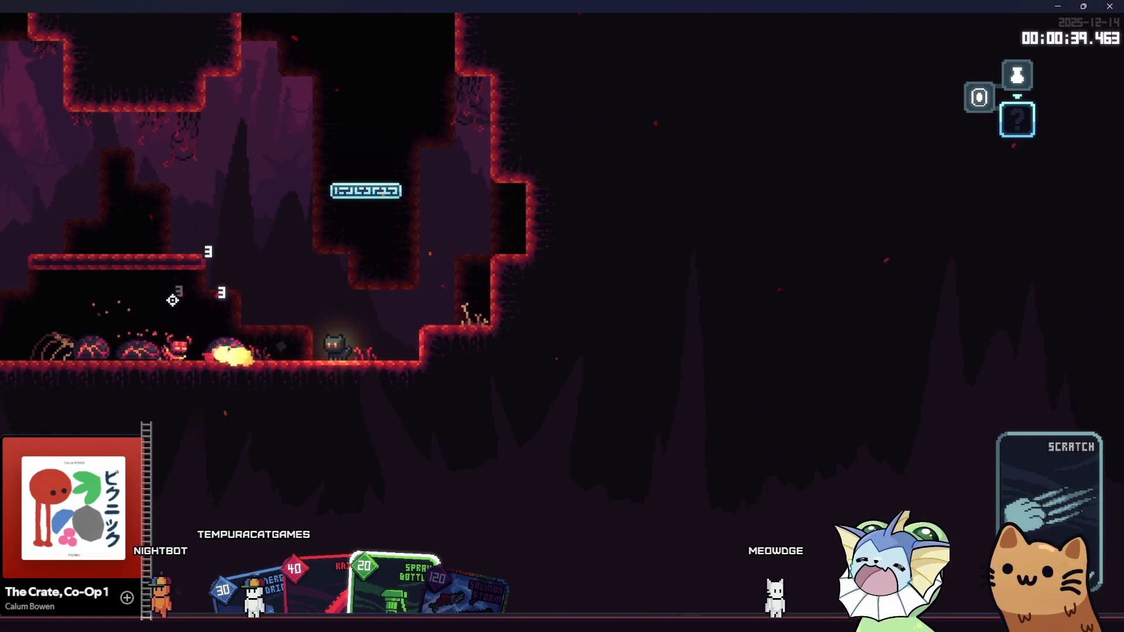
pyautogui.press('Left')
pyautogui.click(720, 344)
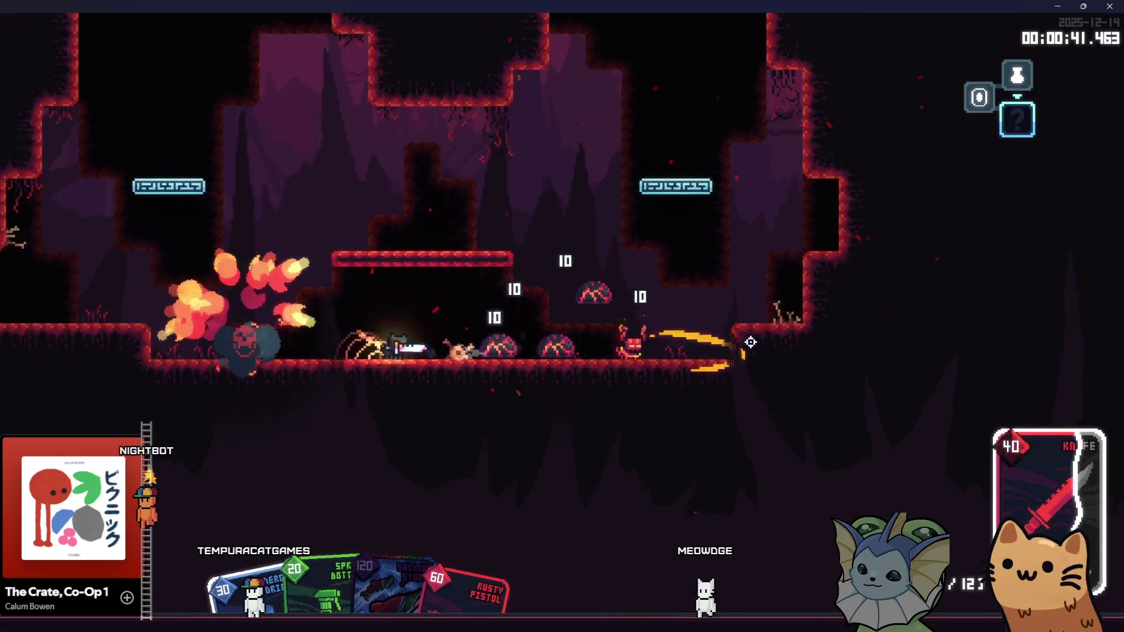
# Fight the cave-floor enemies with Knife scratches, Rusty Pistol shots and the Spray Bottle
pyautogui.press('Right')
pyautogui.click(720, 345)
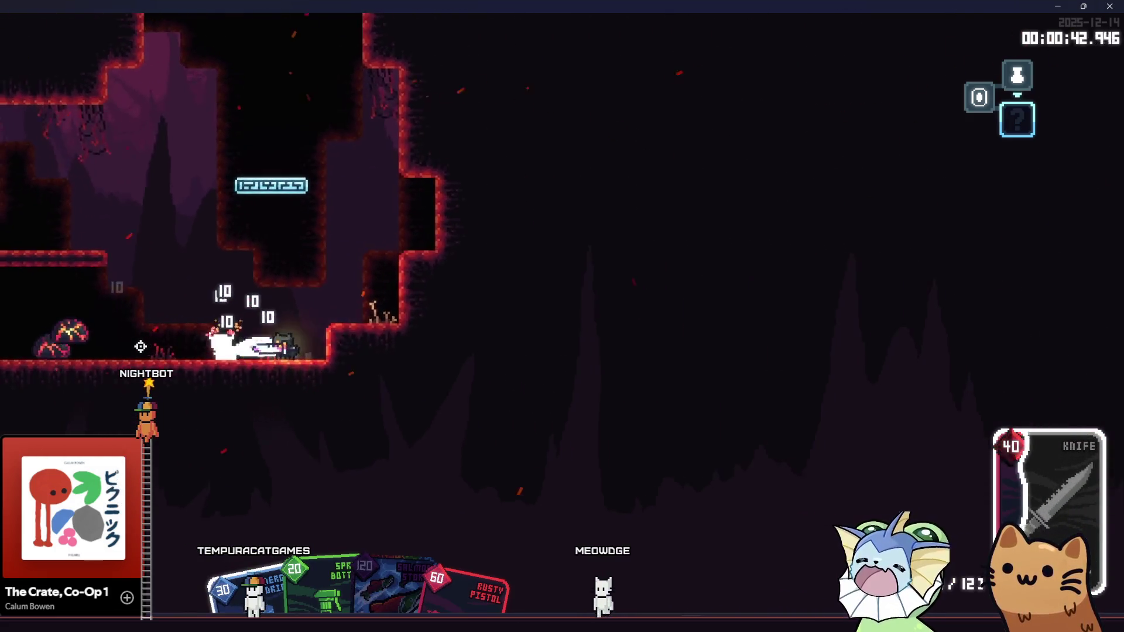
pyautogui.press('Right')
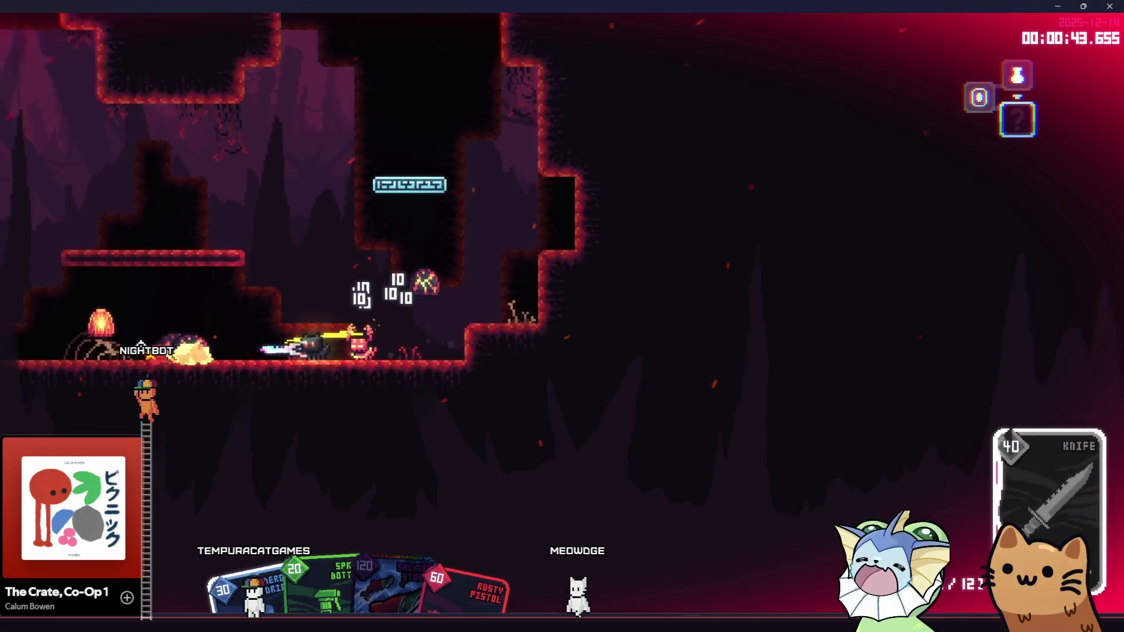
pyautogui.click(179, 328)
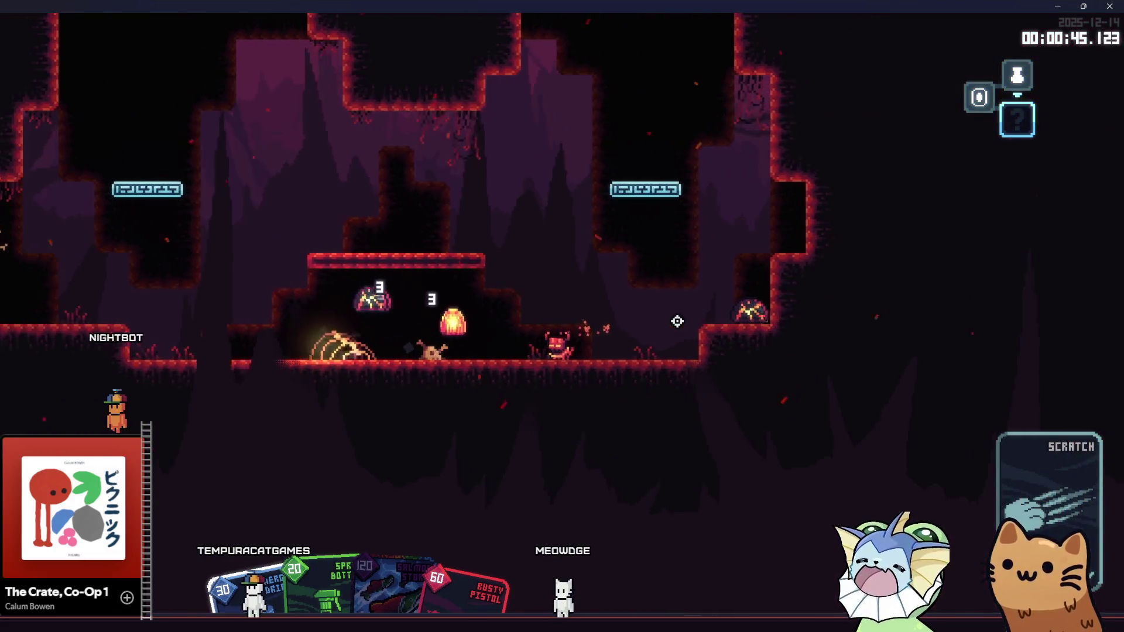
pyautogui.press('Left')
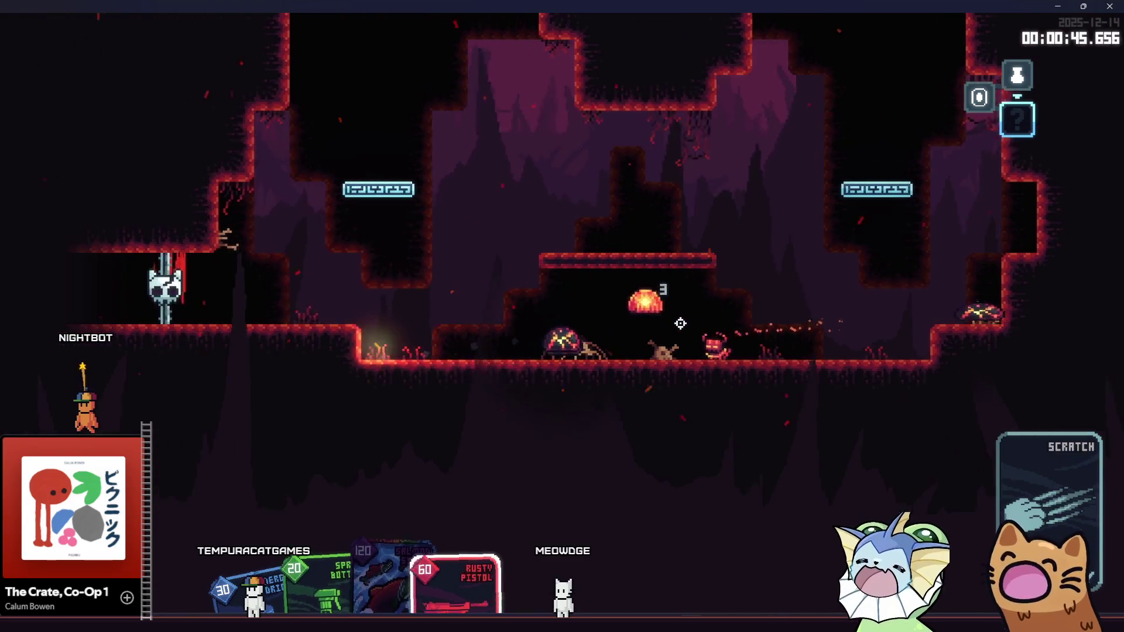
pyautogui.click(678, 322)
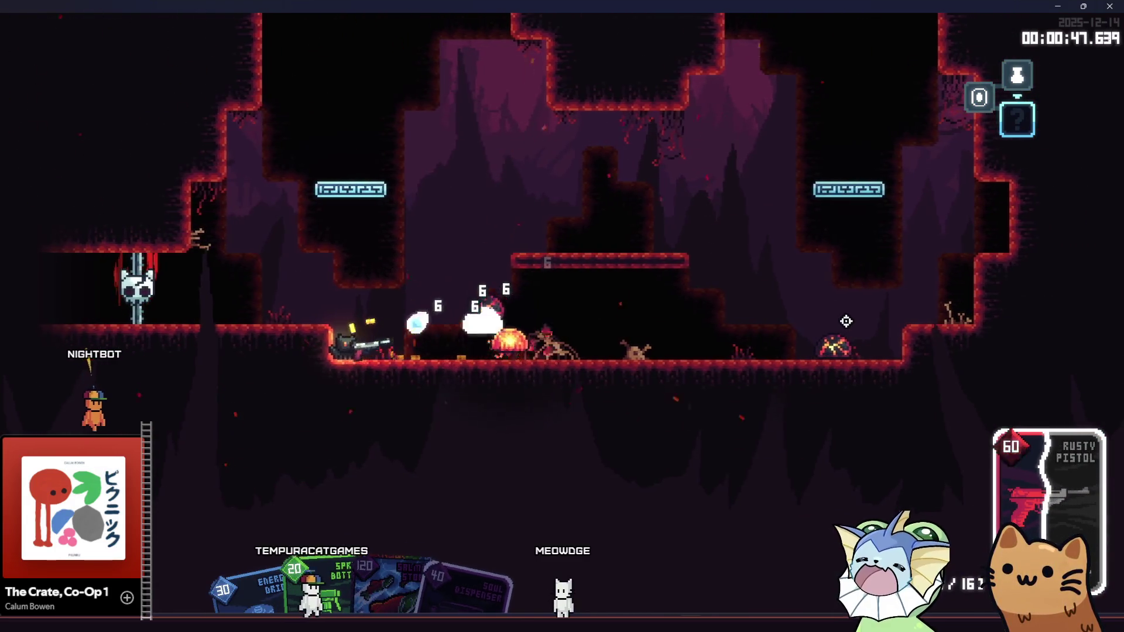
pyautogui.click(825, 322)
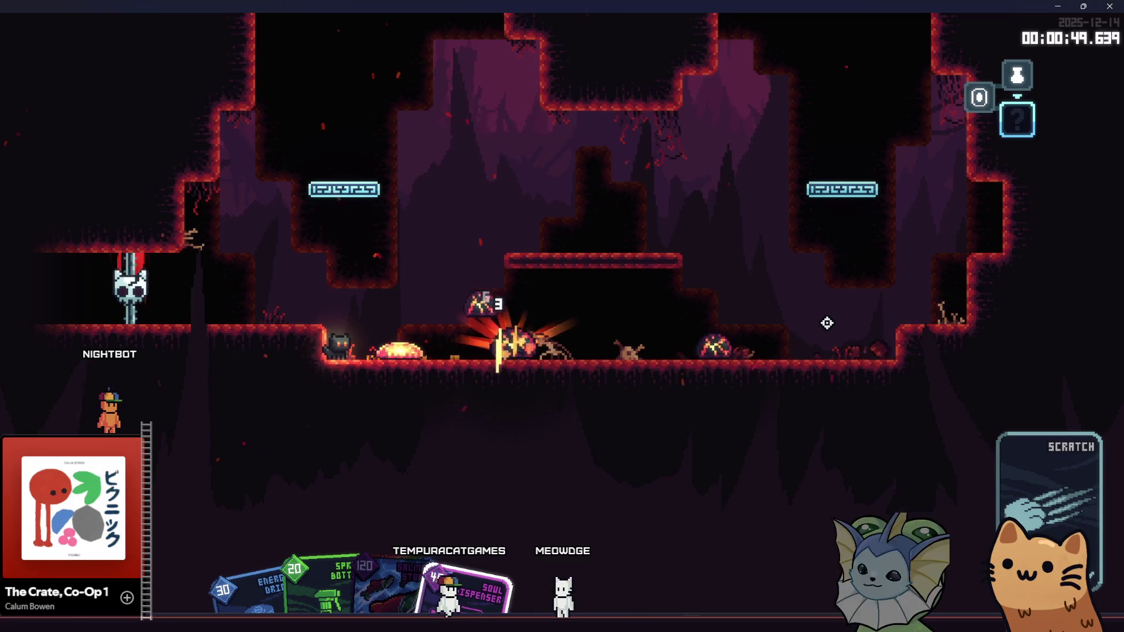
pyautogui.press('Left')
pyautogui.click(824, 321)
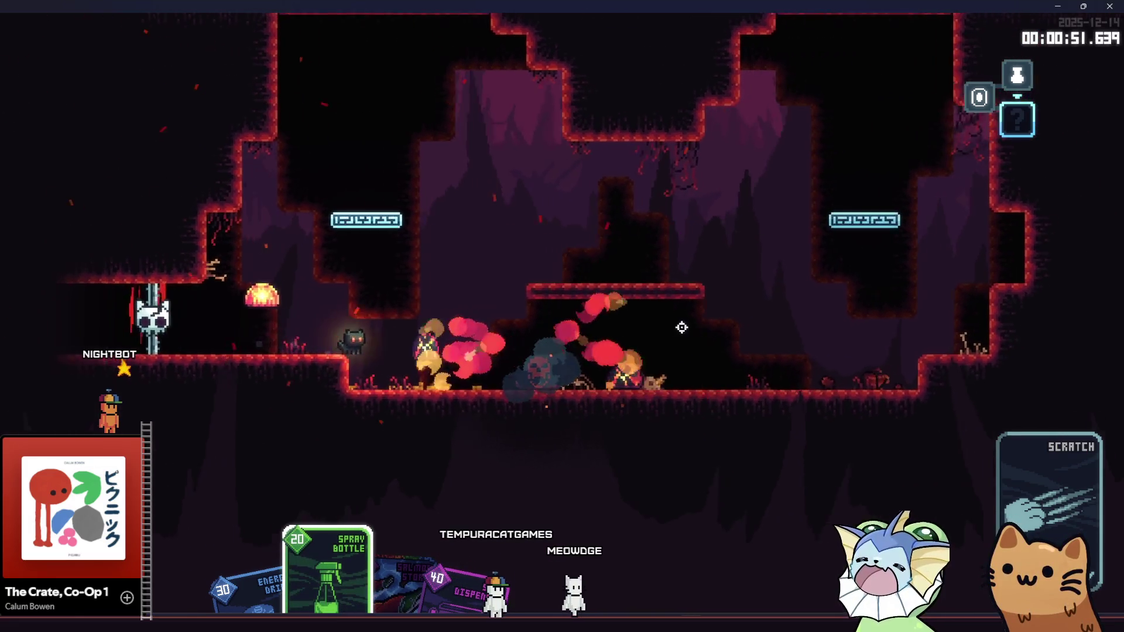
pyautogui.press('Right')
pyautogui.click(243, 295)
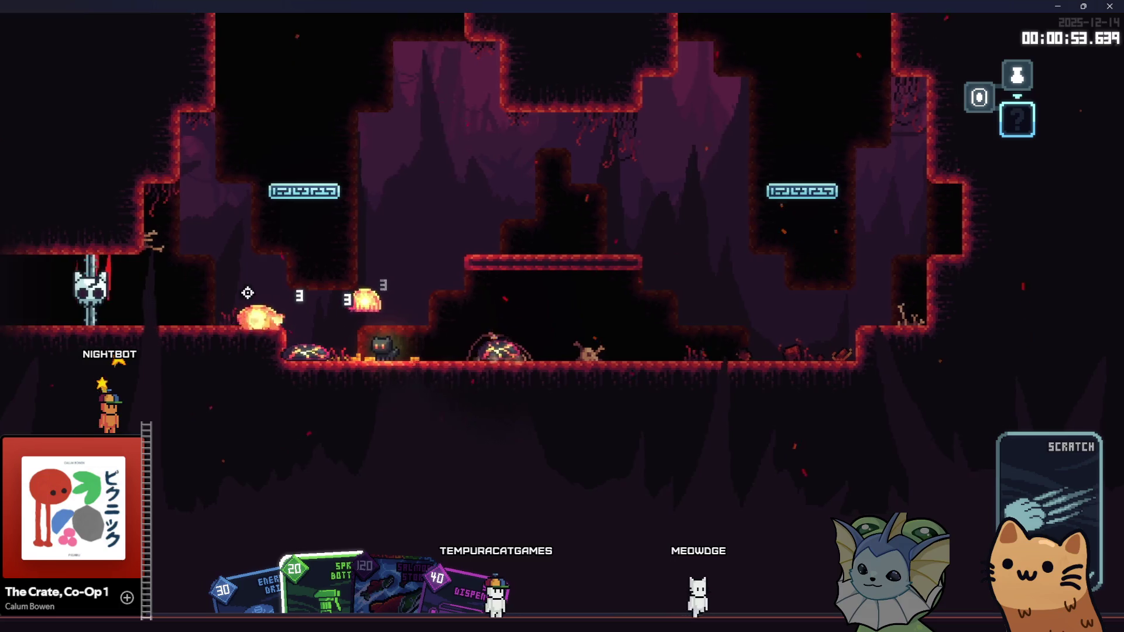
# Push right across the ledges, using the Energy Drink and firing the Rusty Pistol at enemies
pyautogui.press('Right')
pyautogui.click(240, 299)
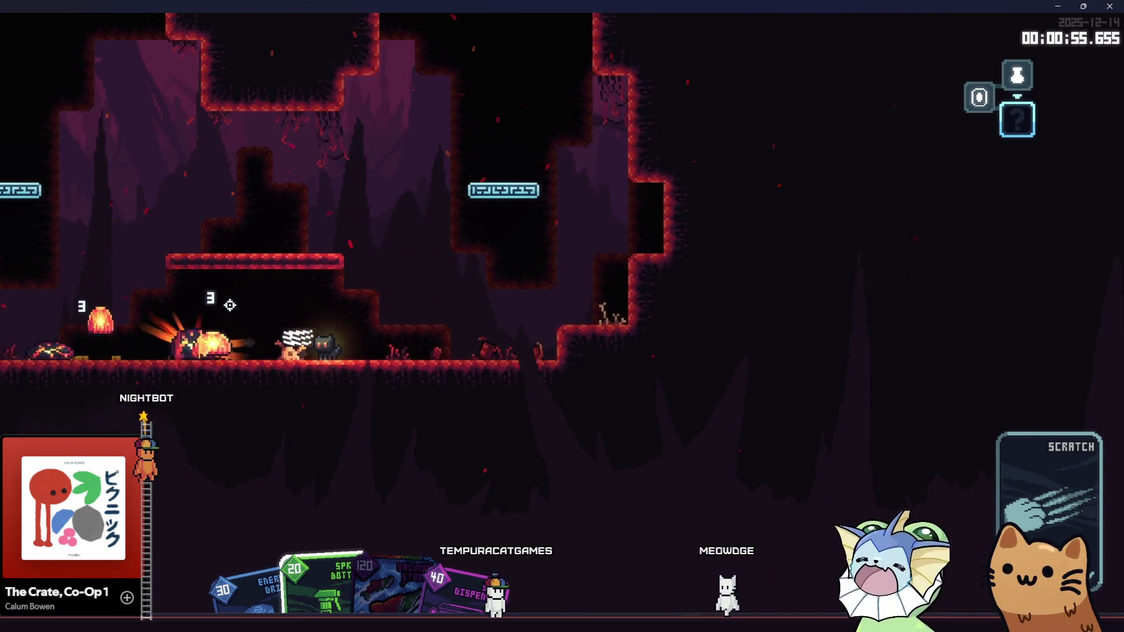
pyautogui.press('Right')
pyautogui.click(230, 305)
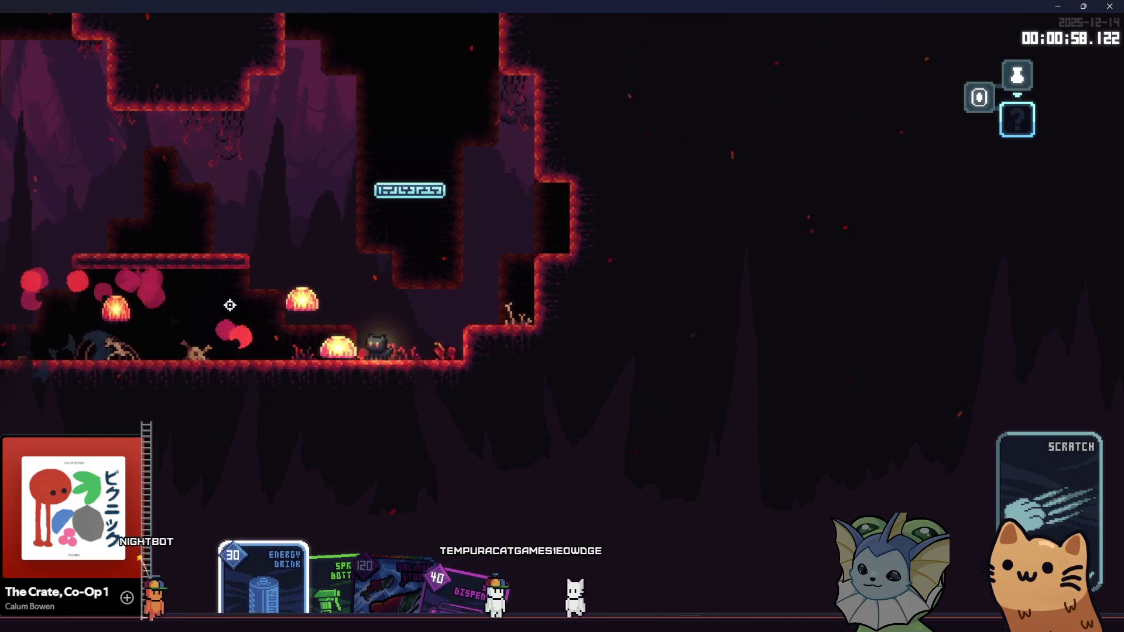
pyautogui.press('Right')
pyautogui.click(229, 305)
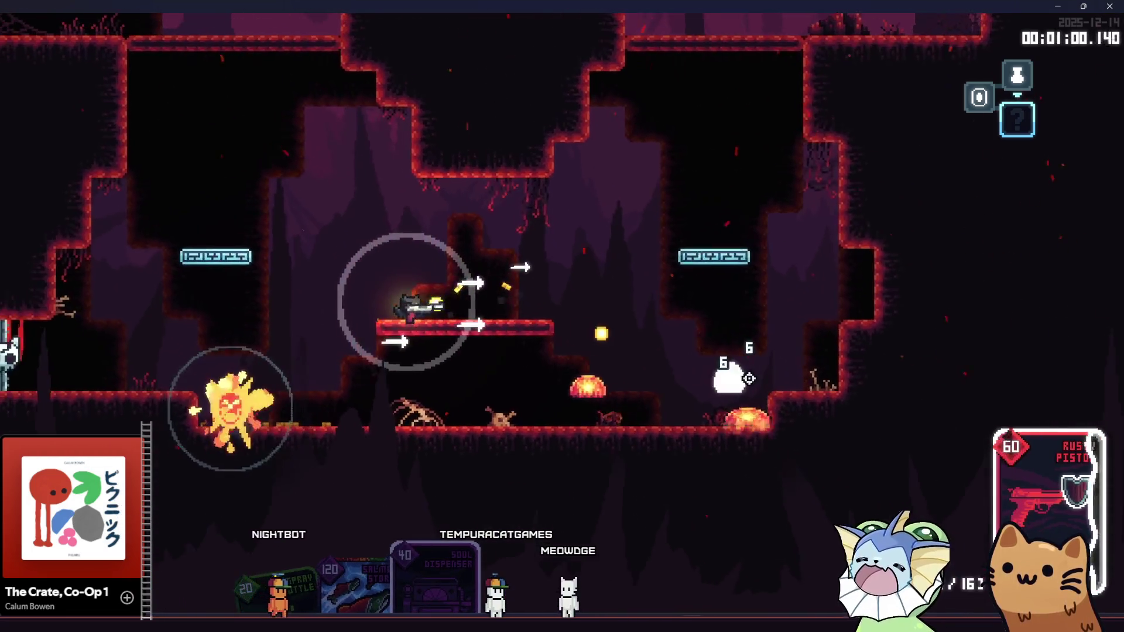
pyautogui.press('Right')
pyautogui.click(749, 378)
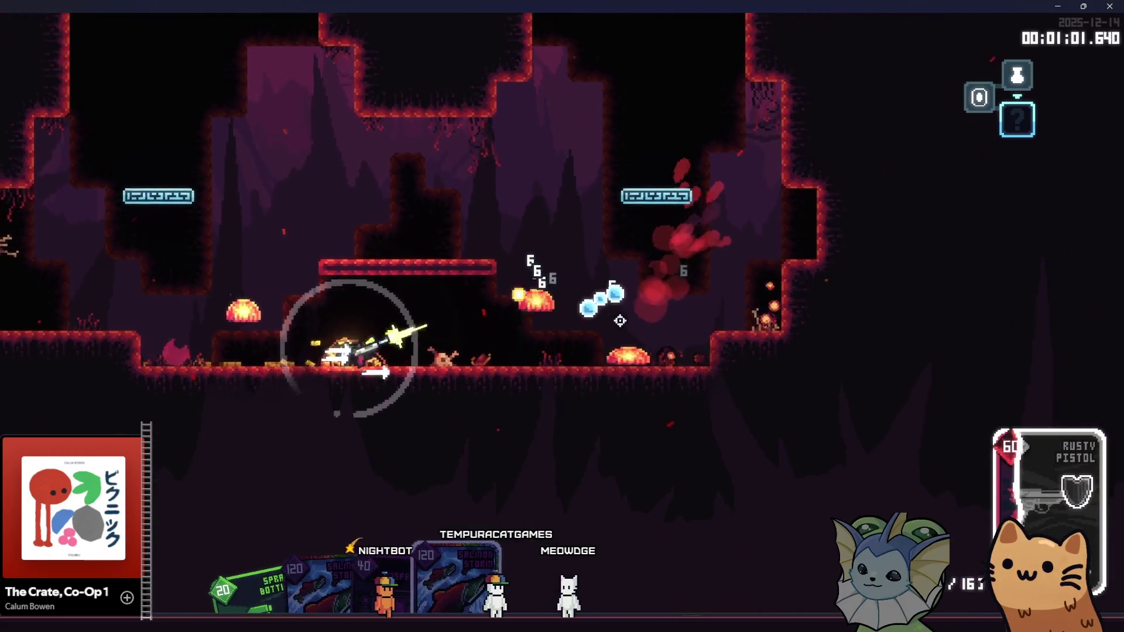
pyautogui.press('Right')
pyautogui.click(548, 308)
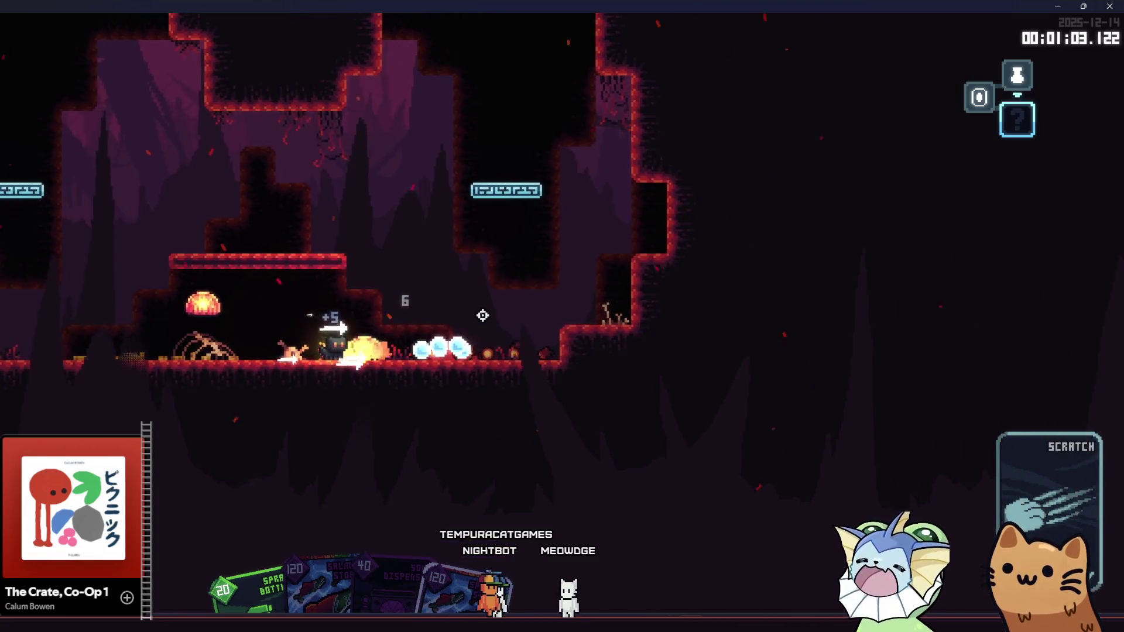
pyautogui.press('Right')
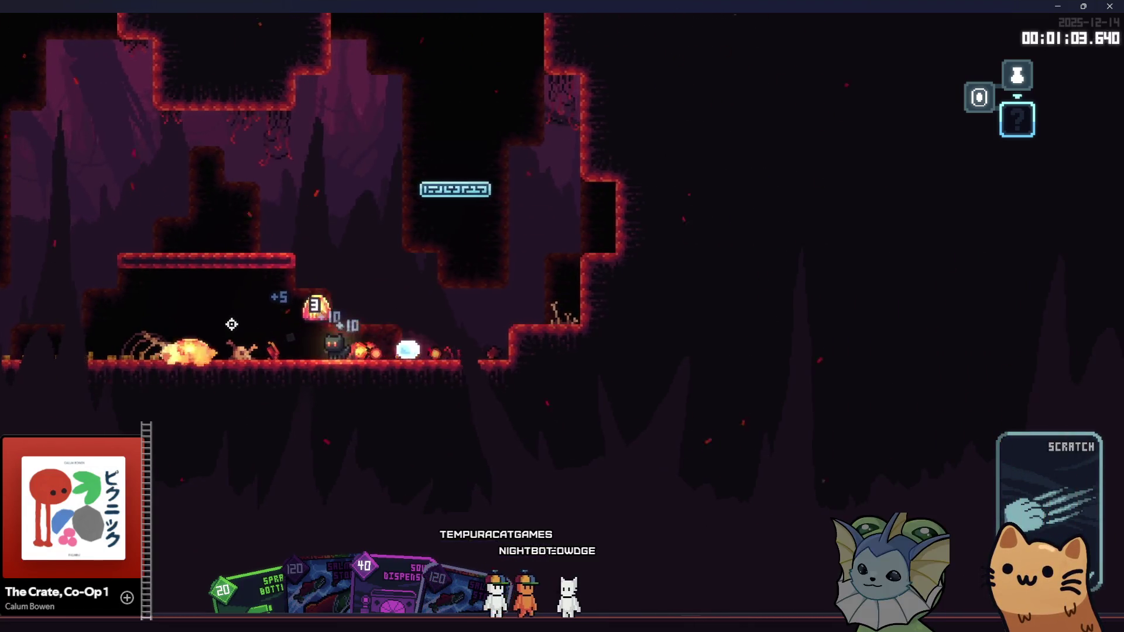
pyautogui.click(243, 306)
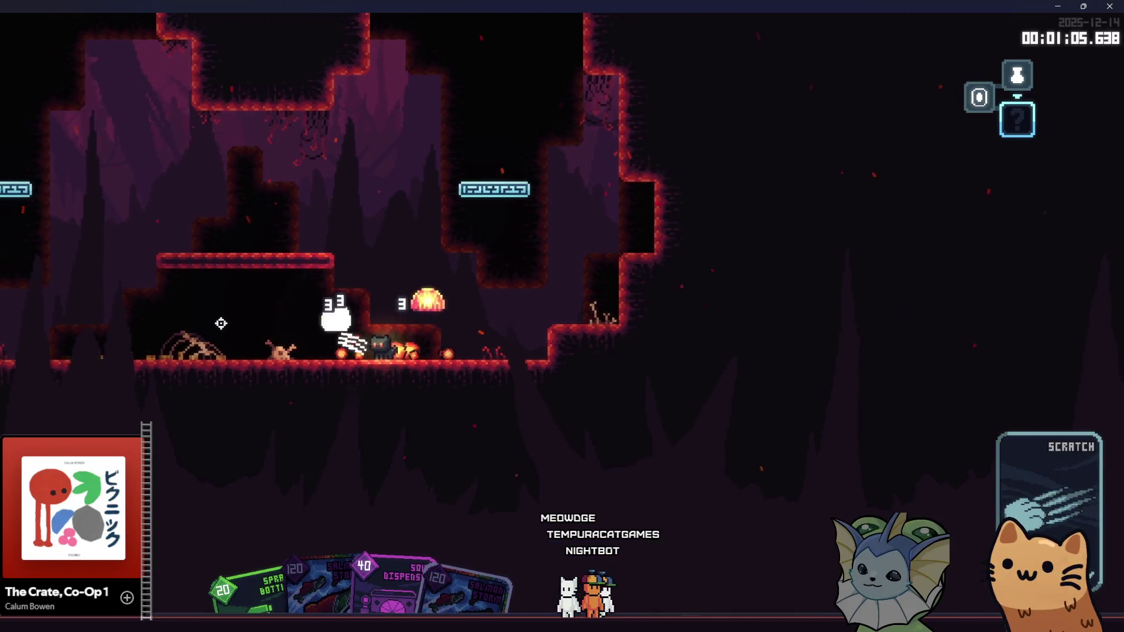
# Finish the remaining enemies so the reward crate offering Auto Turret, Knife or Sawed Off appears
pyautogui.click(349, 231)
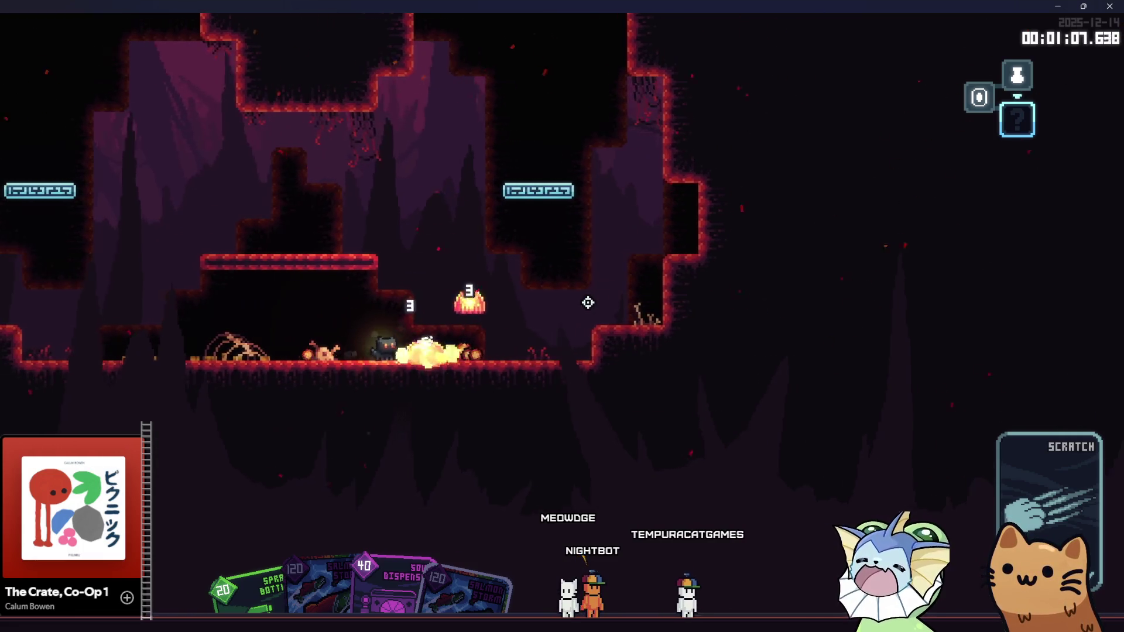
pyautogui.press('Left')
pyautogui.click(588, 303)
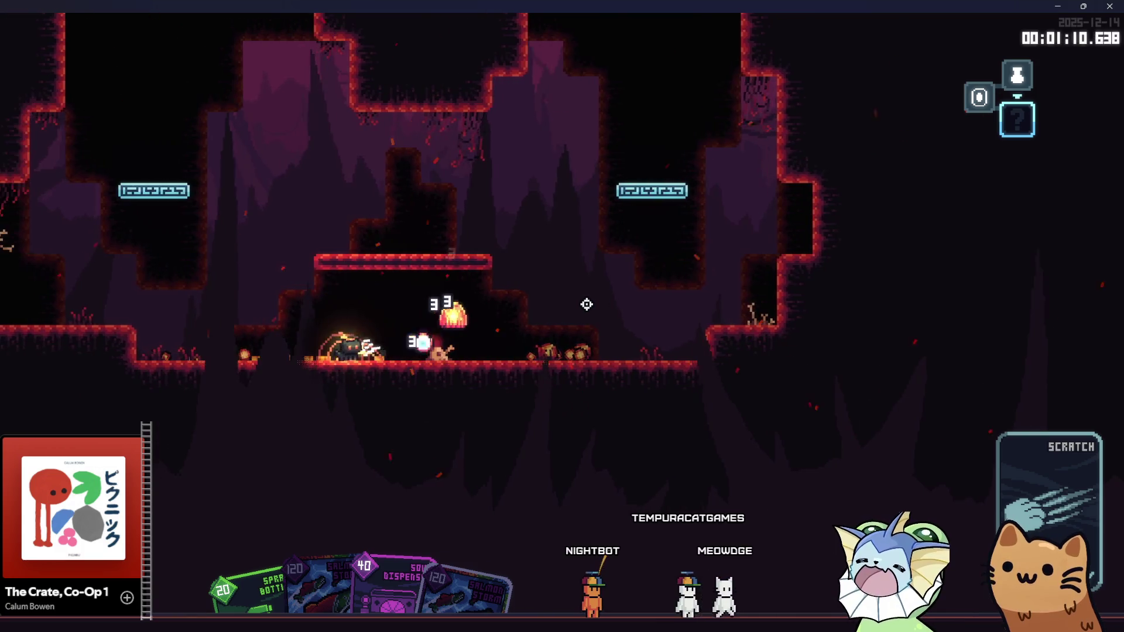
pyautogui.click(587, 304)
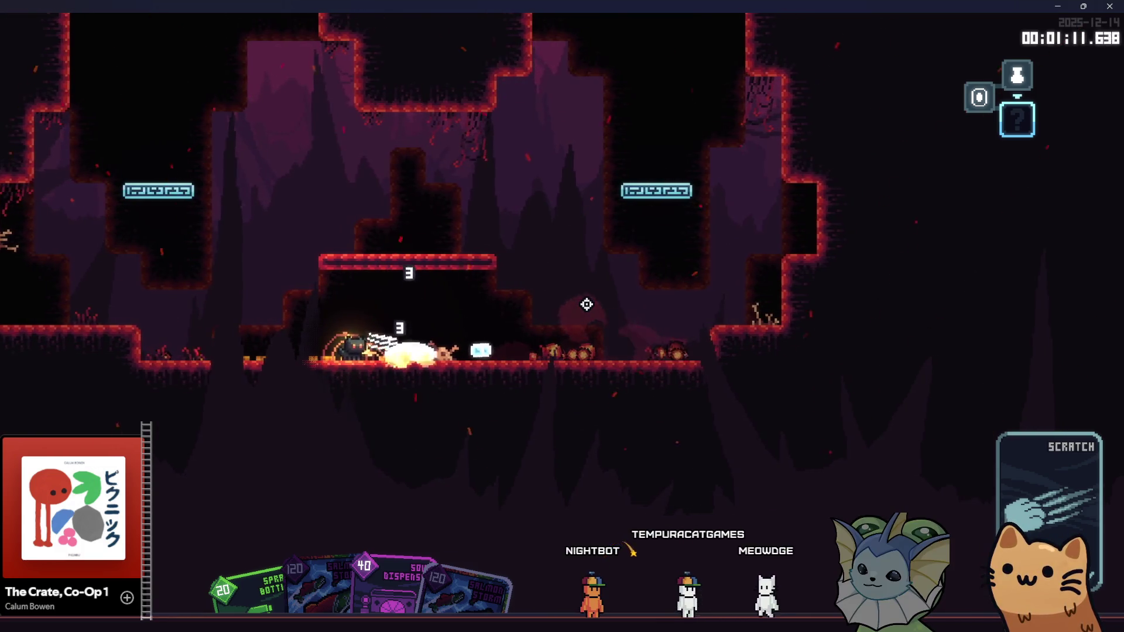
pyautogui.press('Right')
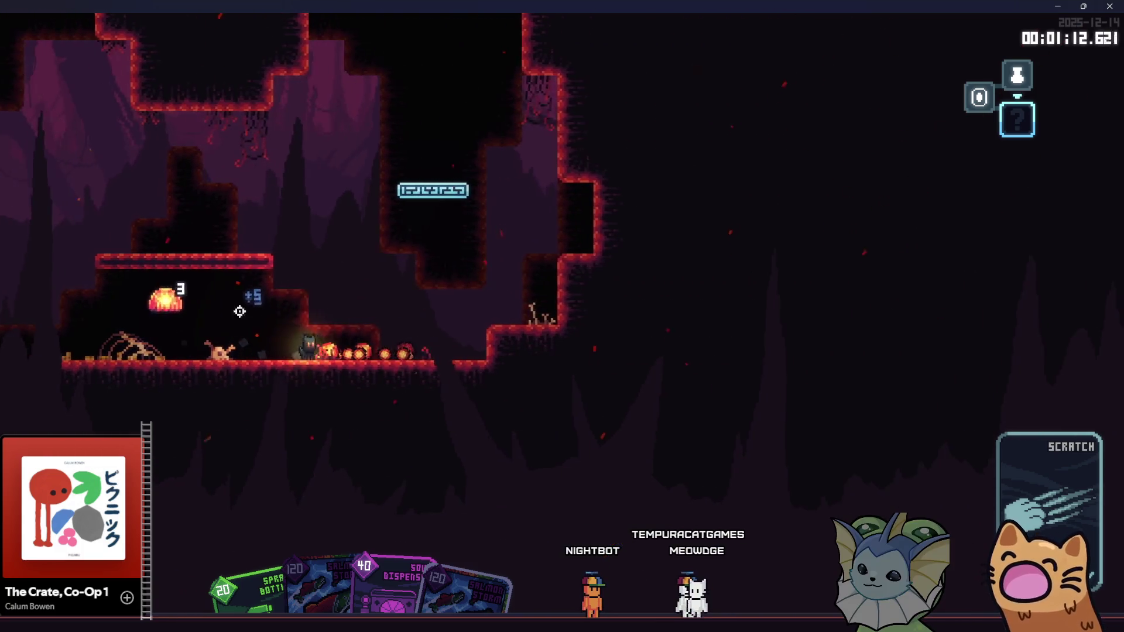
pyautogui.press('Left')
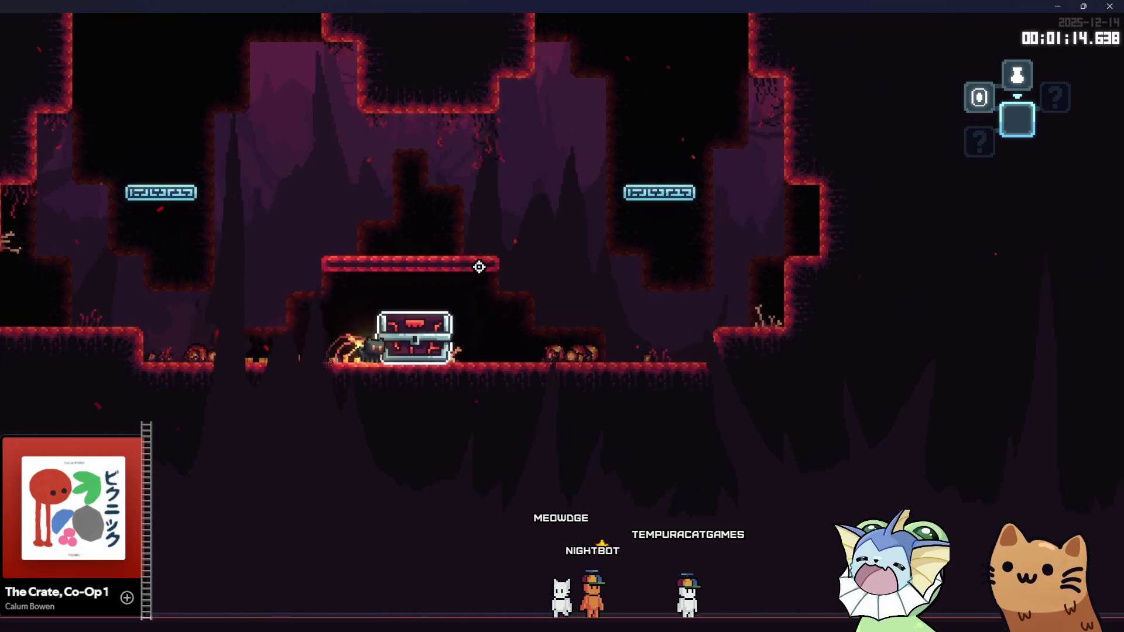
pyautogui.press('Right')
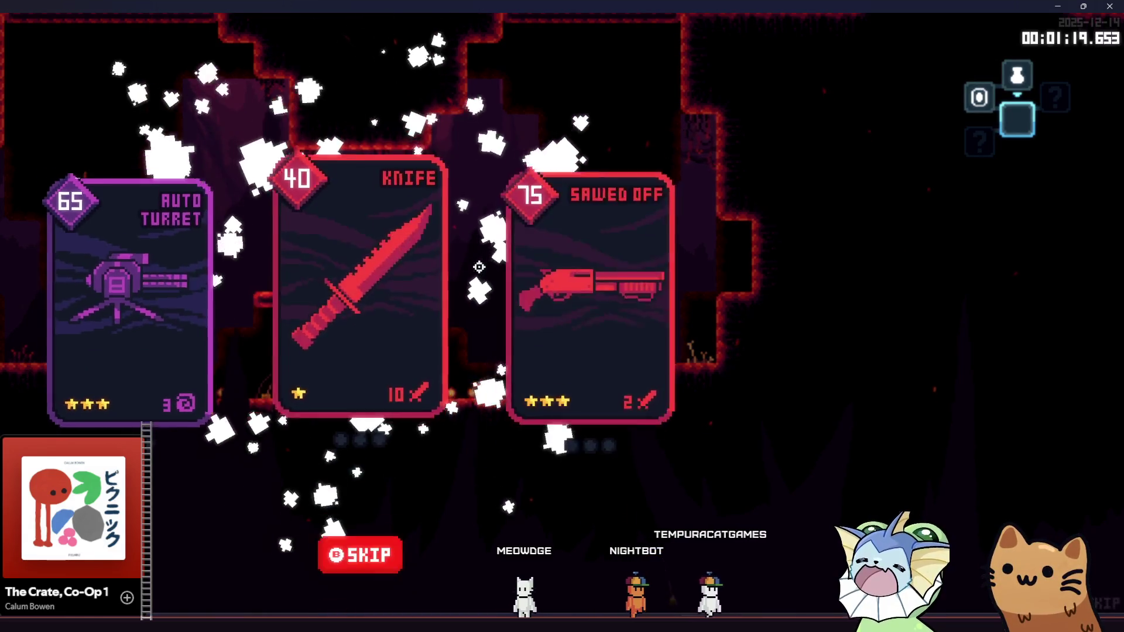
# Take the Sawed Off card reward and travel down the shaft into the next cave rooms
pyautogui.click(590, 308)
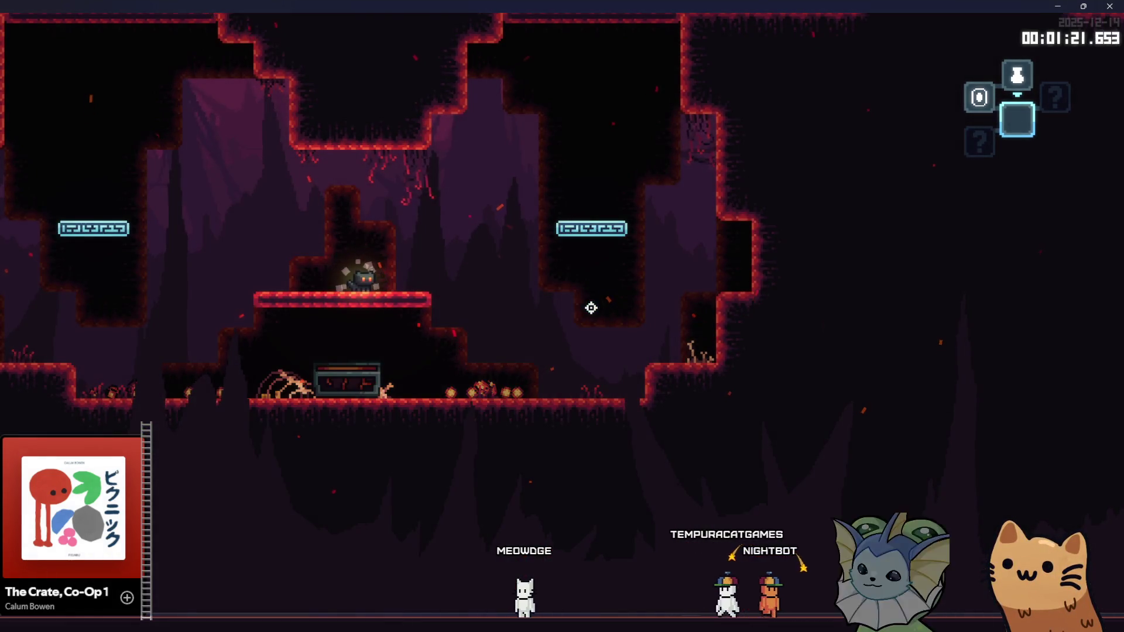
pyautogui.press('space')
pyautogui.press('s')
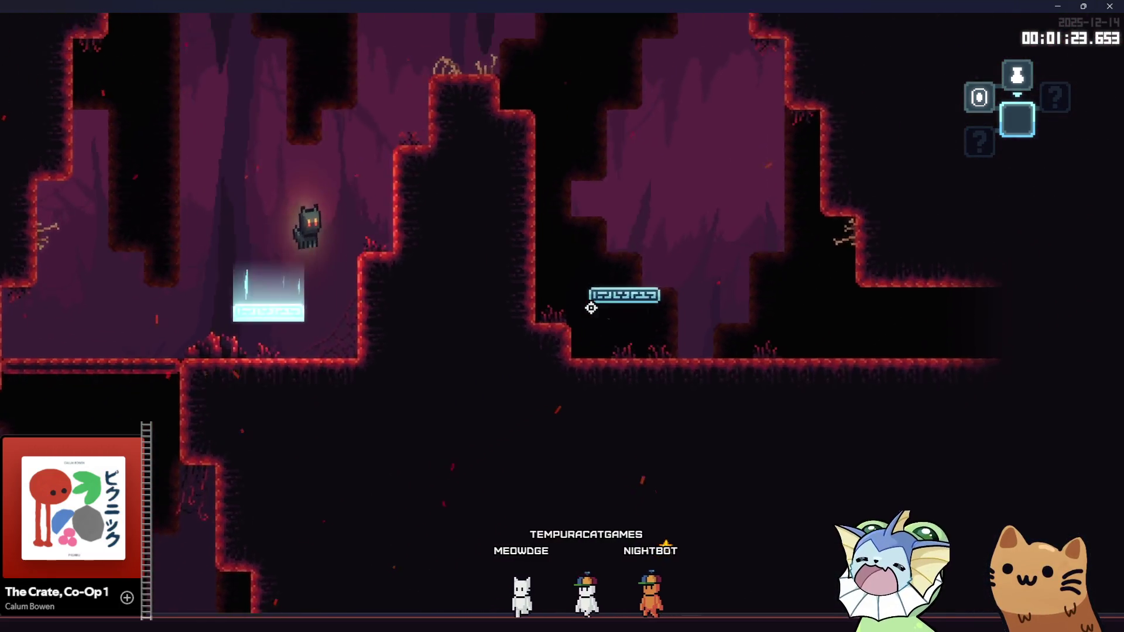
pyautogui.press('d')
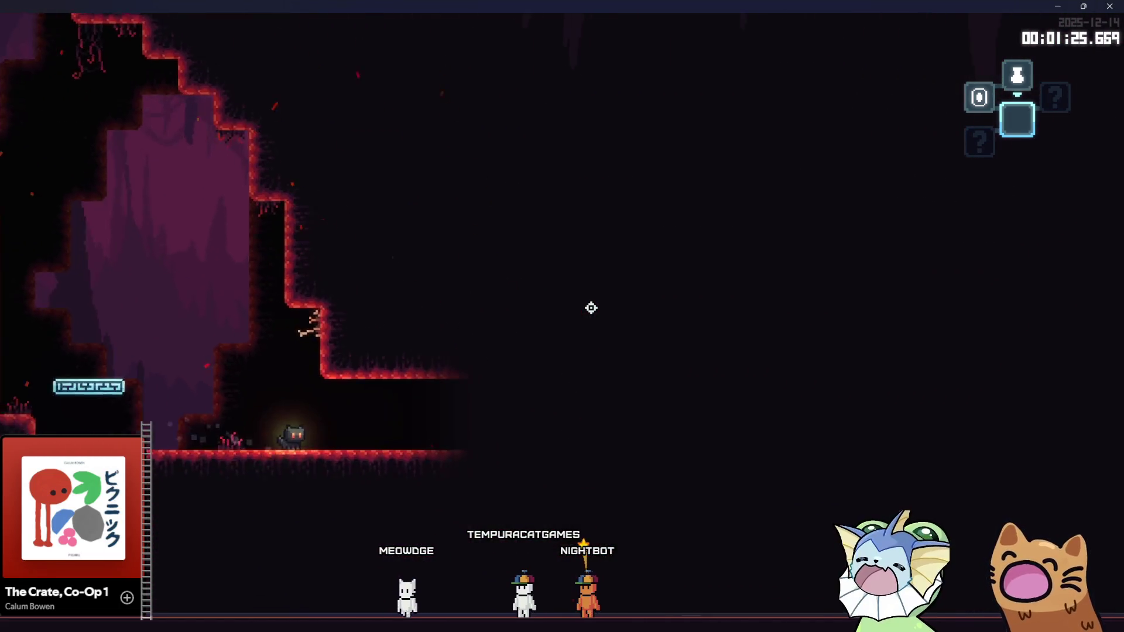
pyautogui.press('d')
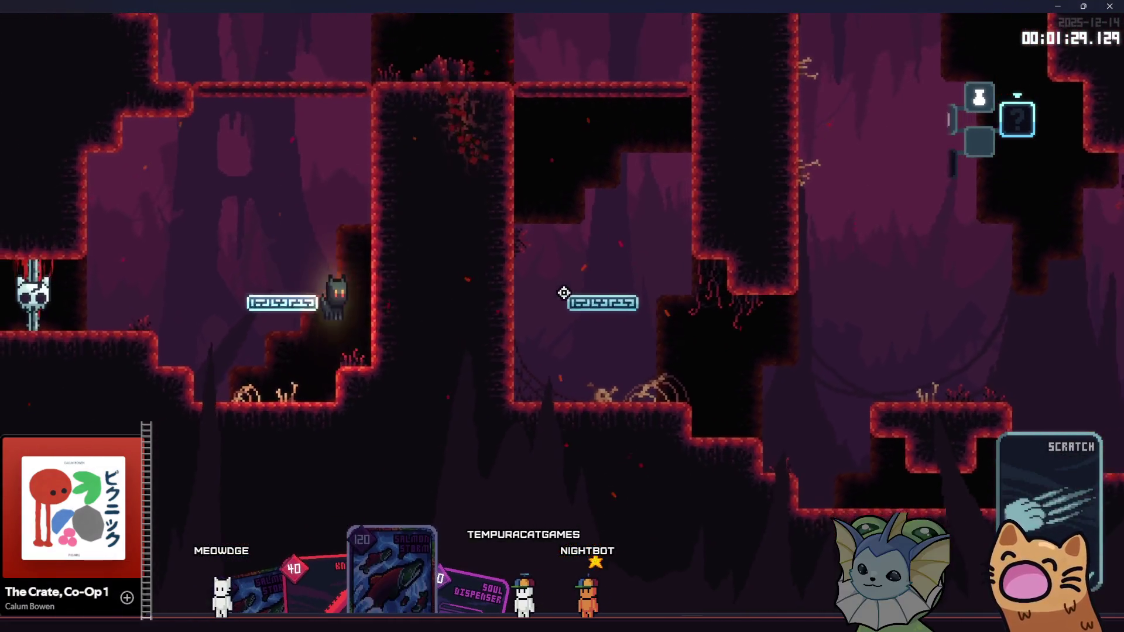
pyautogui.press('space')
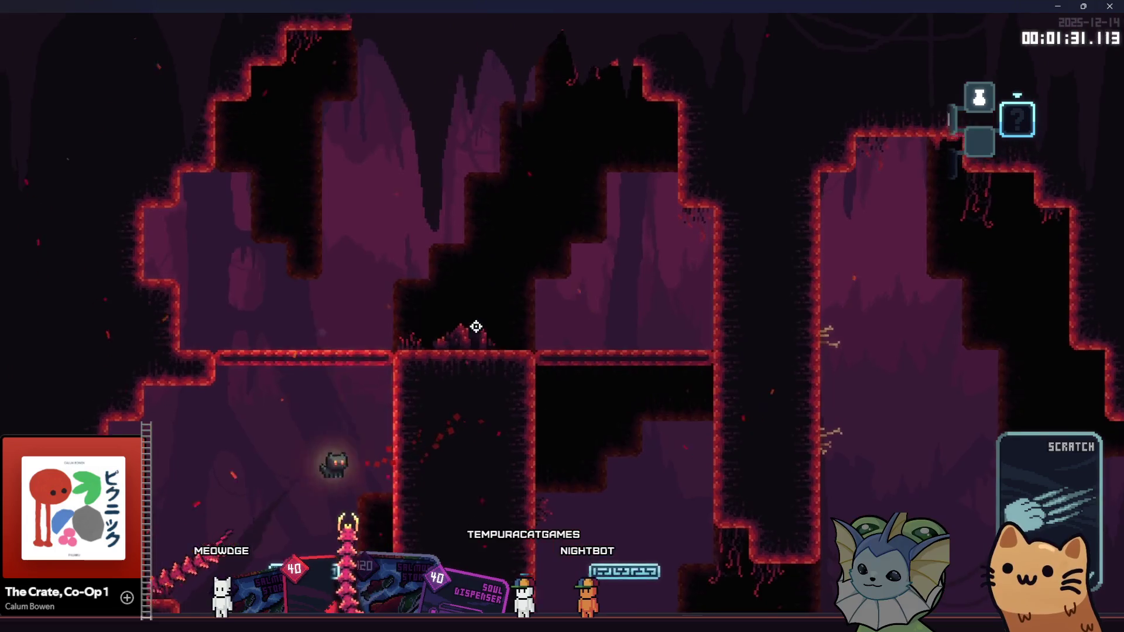
pyautogui.press('space')
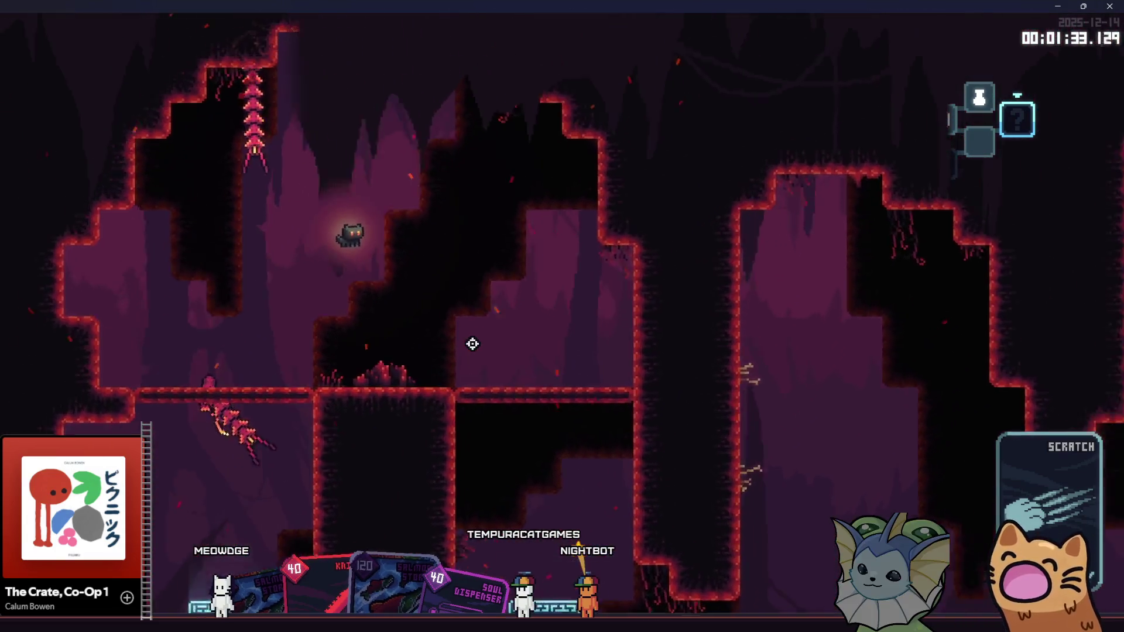
pyautogui.press('a')
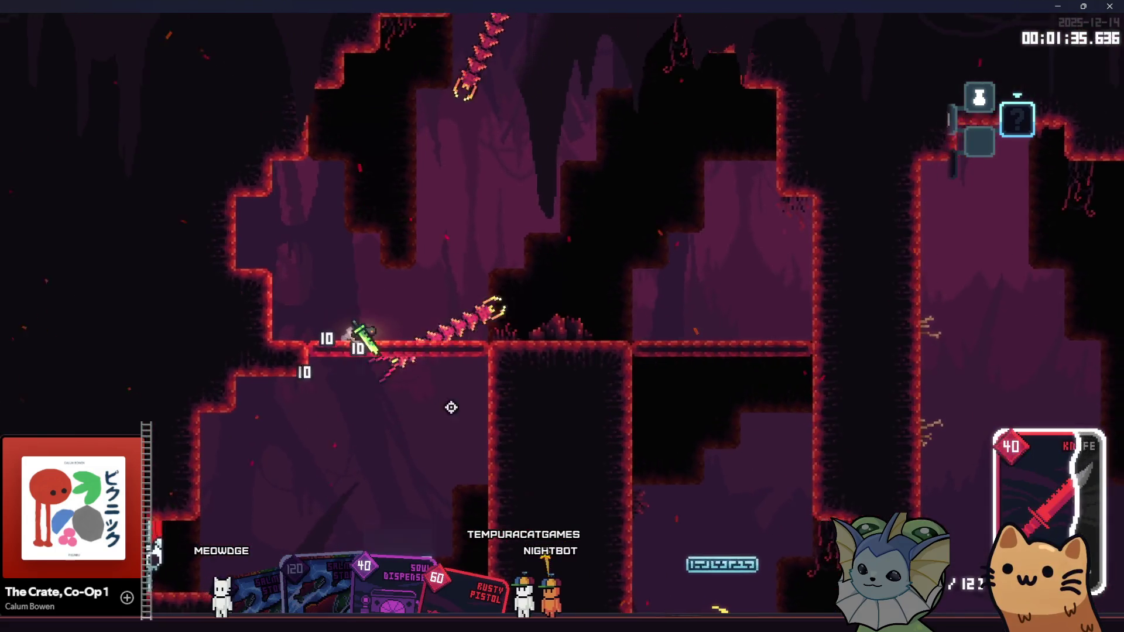
# Destroy the white and red centipedes with shots and scratches, then jump to the upper area
pyautogui.press('space')
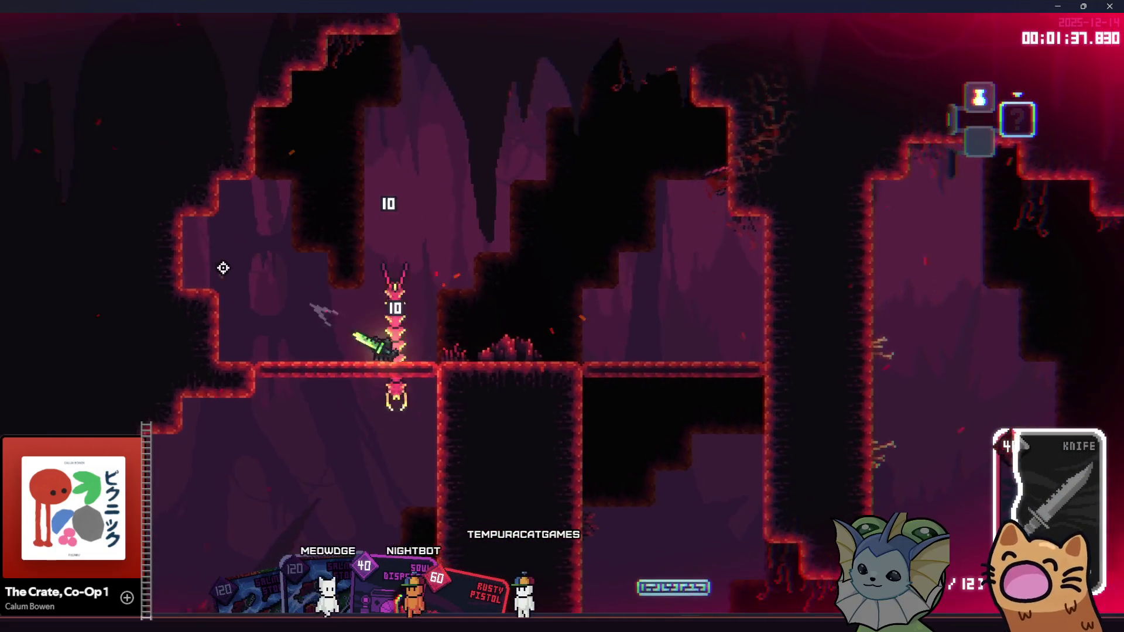
pyautogui.click(229, 273)
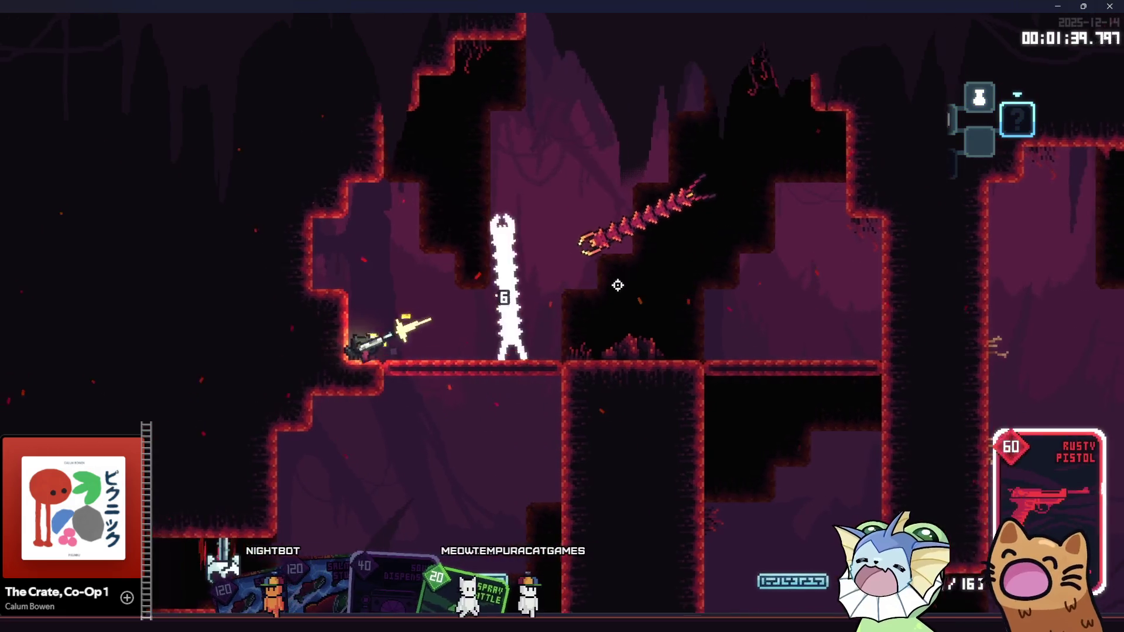
pyautogui.press('space')
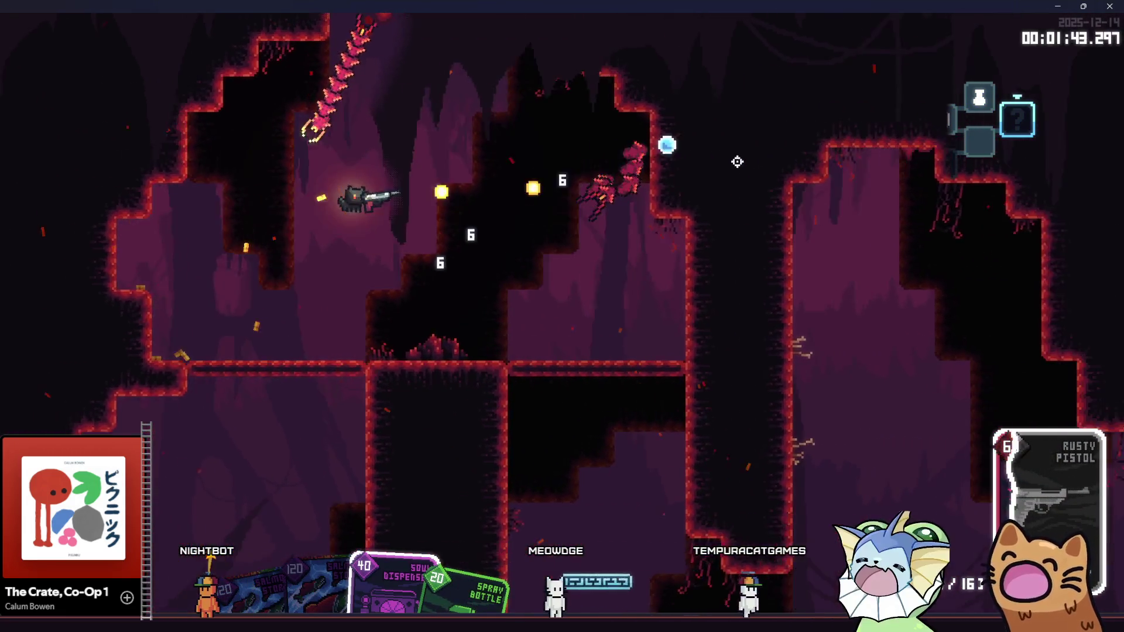
pyautogui.click(198, 155)
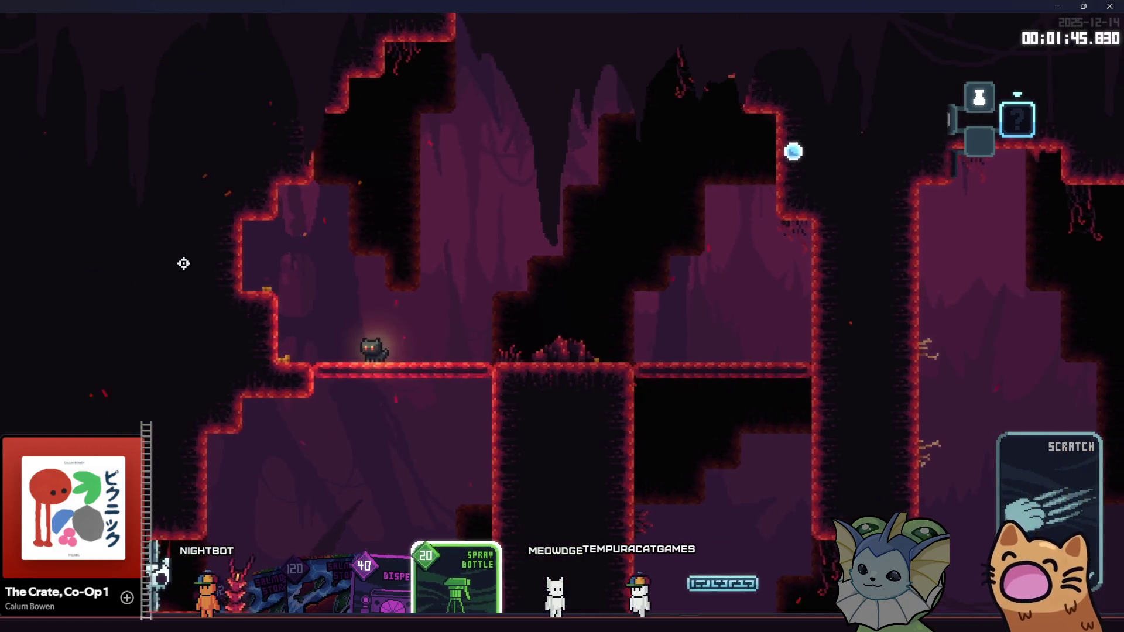
pyautogui.click(225, 283)
pyautogui.press('space')
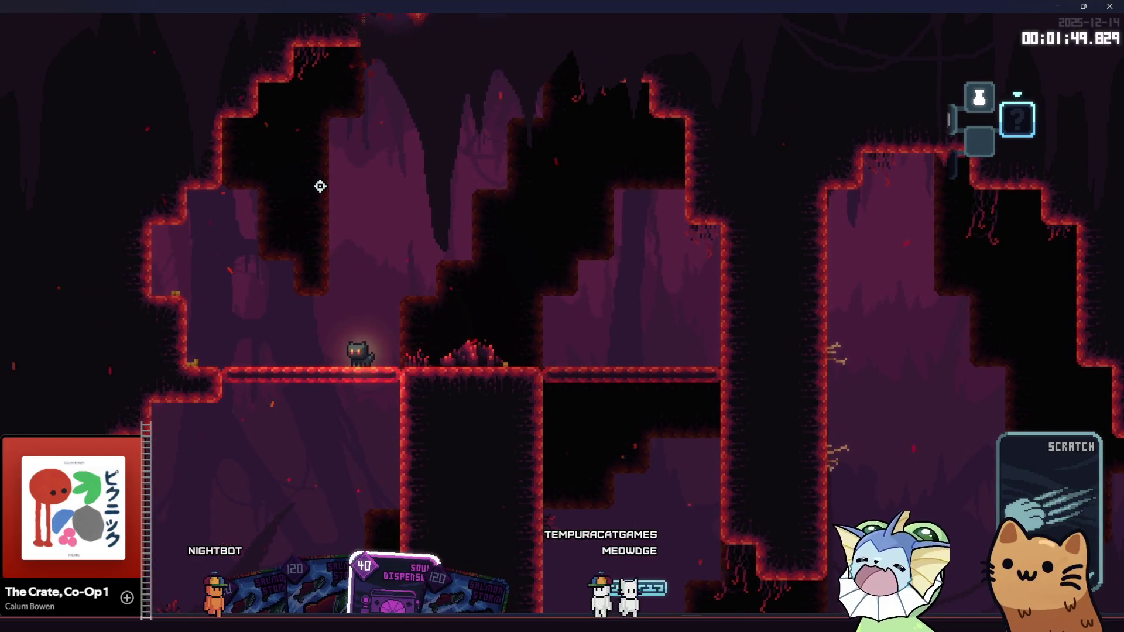
# Toggle the debug room list, attack the enemies in the new area, then bring up the pause menu
pyautogui.press('Tab')
pyautogui.press('Tab')
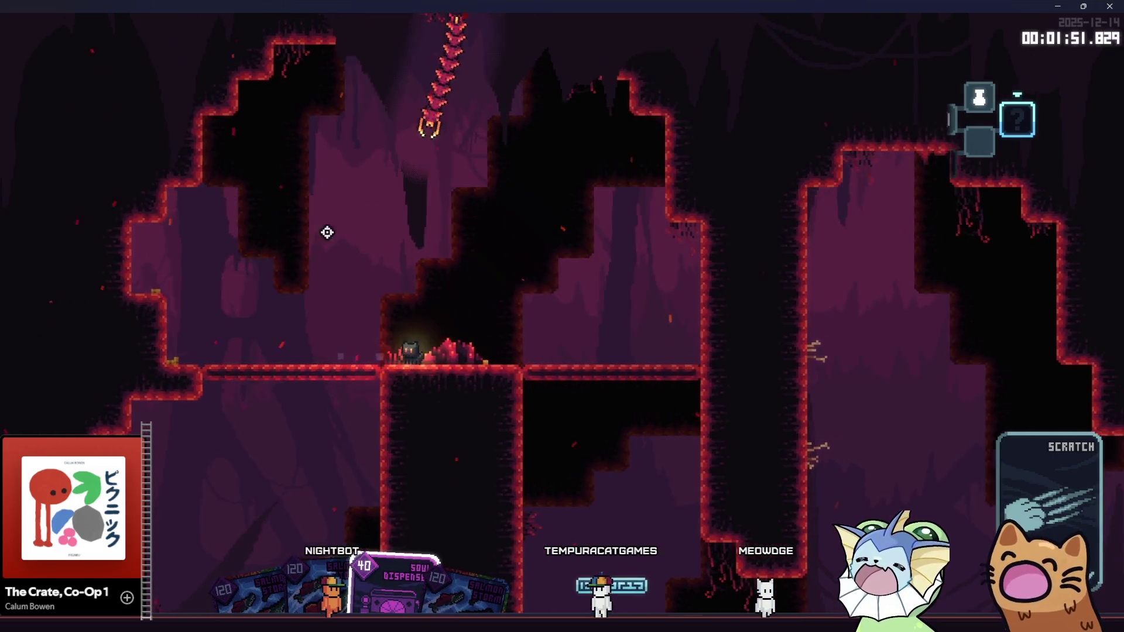
pyautogui.press('Tab')
pyautogui.press('Tab')
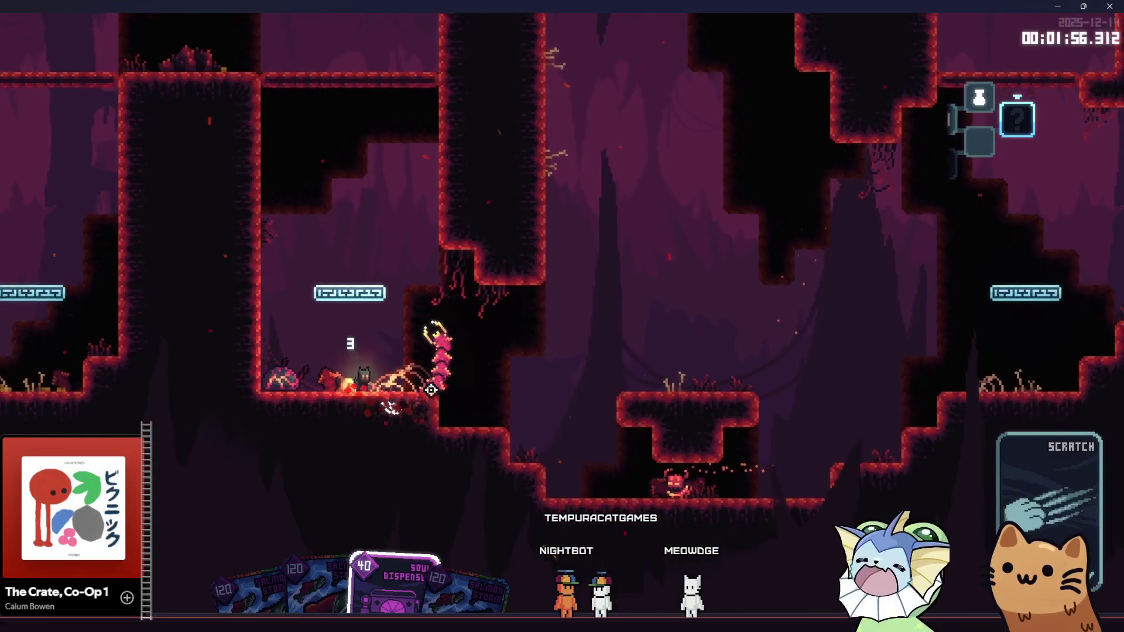
pyautogui.click(327, 332)
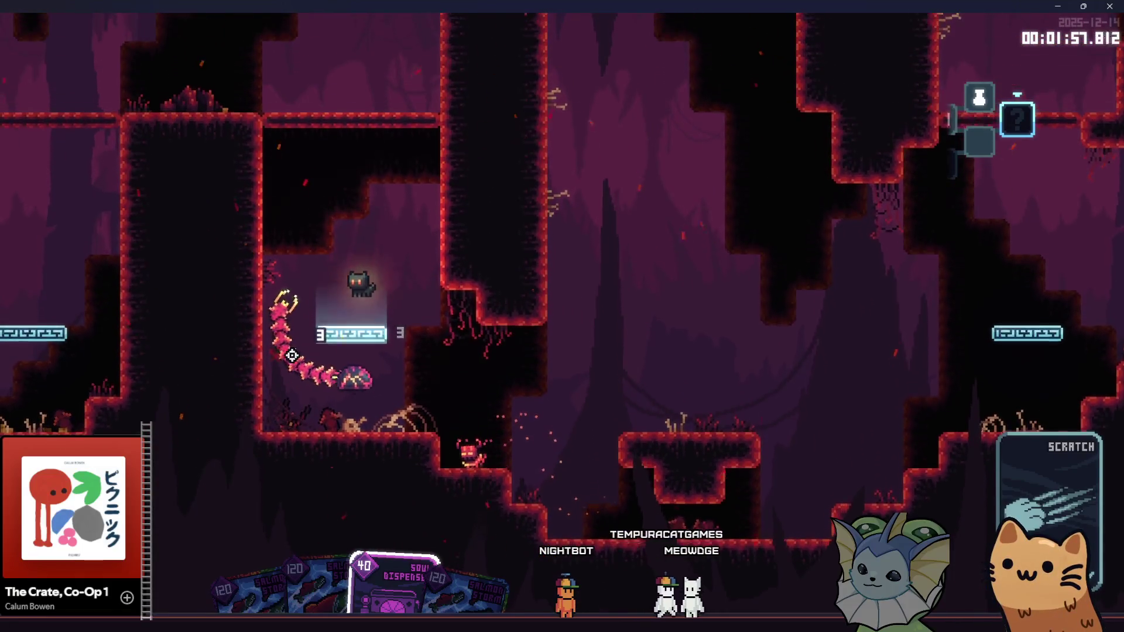
pyautogui.click(272, 351)
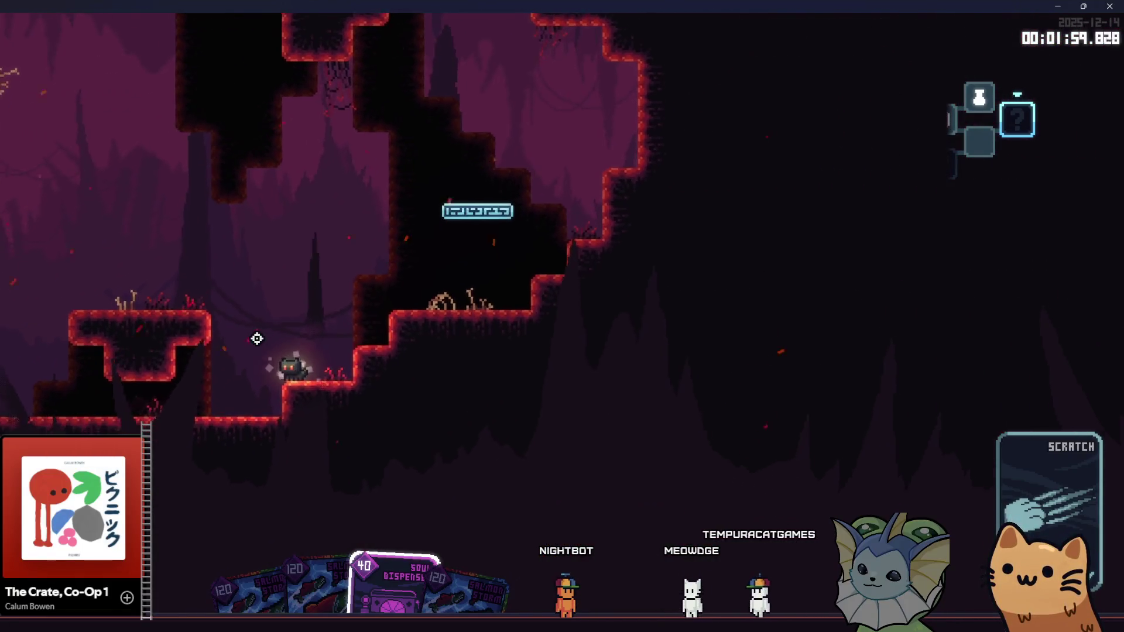
pyautogui.press('Escape')
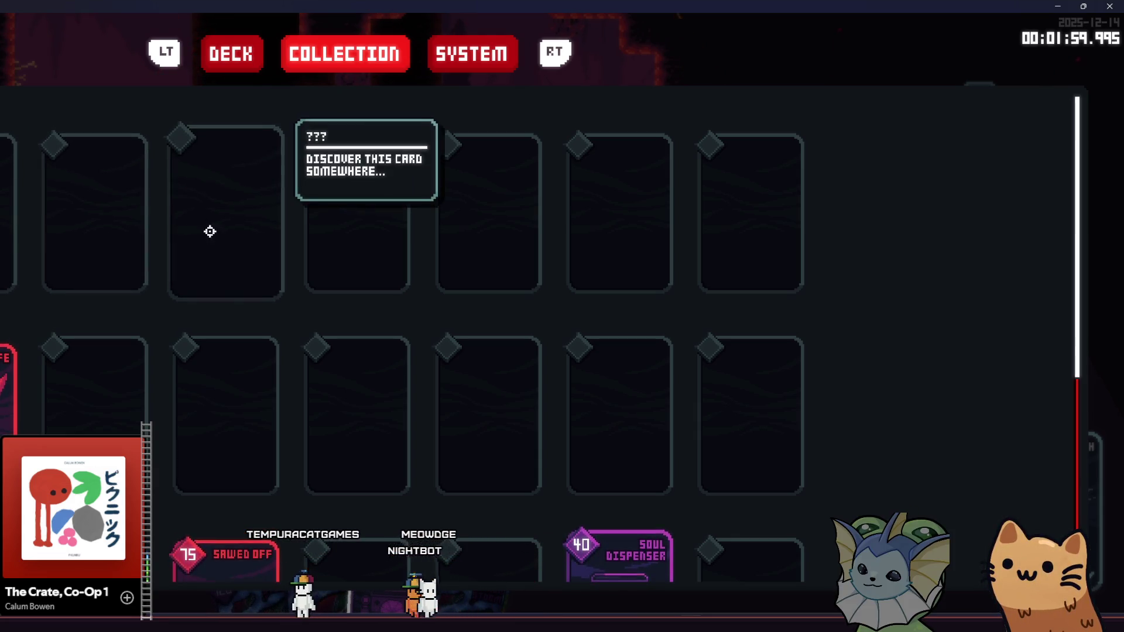
# Close the card collection pause menu to resume play in the cave room
pyautogui.press('Escape')
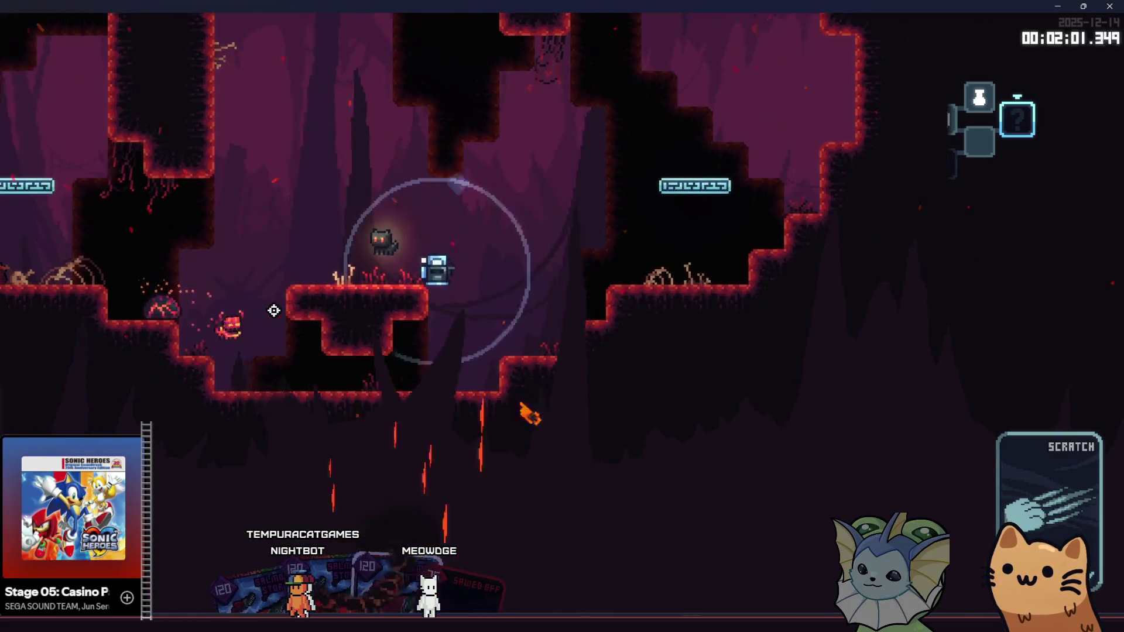
# Slash the nearby enemies and the centipede around the central platform
pyautogui.click(274, 310)
pyautogui.click(274, 311)
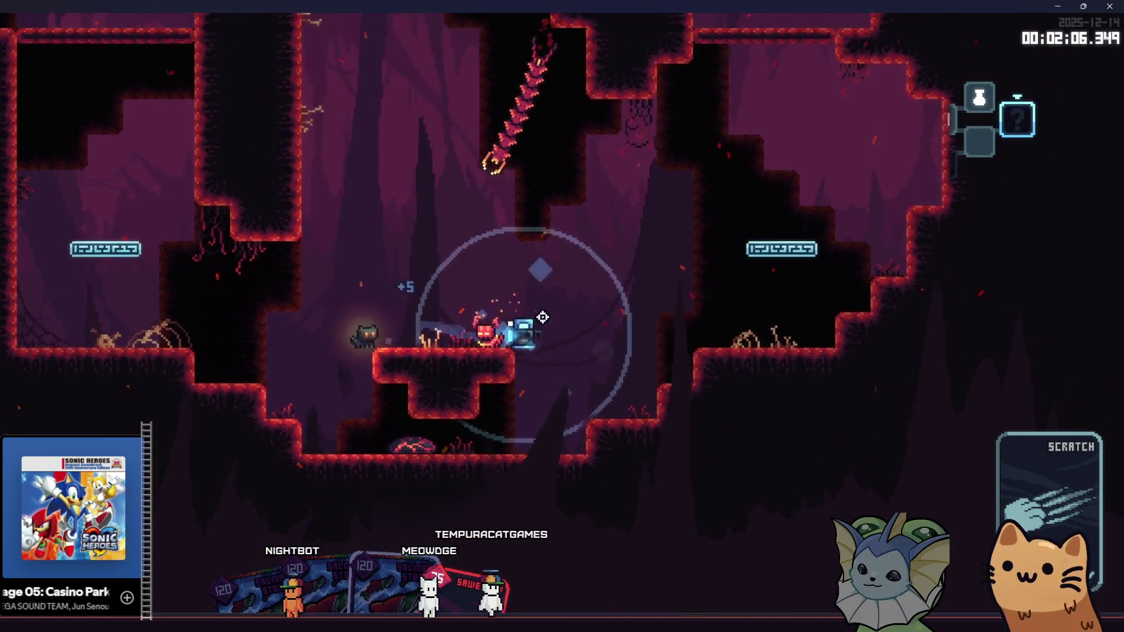
pyautogui.click(550, 321)
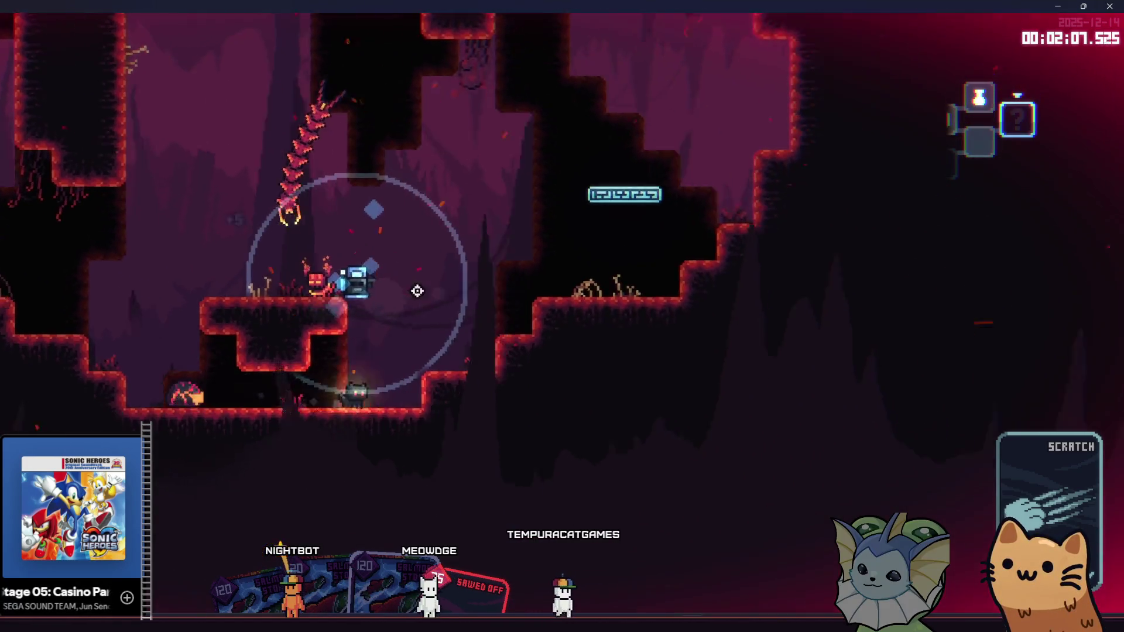
pyautogui.click(275, 273)
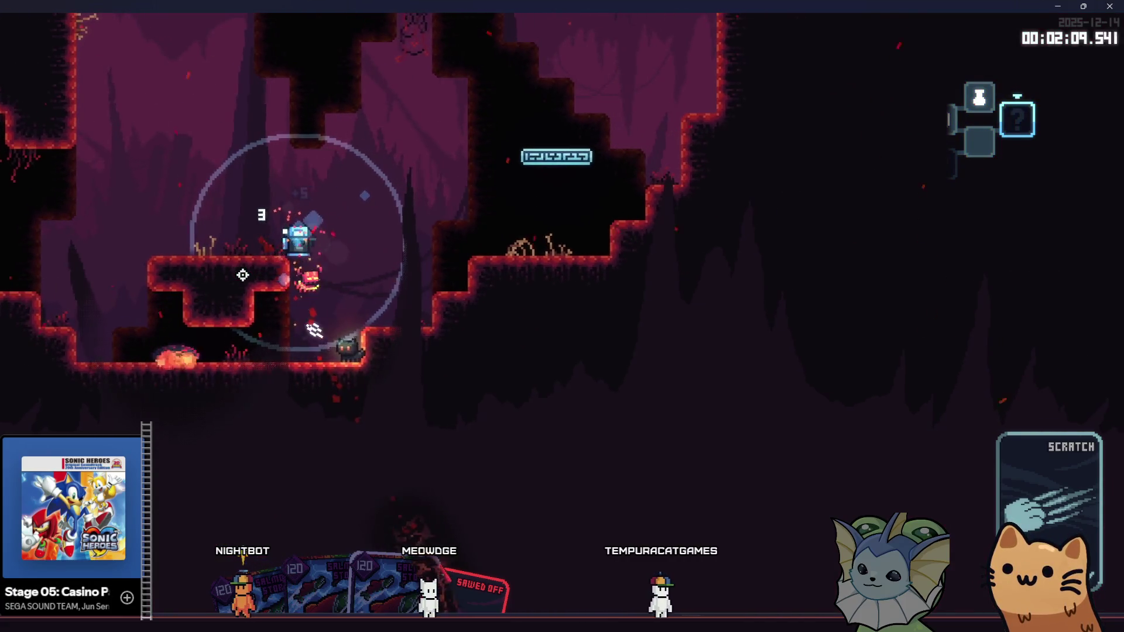
pyautogui.click(463, 259)
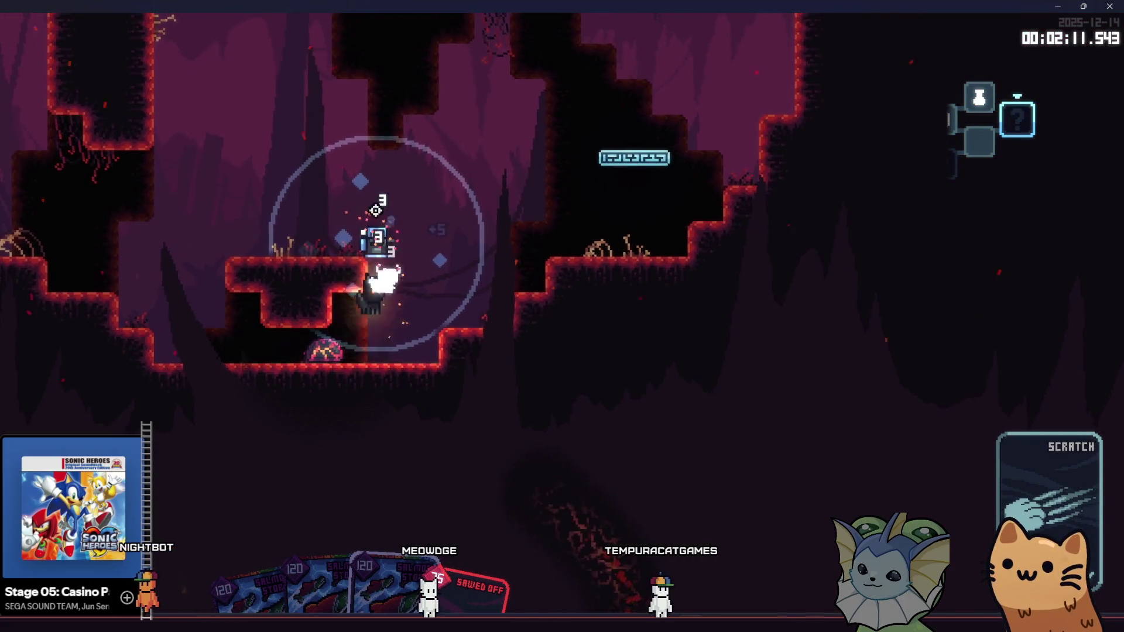
pyautogui.click(497, 309)
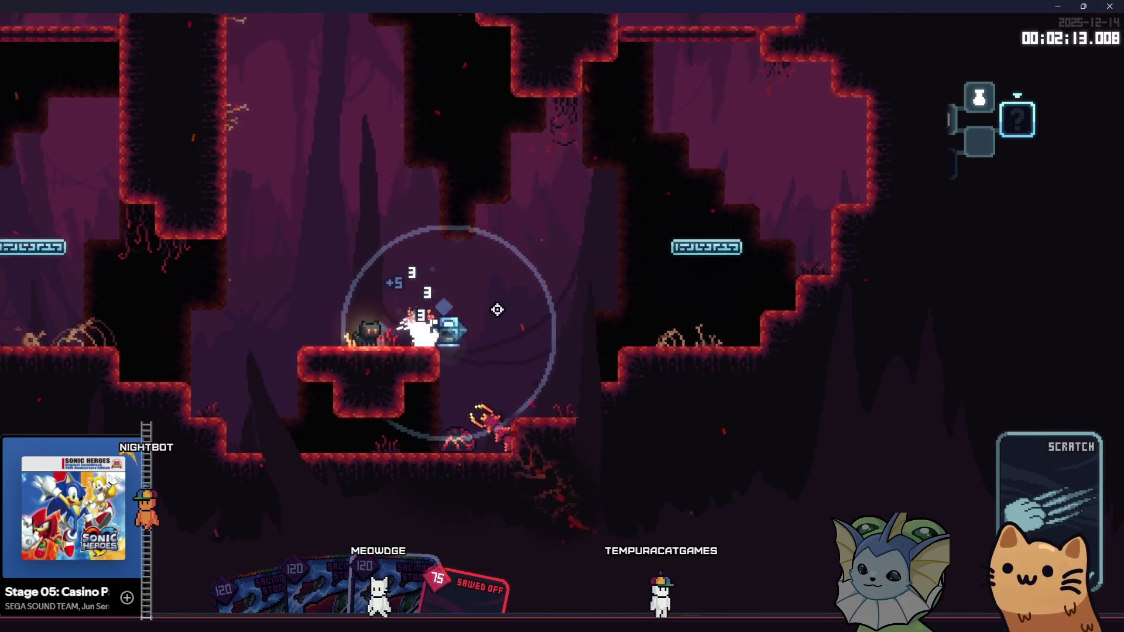
pyautogui.click(535, 326)
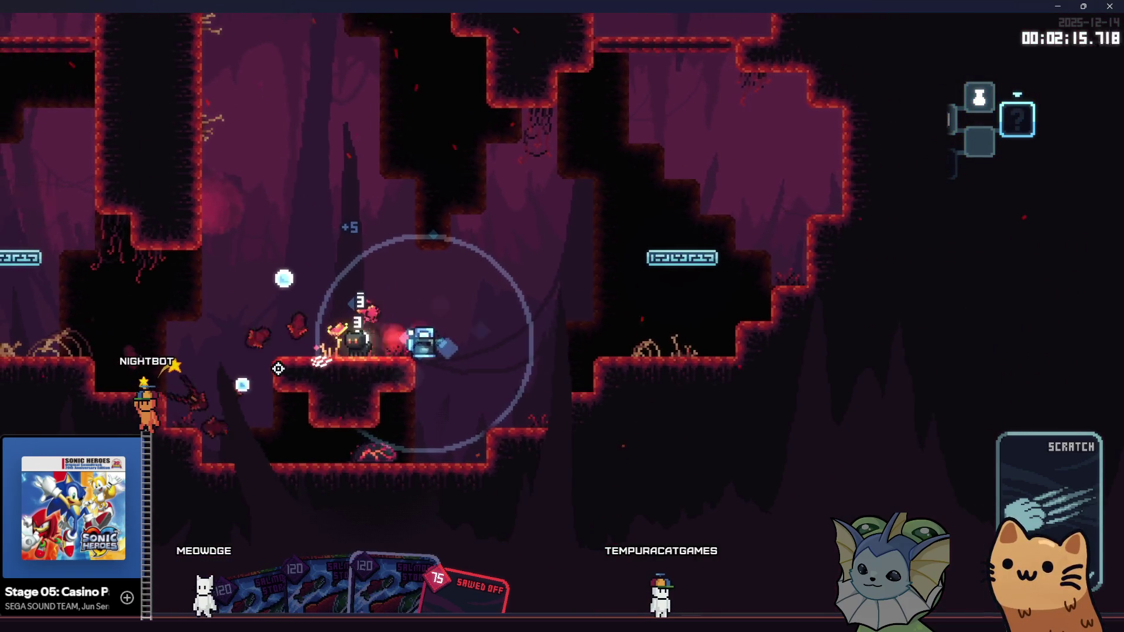
# Defeat the robot enemy, walk the cat left, and switch to the Obsidian notes
pyautogui.click(279, 366)
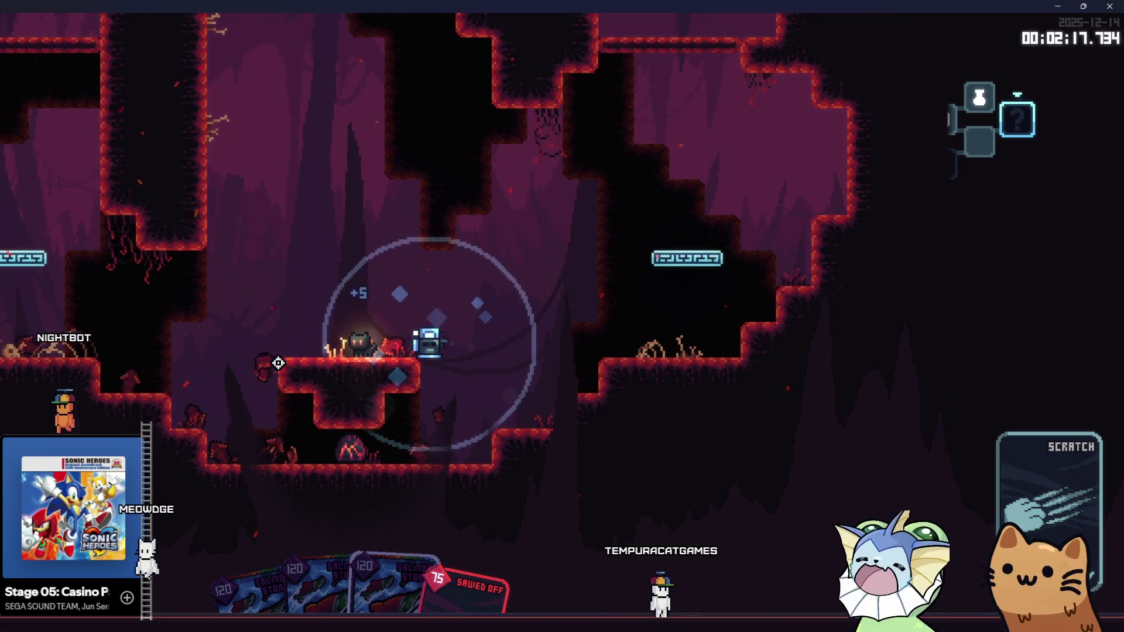
pyautogui.click(280, 361)
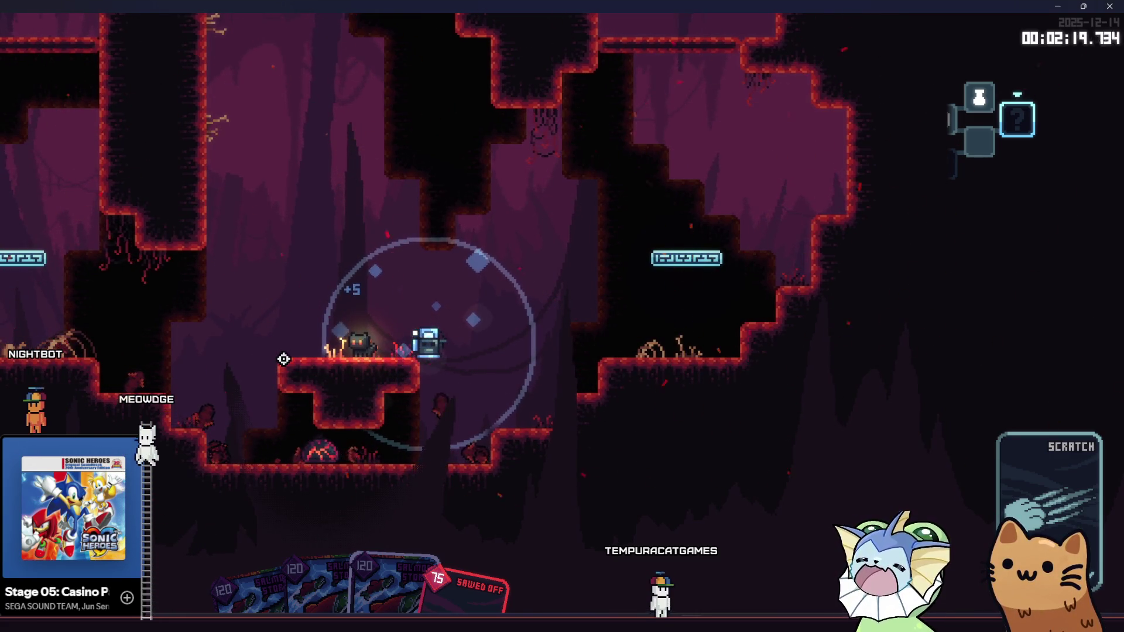
pyautogui.click(283, 358)
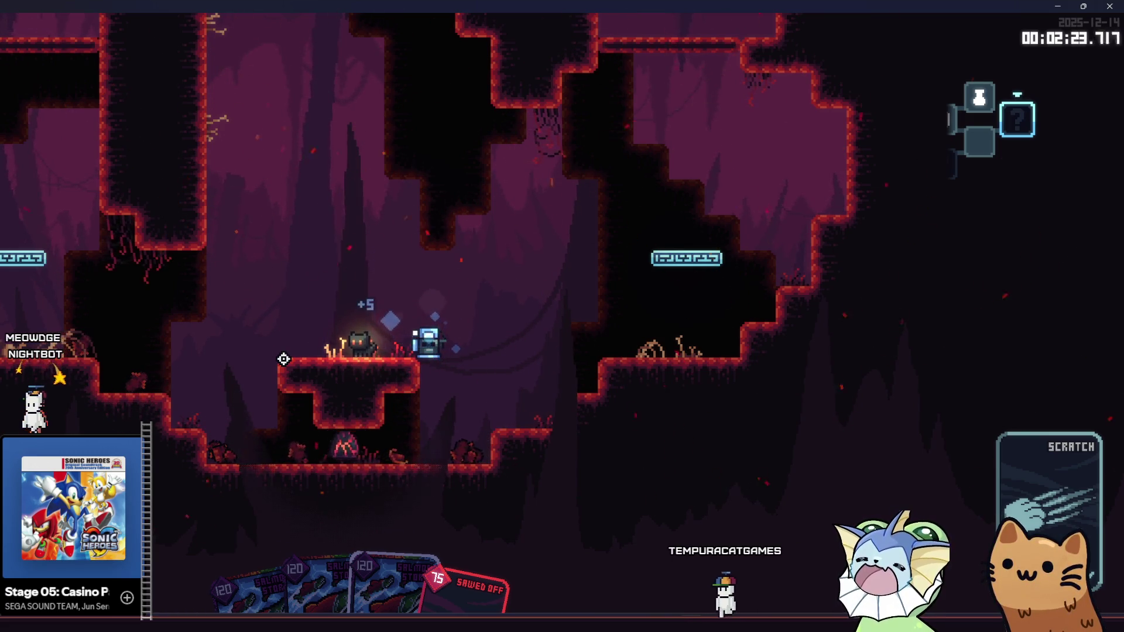
pyautogui.press('a')
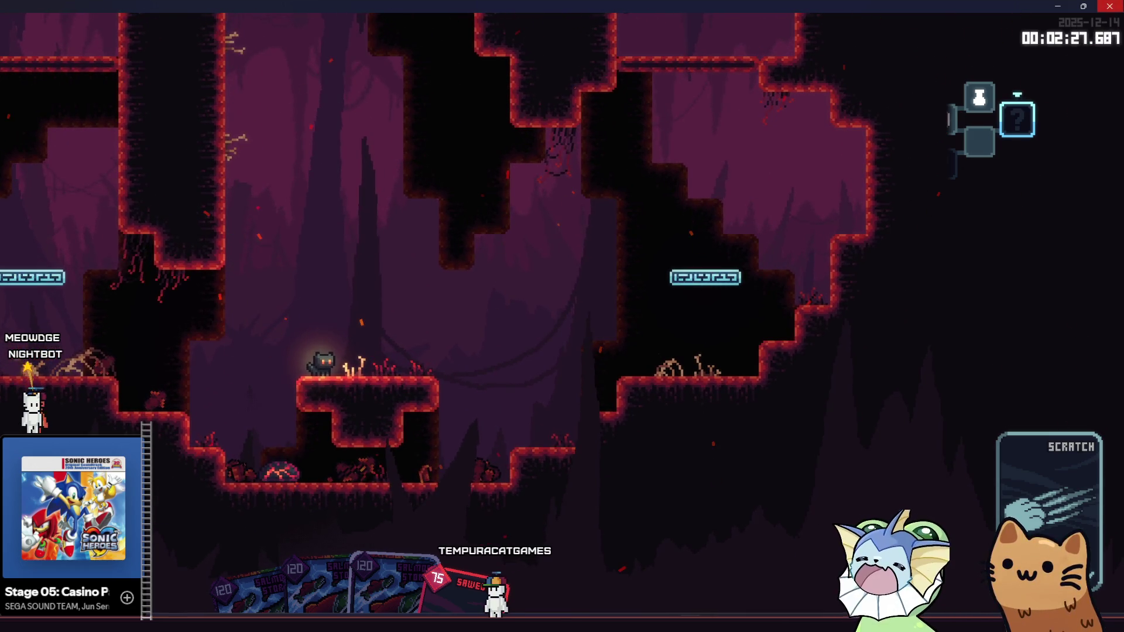
pyautogui.hotkey('alt', 'Tab')
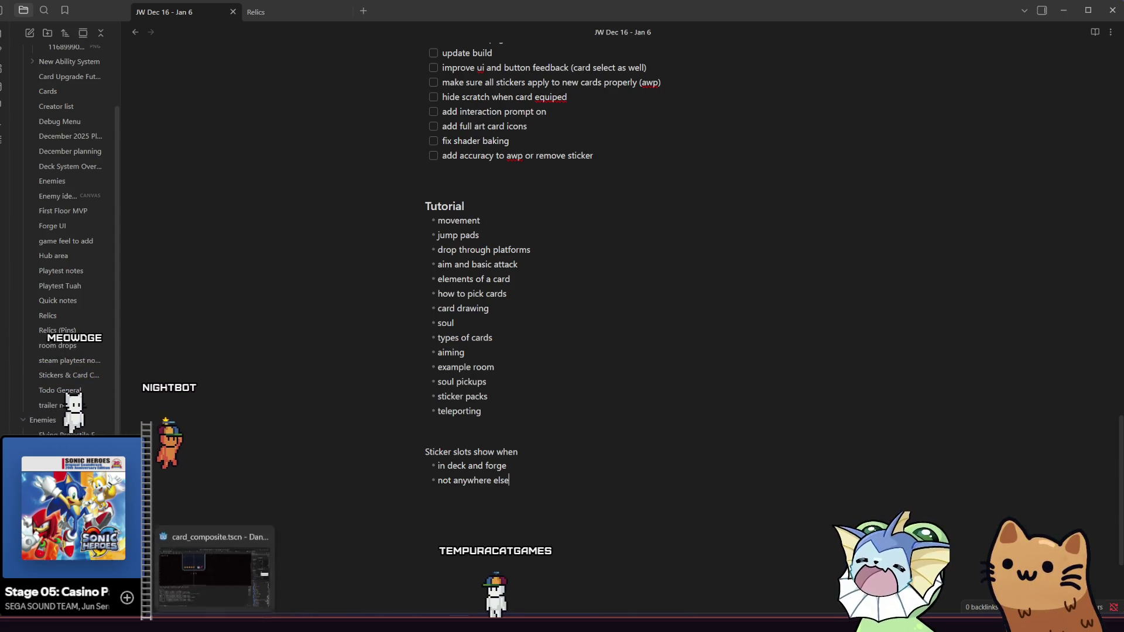
# Scroll up through the playtest to-do notes, place the cursor after the last item, and return to Godot's card_composite scene
pyautogui.scroll(1, 691, 216)
pyautogui.scroll(1, 690, 223)
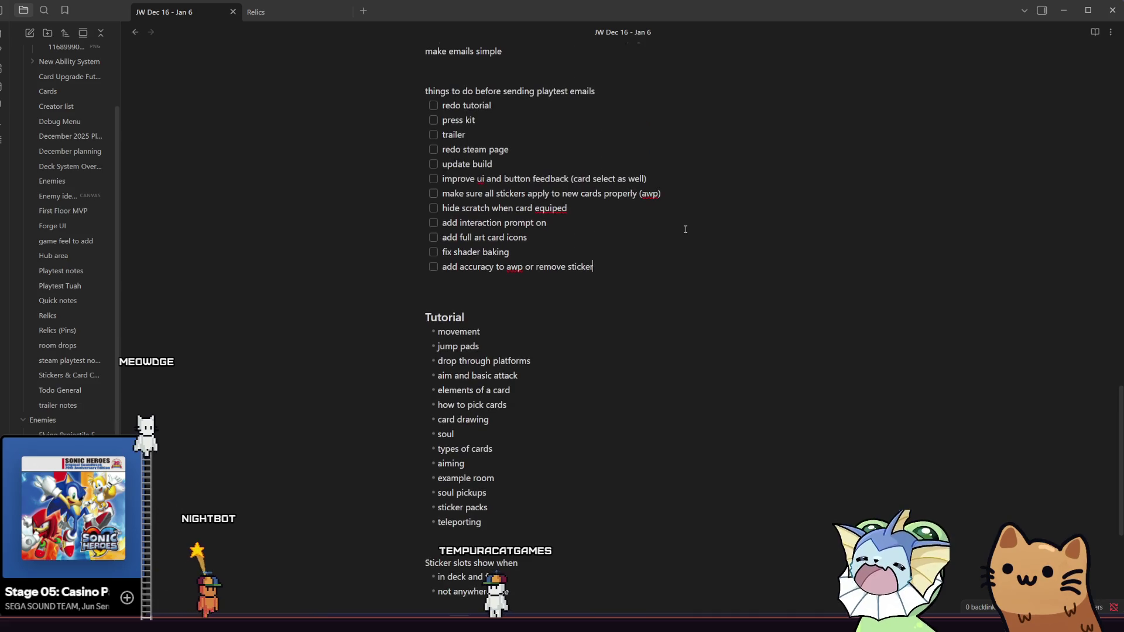
pyautogui.click(634, 269)
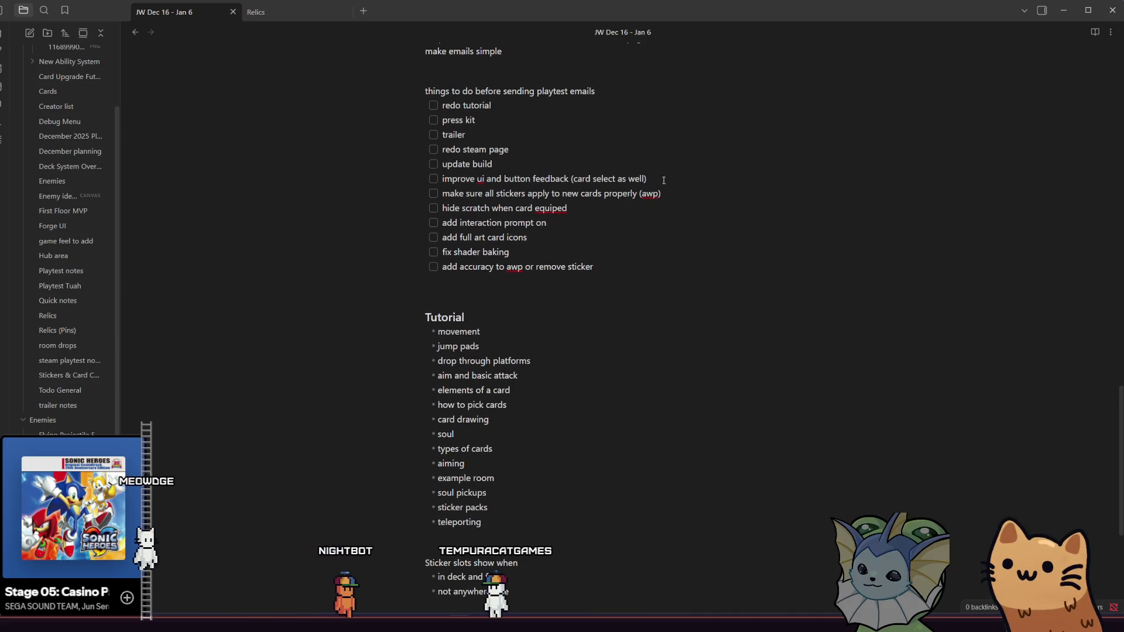
pyautogui.hotkey('alt', 'Tab')
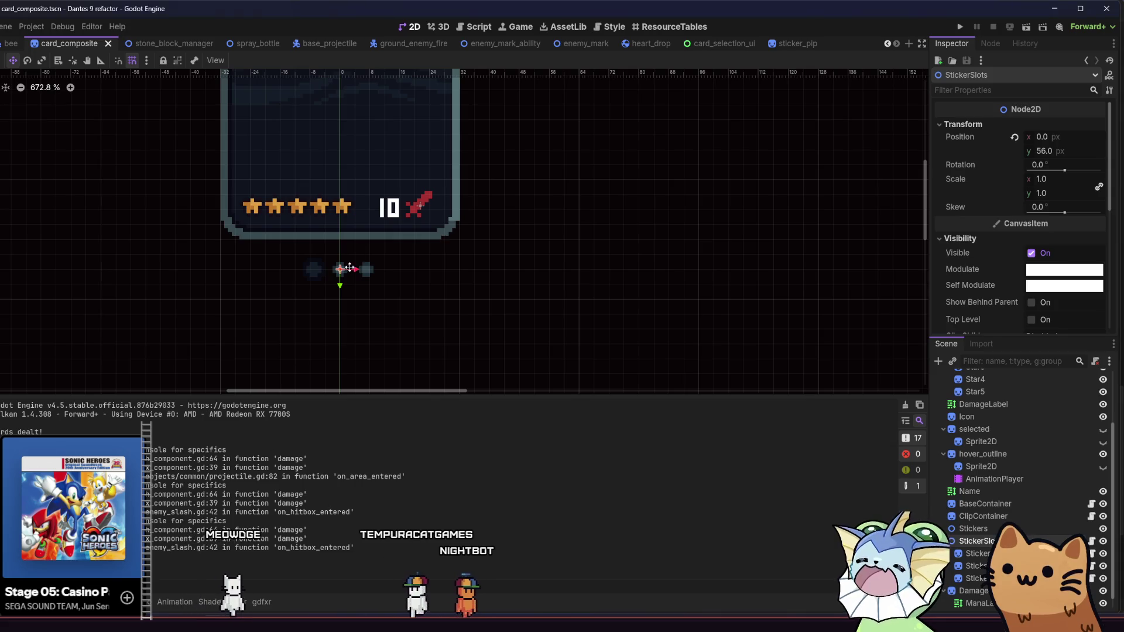
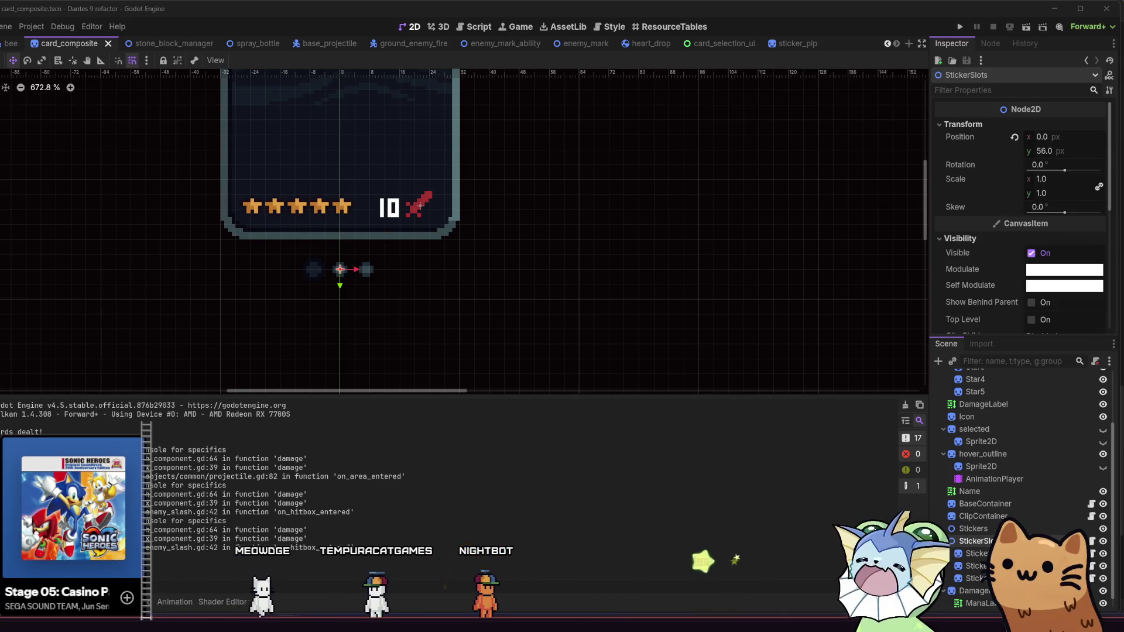
# Pan and zoom around the card composite, then switch to the Obsidian playtest notes
pyautogui.moveTo(297, 248); pyautogui.dragTo(312, 291)
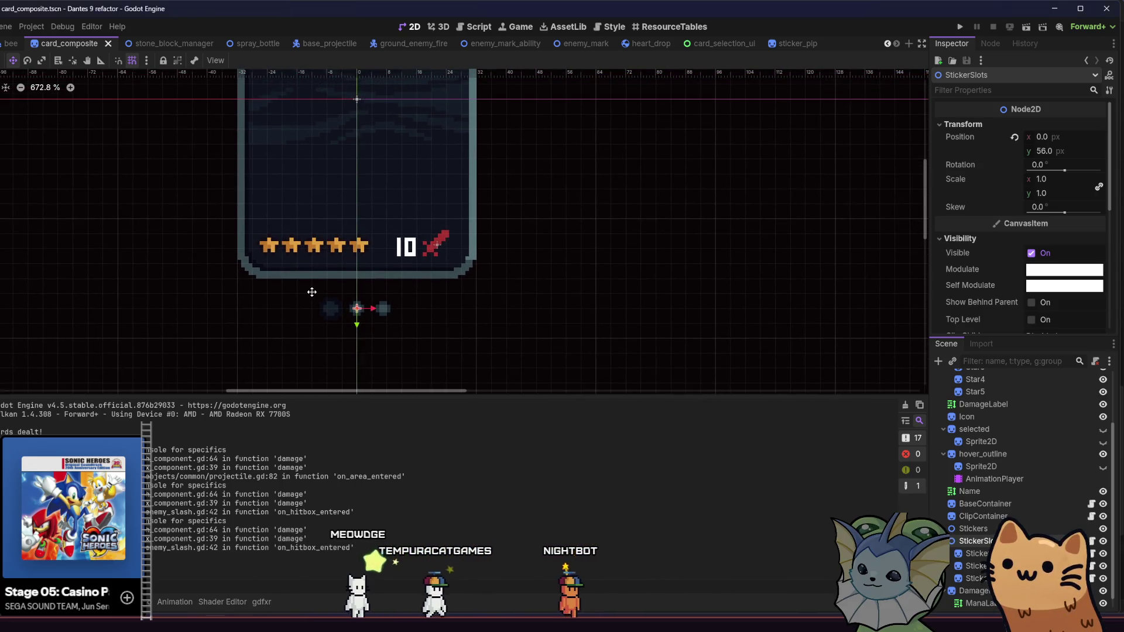
pyautogui.scroll(3, 287, 312)
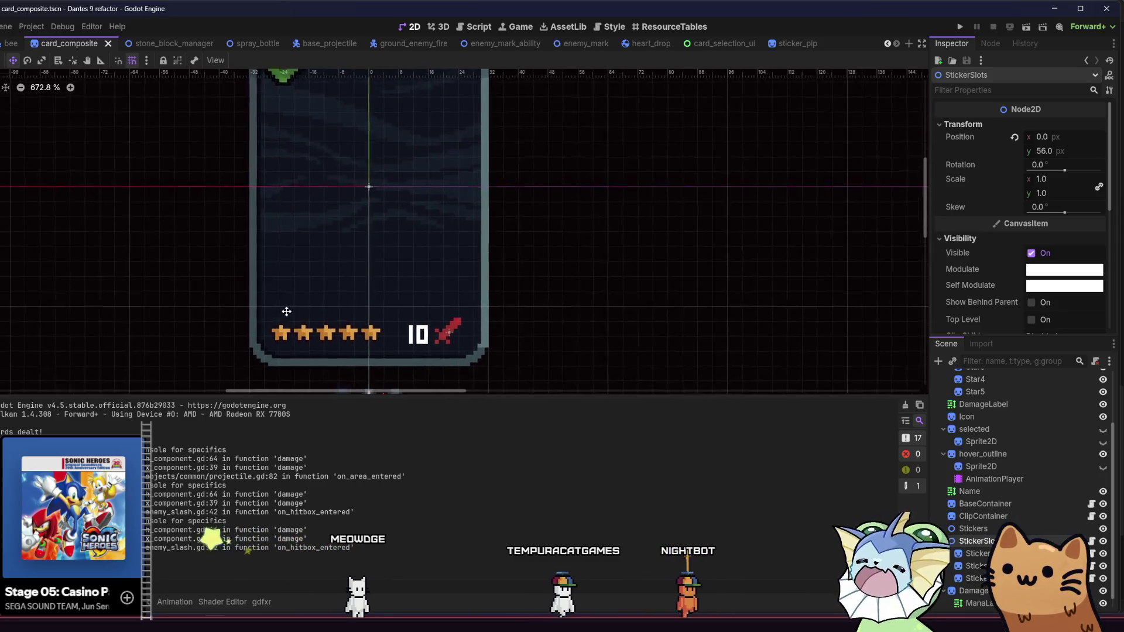
pyautogui.scroll(-4, 286, 312)
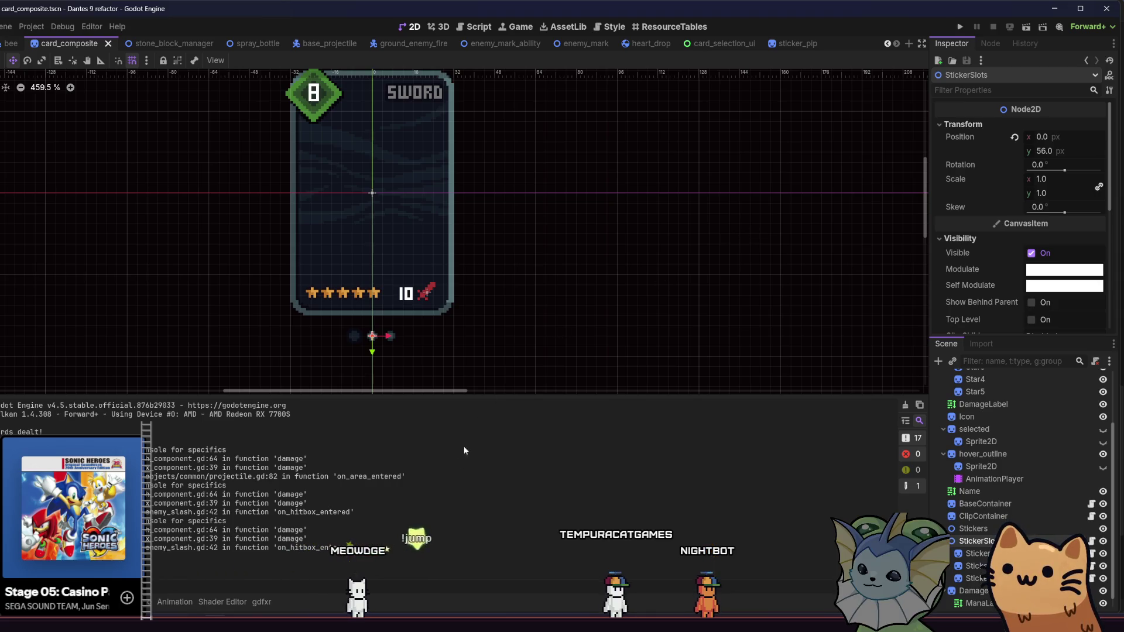
pyautogui.hotkey('alt', 'Tab')
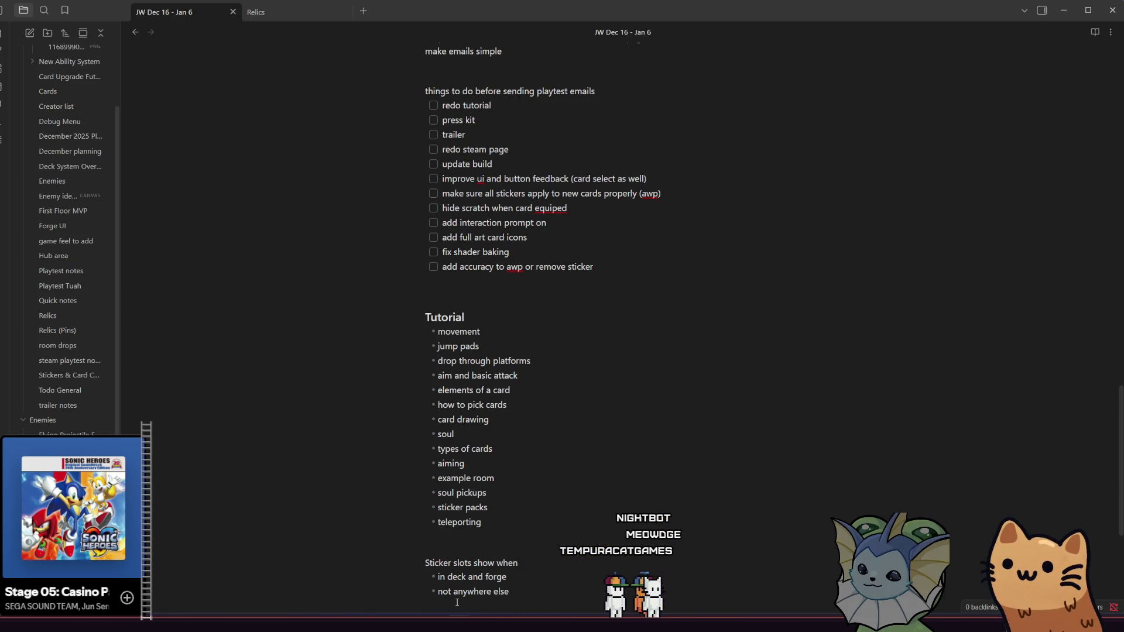
# Scroll the note down to the Tutorial topic list, then return to the Godot card scene
pyautogui.scroll(-3, 499, 394)
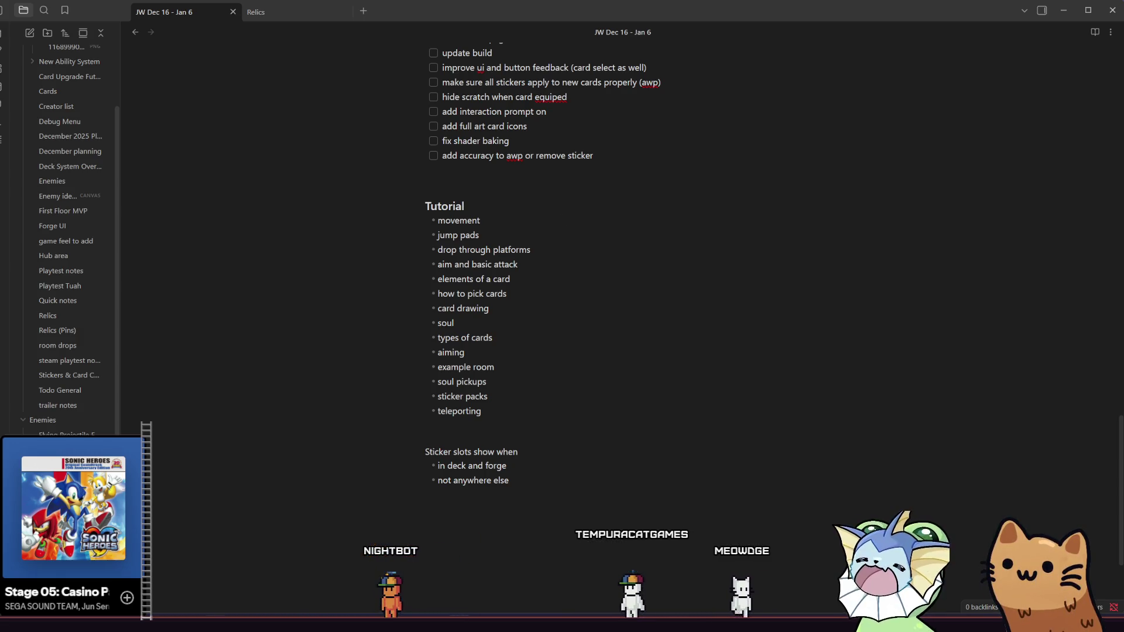
pyautogui.hotkey('alt', 'Tab')
pyautogui.scroll(2, 462, 344)
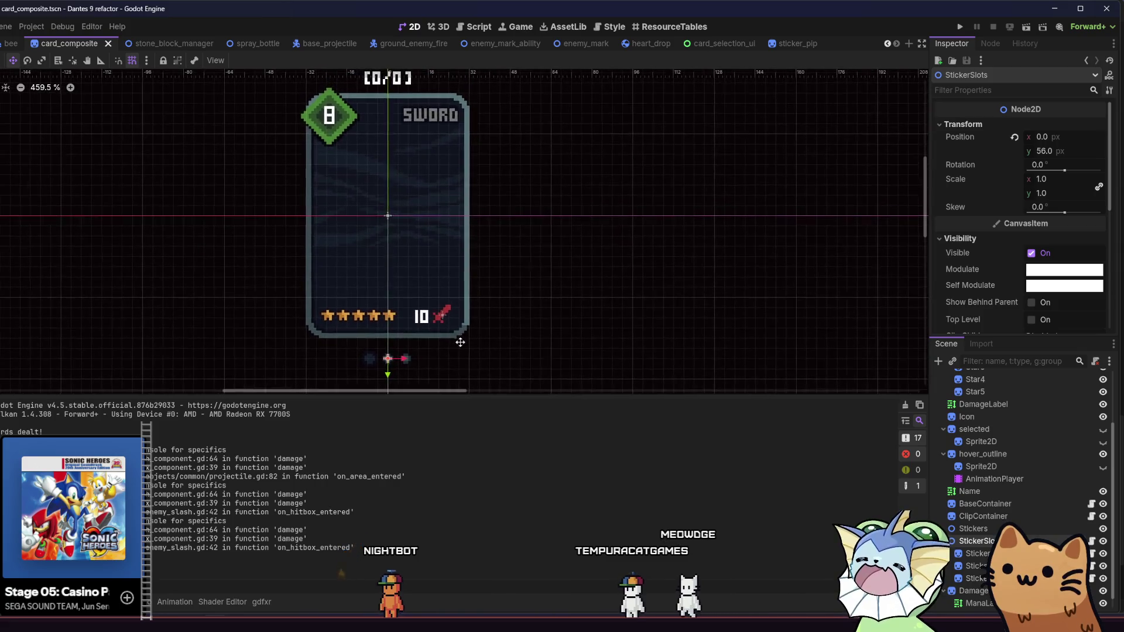
# Frame the card in the 2D viewport and show the FileSystem panel with assets/ui
pyautogui.scroll(-1, 462, 344)
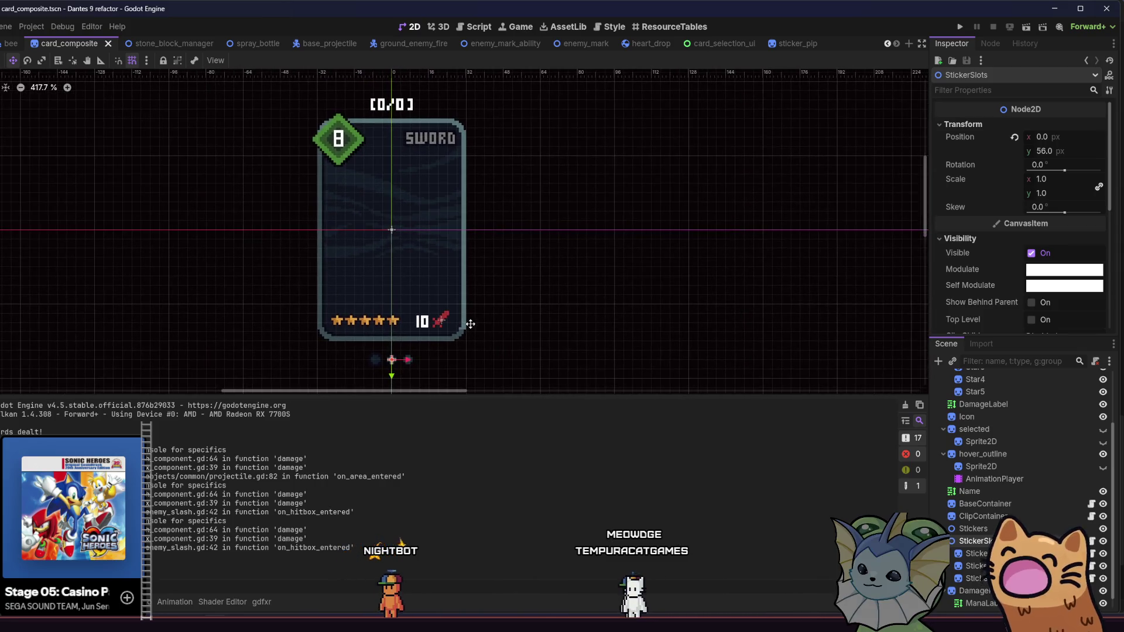
pyautogui.hscroll(2, 440, 327)
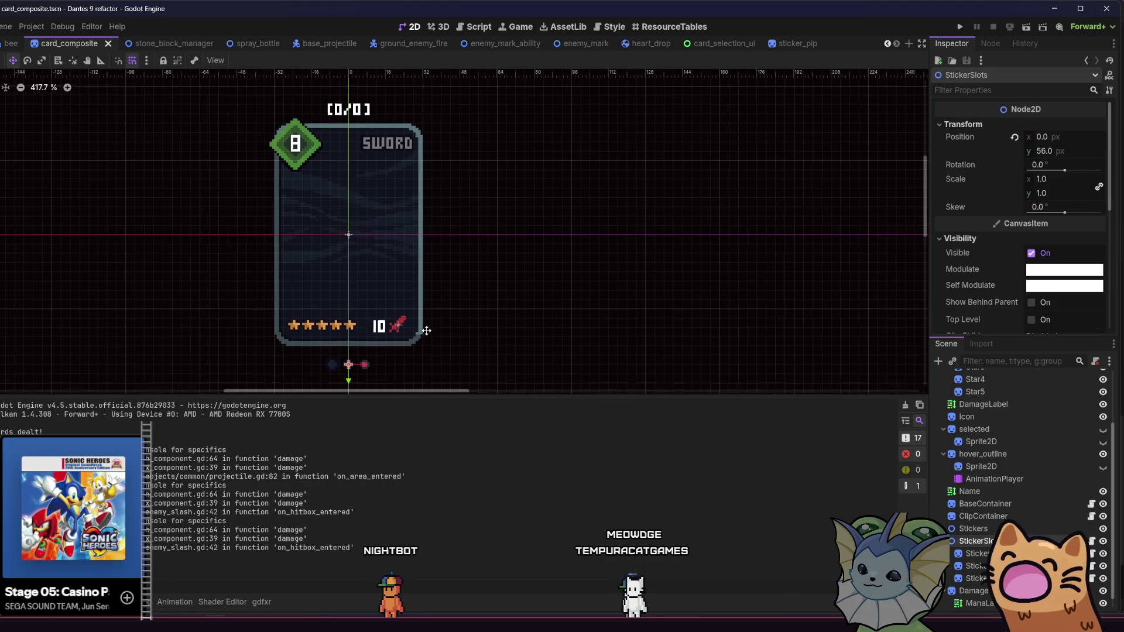
pyautogui.scroll(1, 426, 333)
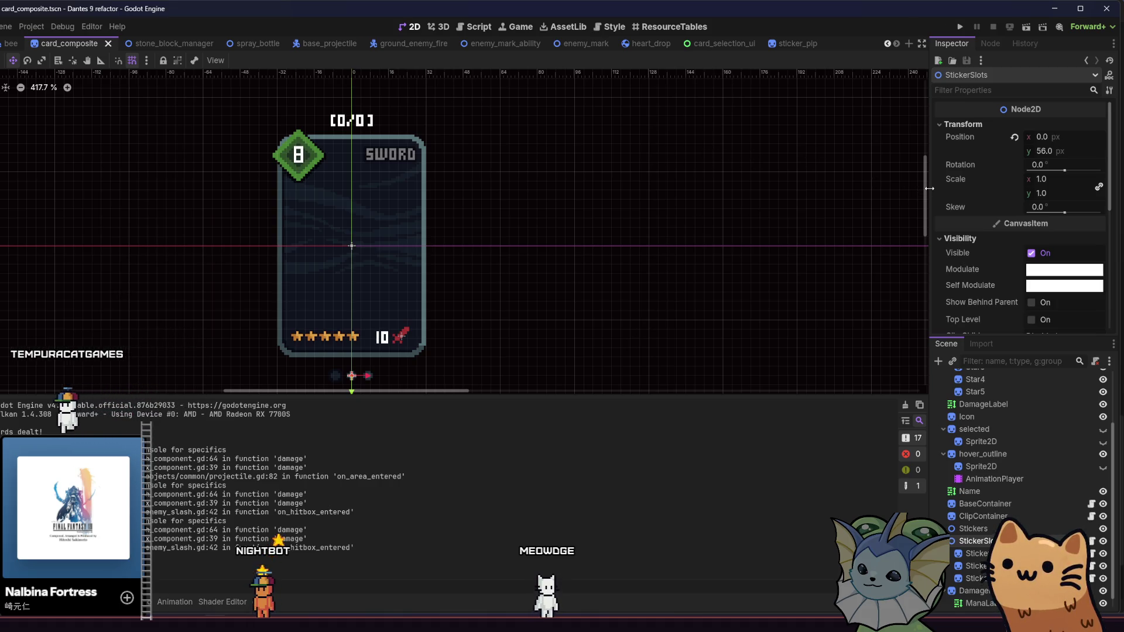
pyautogui.moveTo(927, 189)
pyautogui.mouseDown()
pyautogui.moveTo(930, 143)
pyautogui.moveTo(939, 187)
pyautogui.mouseUp()
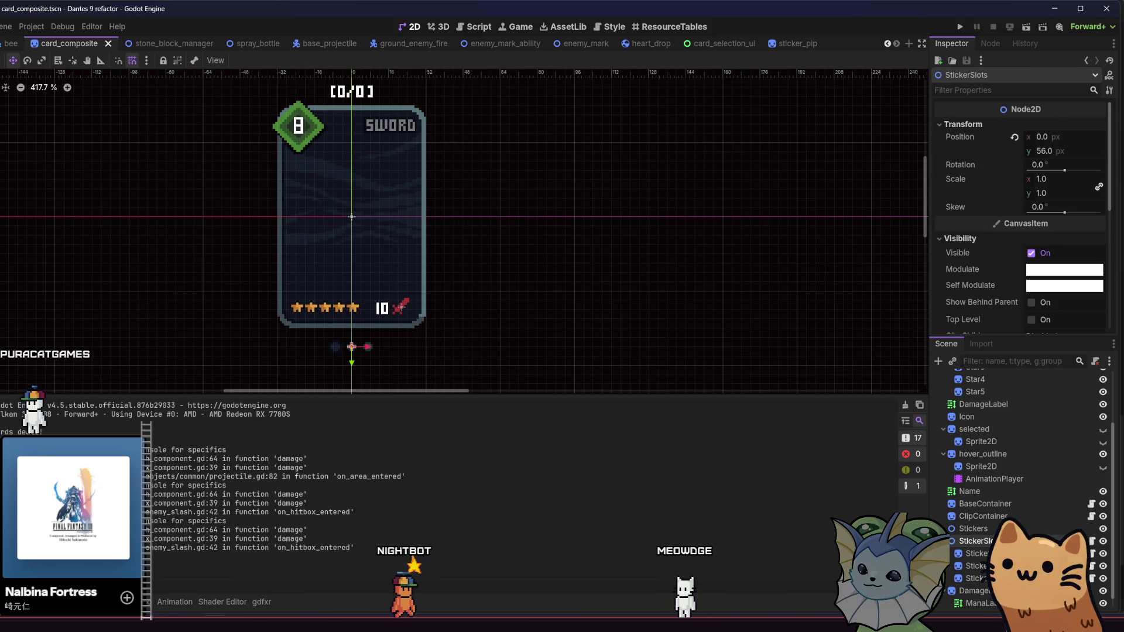
pyautogui.hotkey('alt', 'f')
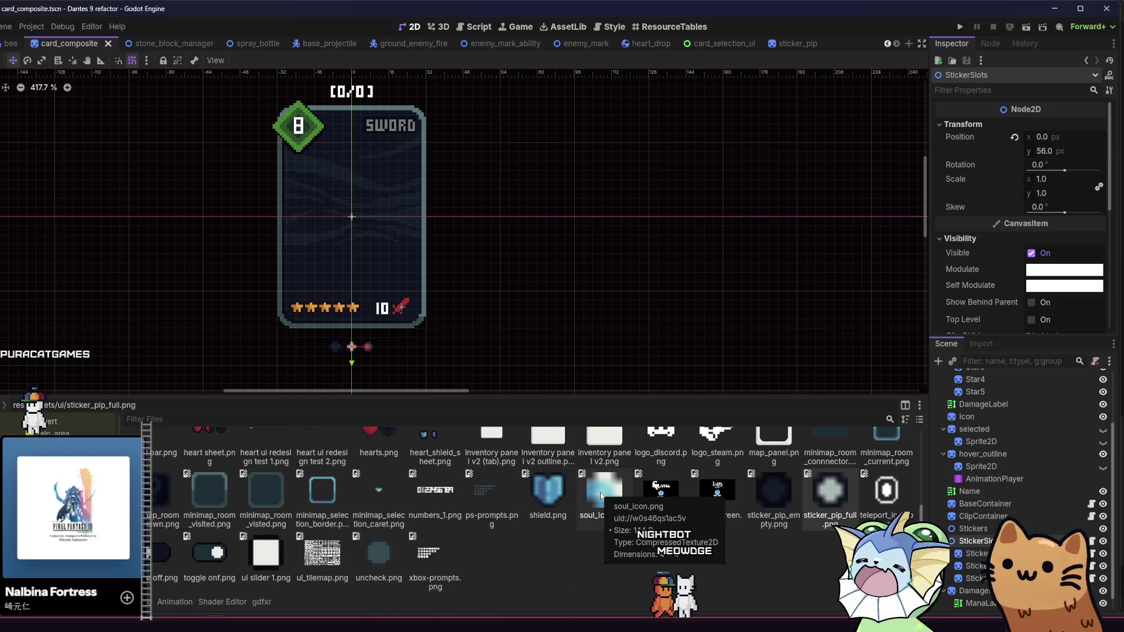
# Scroll up the FileSystem grid and add a new empty scene tab
pyautogui.scroll(5, 549, 554)
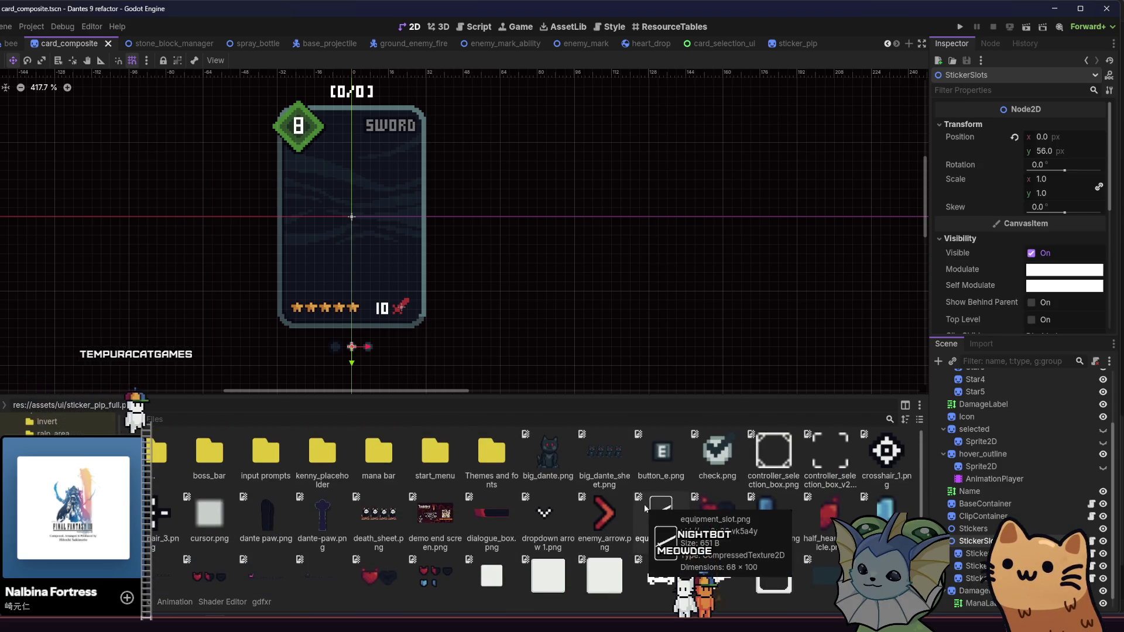
pyautogui.scroll(3, 990, 500)
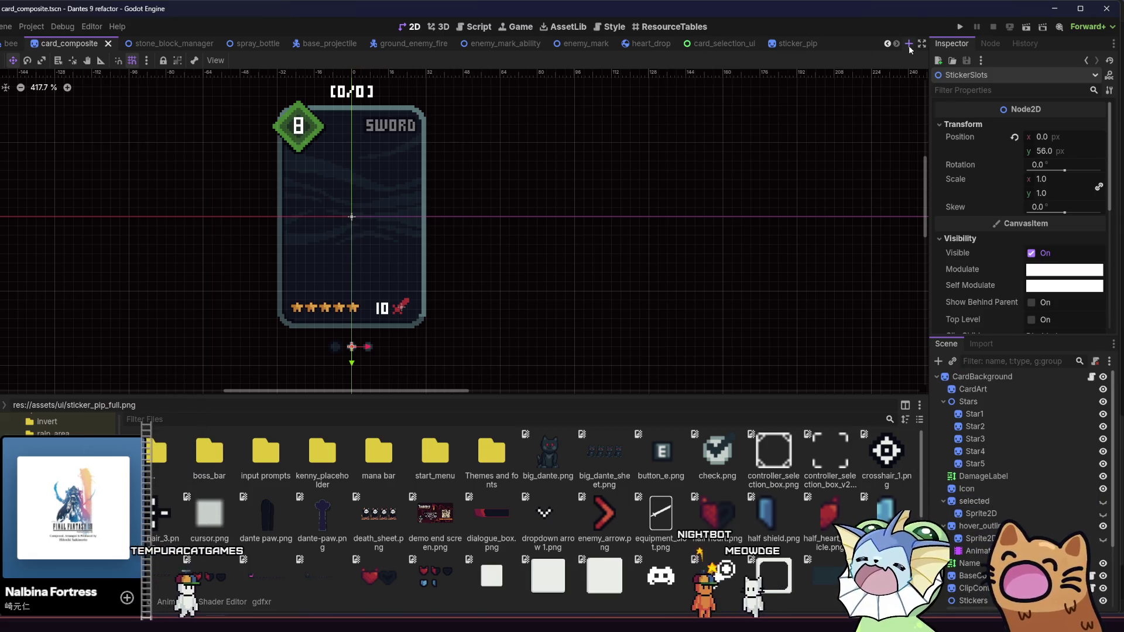
pyautogui.click(909, 45)
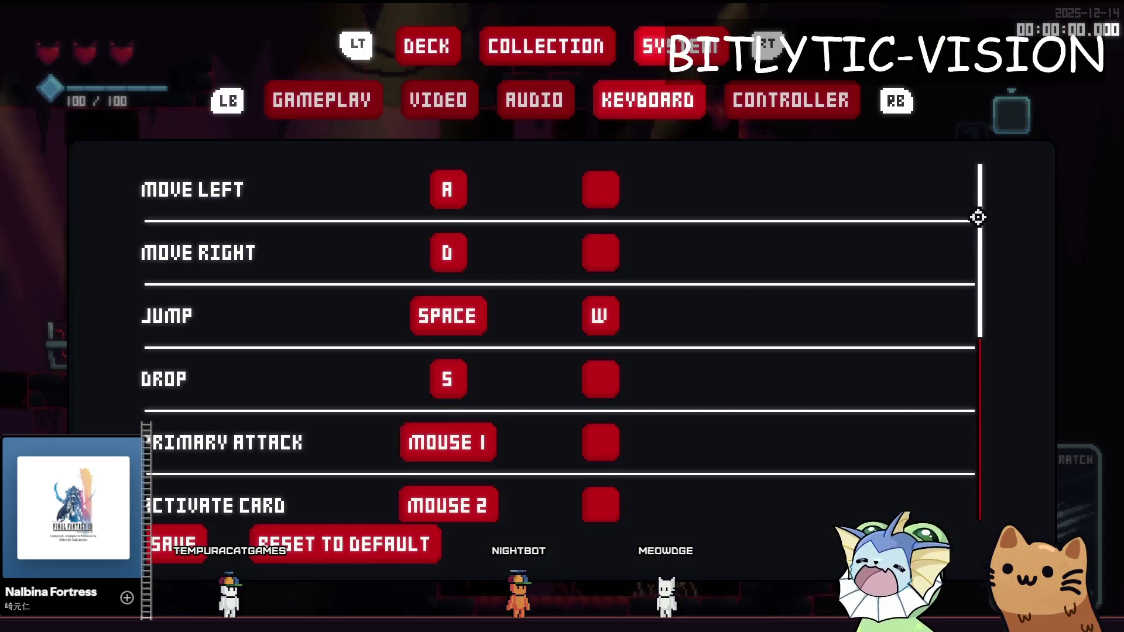
# Look through the Dantes 9 Keyboard and Controller bindings, then return to Godot
pyautogui.scroll(-5, 520, 467)
pyautogui.scroll(5, 520, 466)
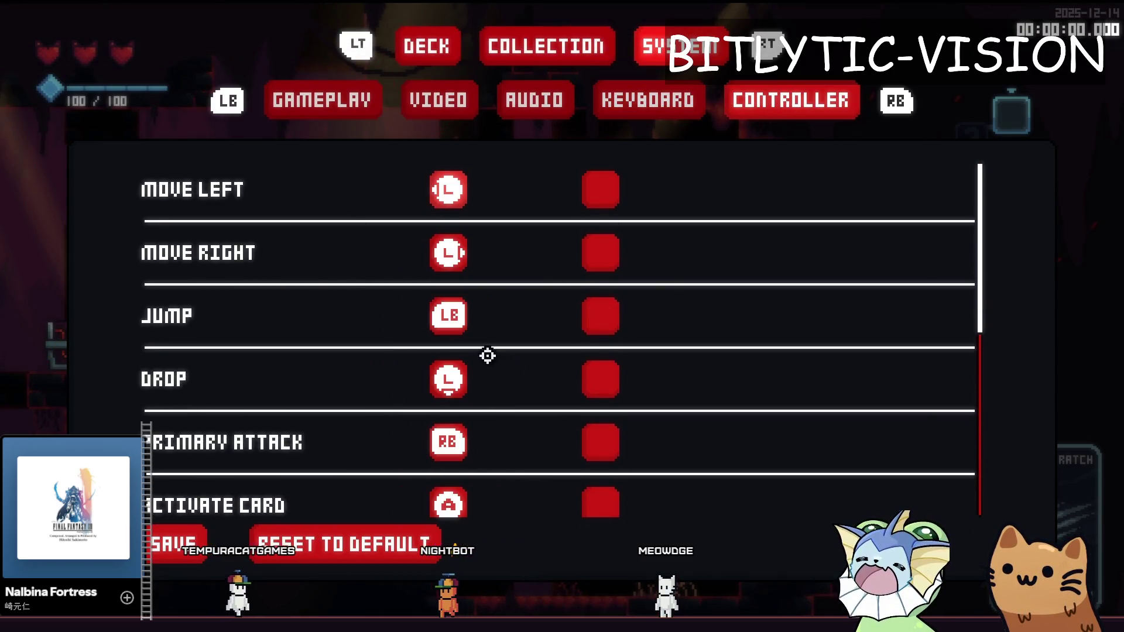
pyautogui.moveTo(982, 215); pyautogui.dragTo(981, 224)
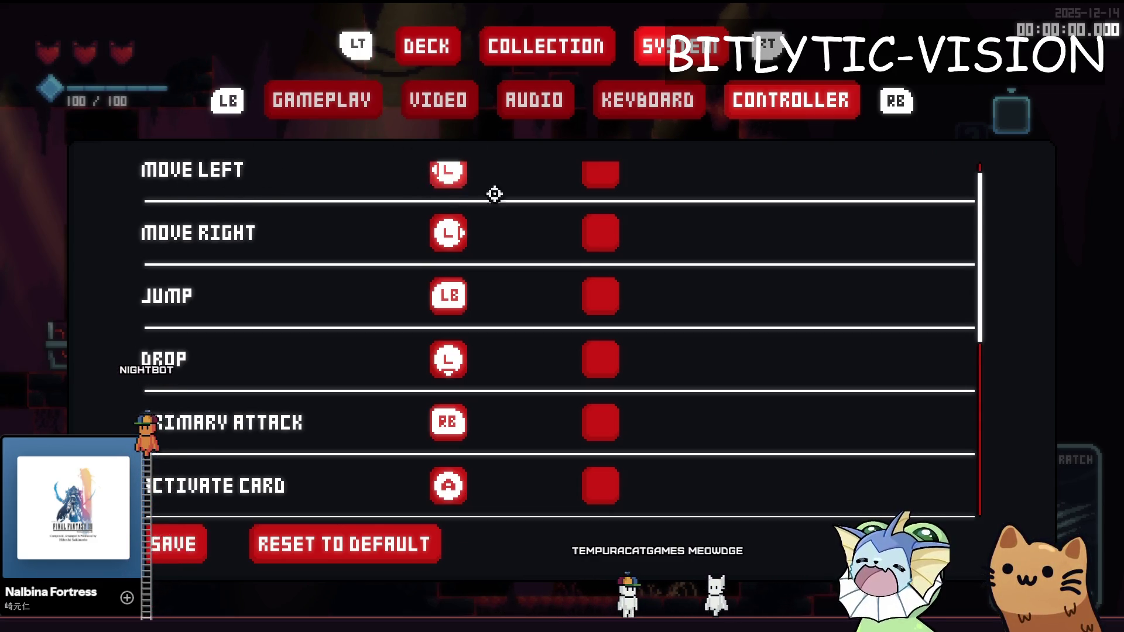
pyautogui.scroll(1, 448, 171)
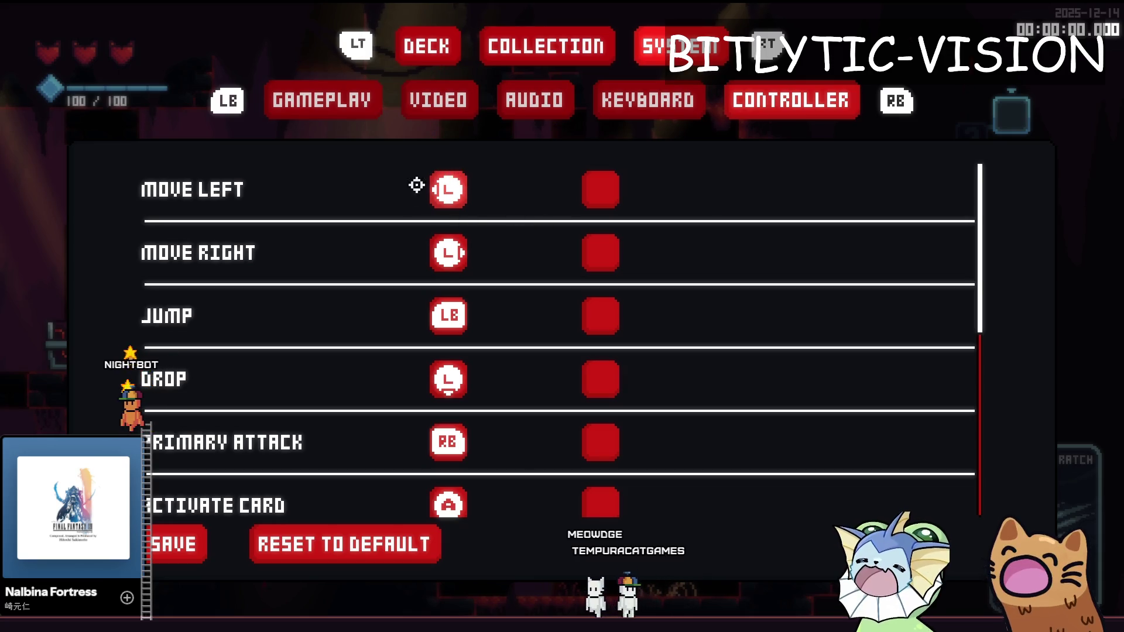
pyautogui.hotkey('alt', 'Tab')
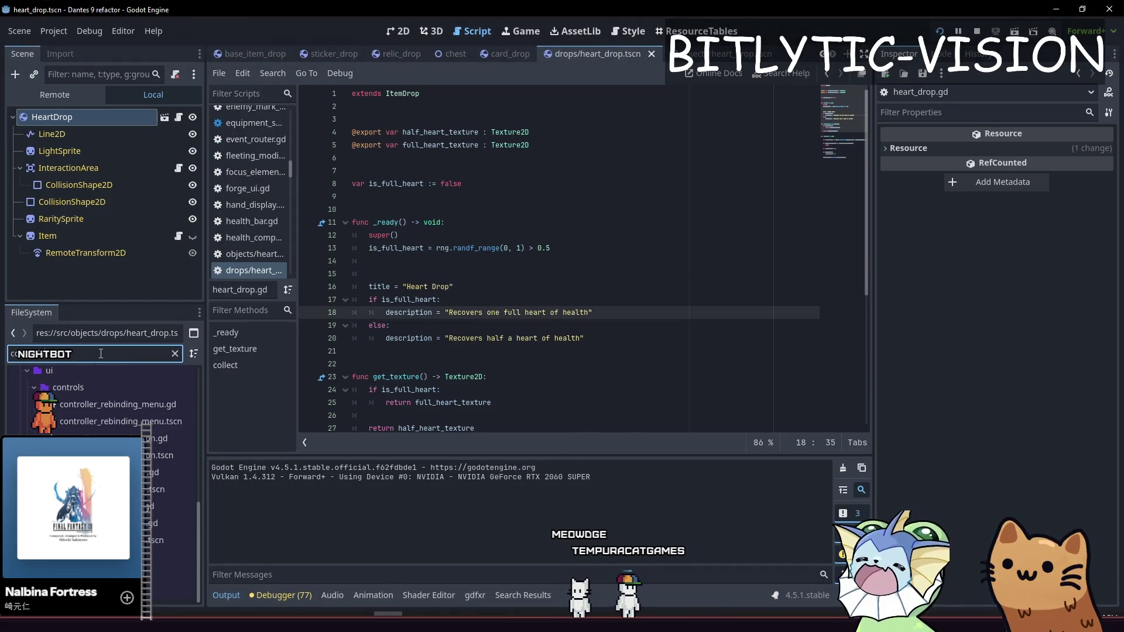
# Open controller_atlas.tres and try quick-loading a 'controll' texture, cancelling the picker
pyautogui.click(99, 529)
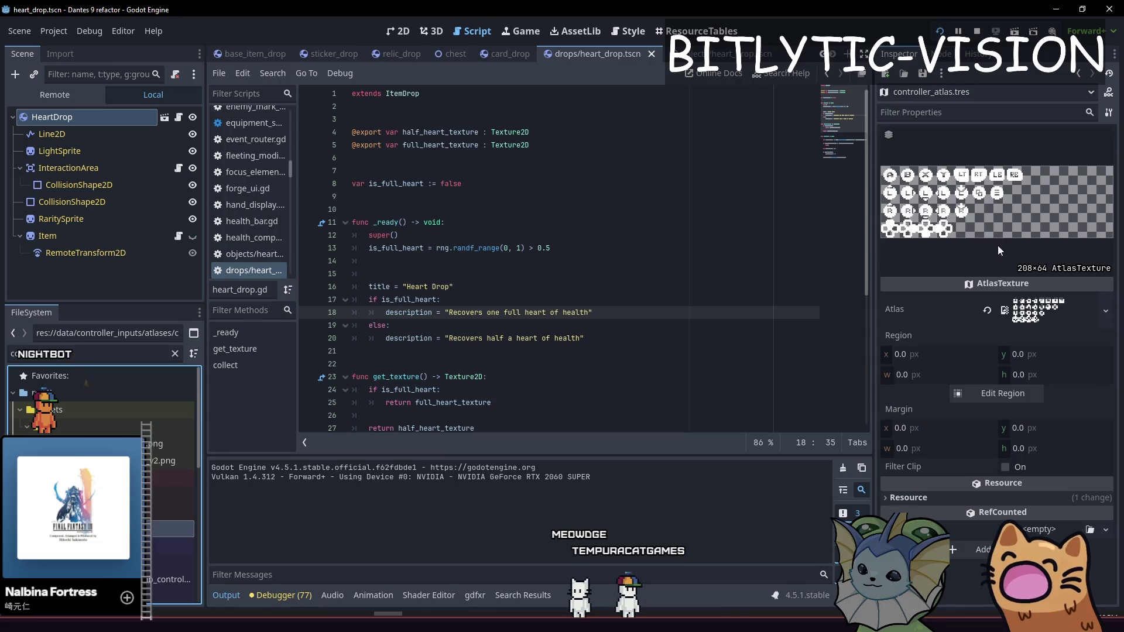
pyautogui.click(1040, 316)
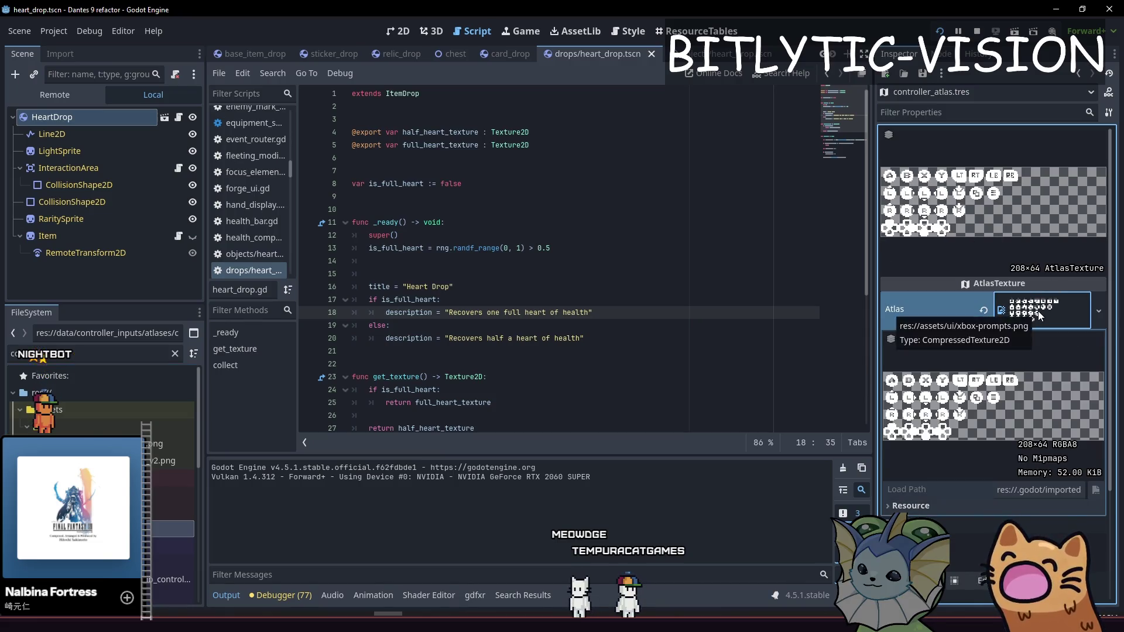
pyautogui.click(1040, 316)
pyautogui.click(1107, 311)
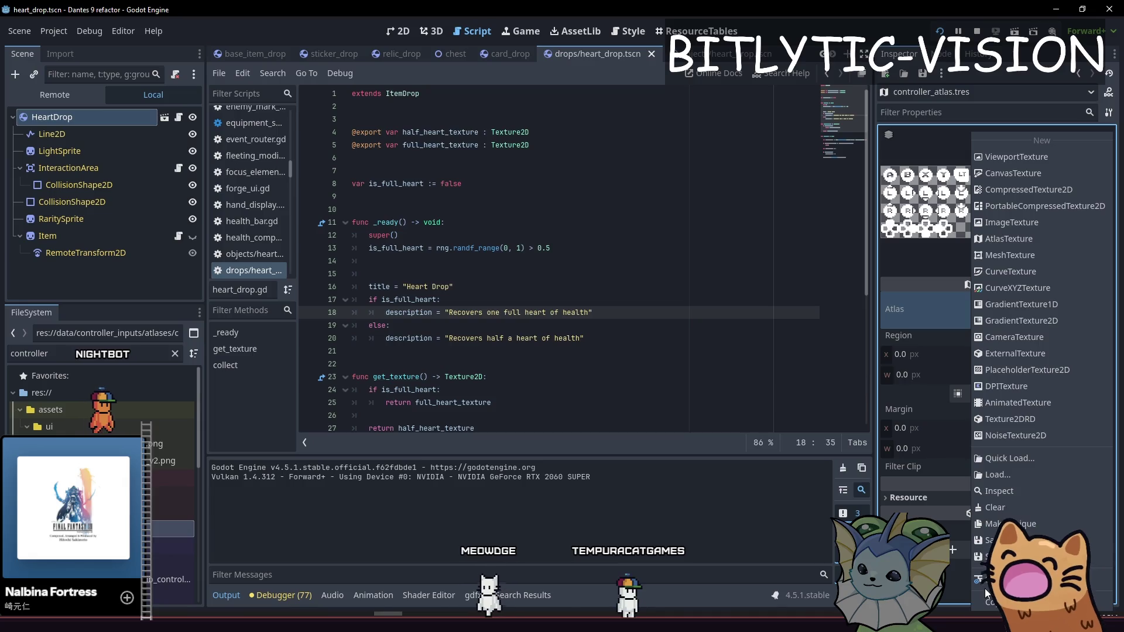
pyautogui.click(1008, 459)
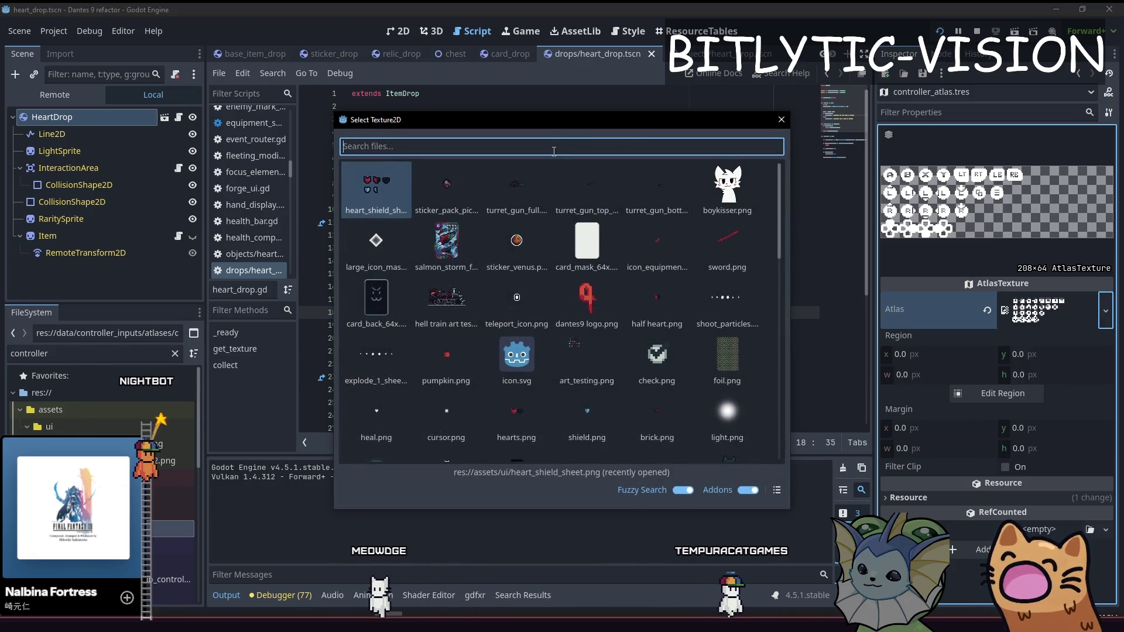
pyautogui.write('controll')
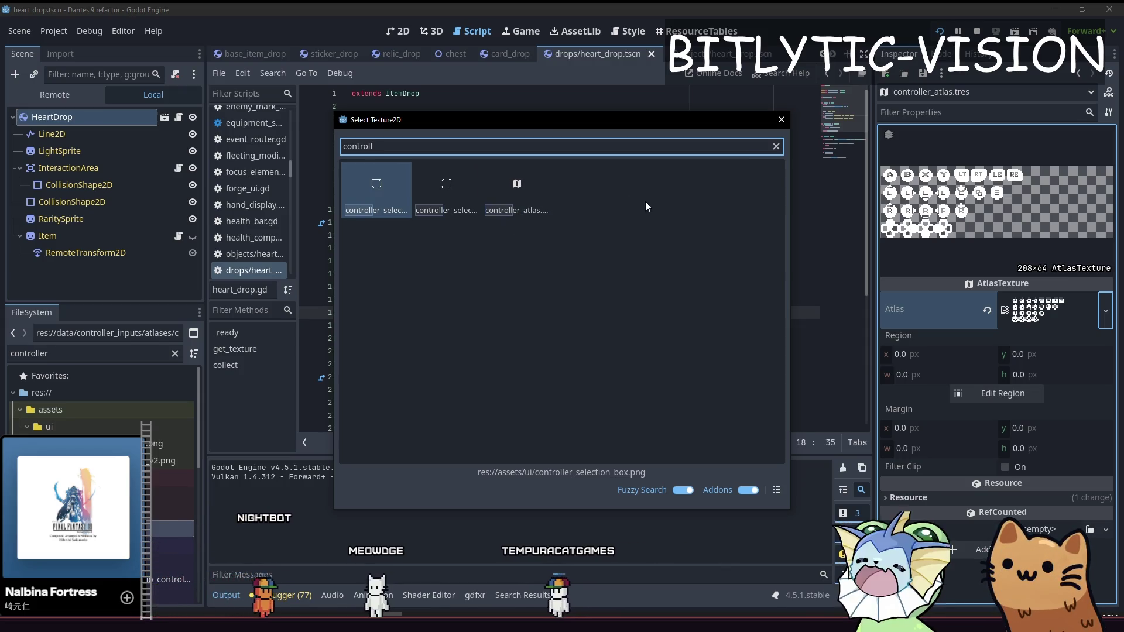
pyautogui.click(781, 119)
# Clear the file filter, reselect controller_atlas.tres and load ps-prompts.png as its atlas
pyautogui.press('Down')
pyautogui.press('Down')
pyautogui.press('Down')
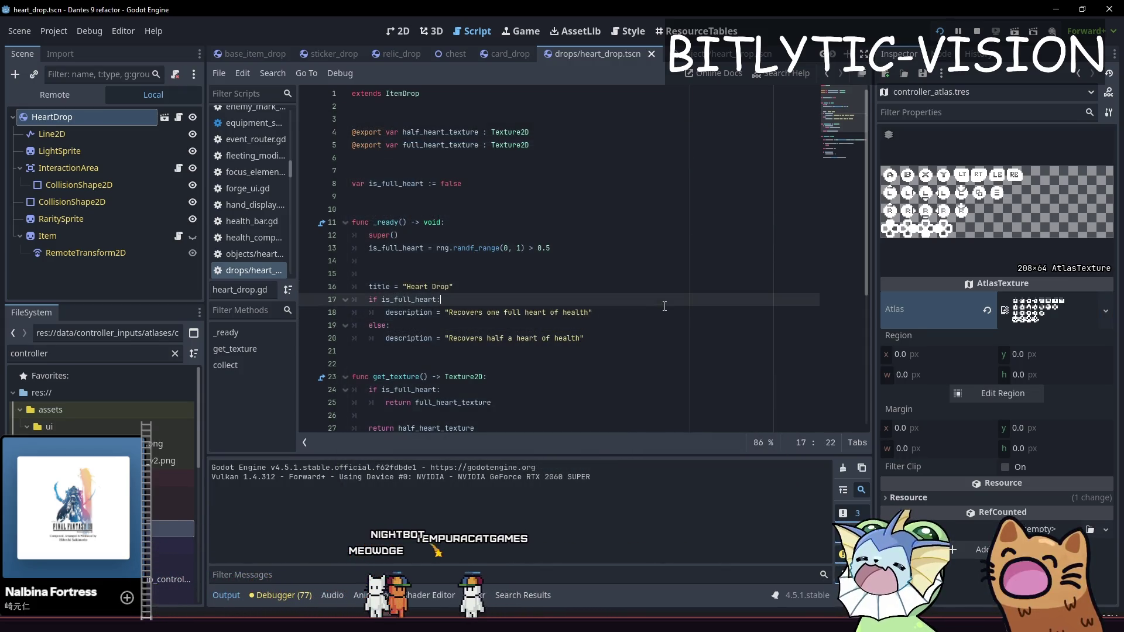
pyautogui.click(175, 353)
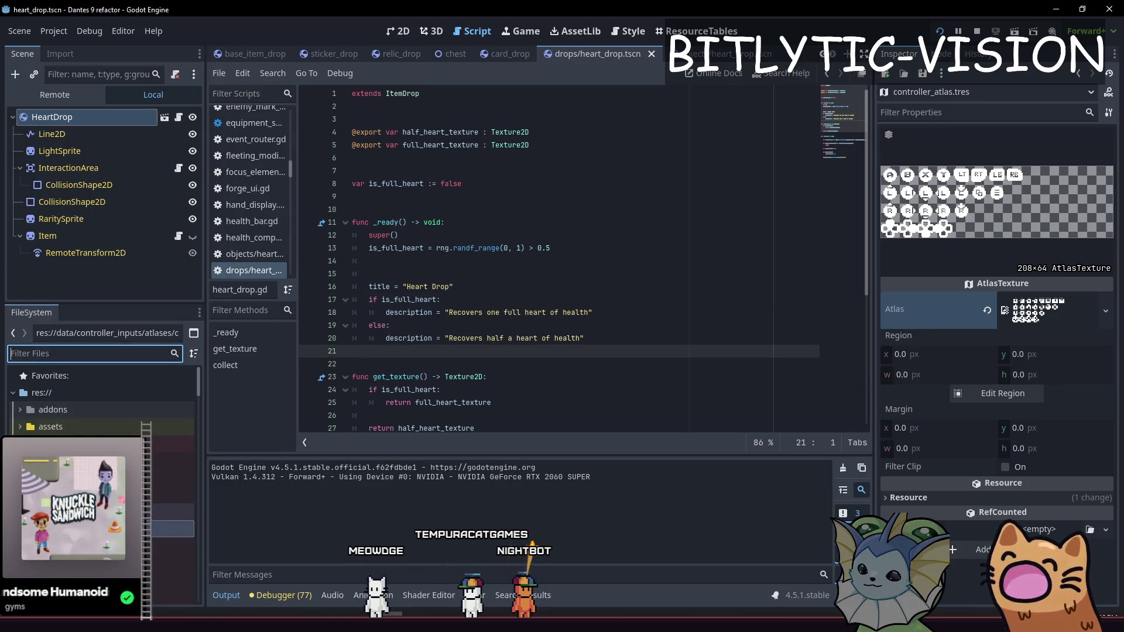
pyautogui.click(99, 414)
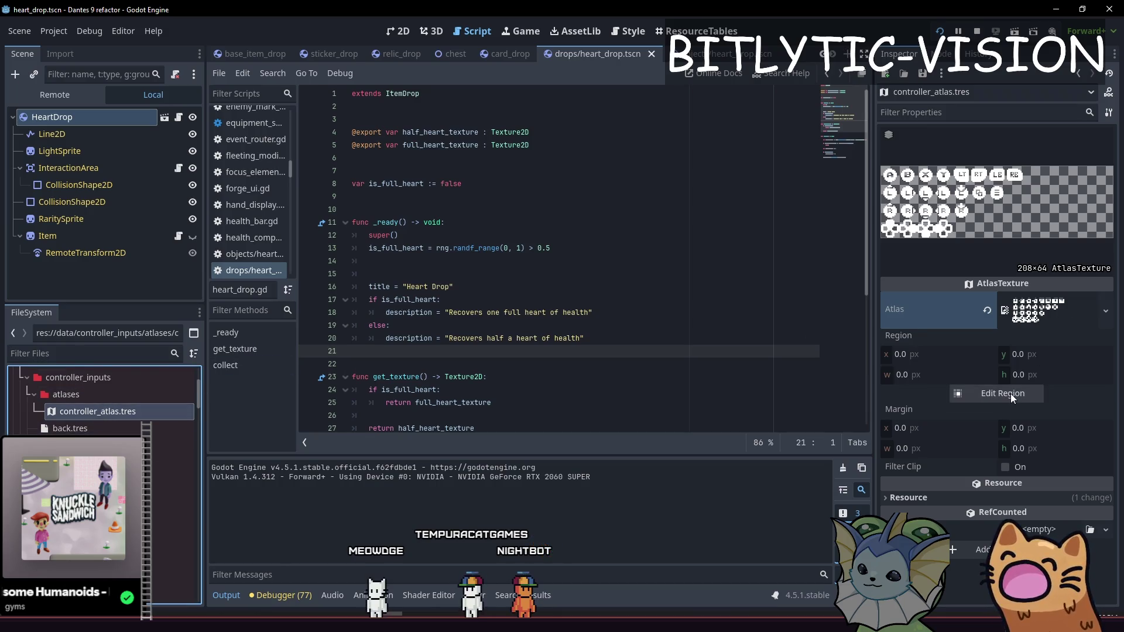
pyautogui.click(1107, 312)
pyautogui.click(1006, 451)
pyautogui.write('ps')
pyautogui.press('Return')
# Run the game to check the controller prompts, then stop it and save
pyautogui.press('F5')
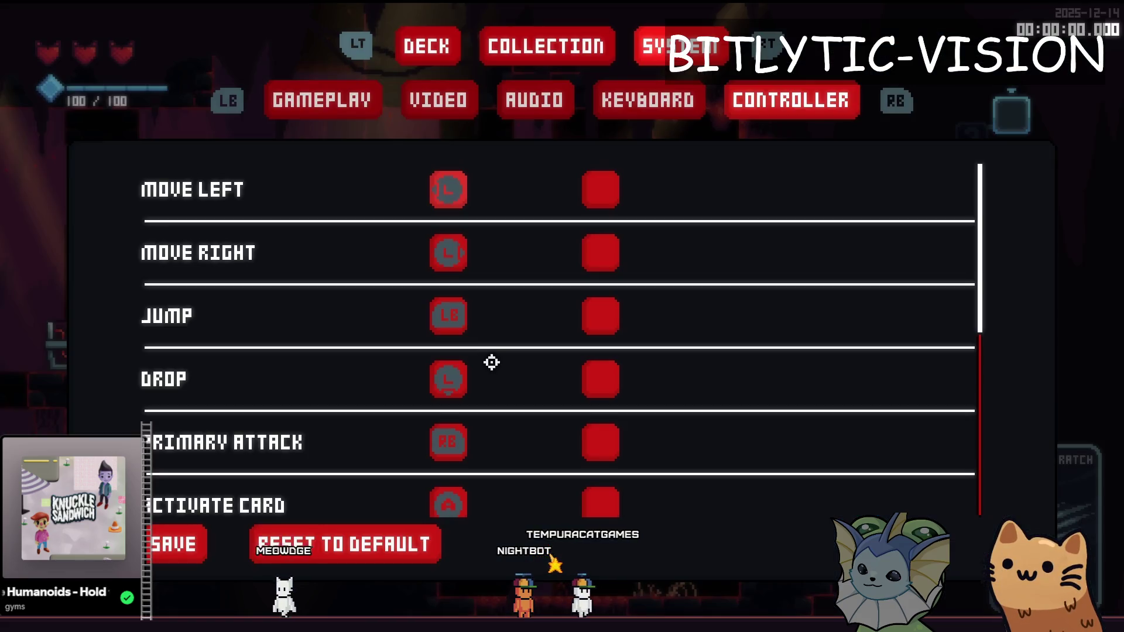
pyautogui.scroll(-1, 445, 322)
pyautogui.scroll(1, 467, 341)
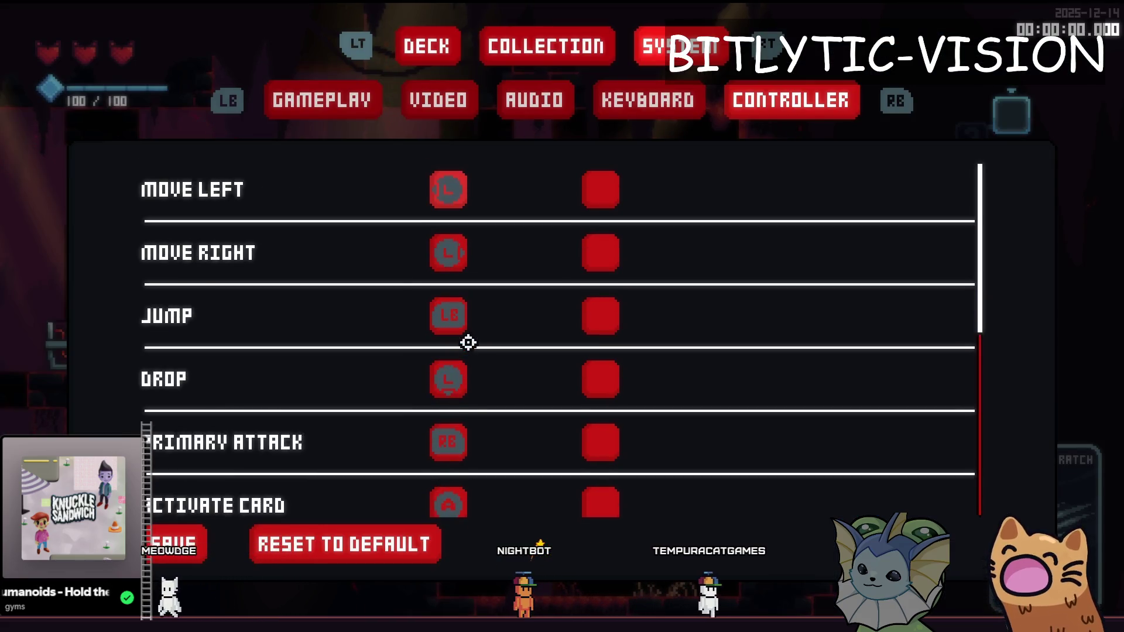
pyautogui.press('F8')
pyautogui.hotkey('ctrl', 's')
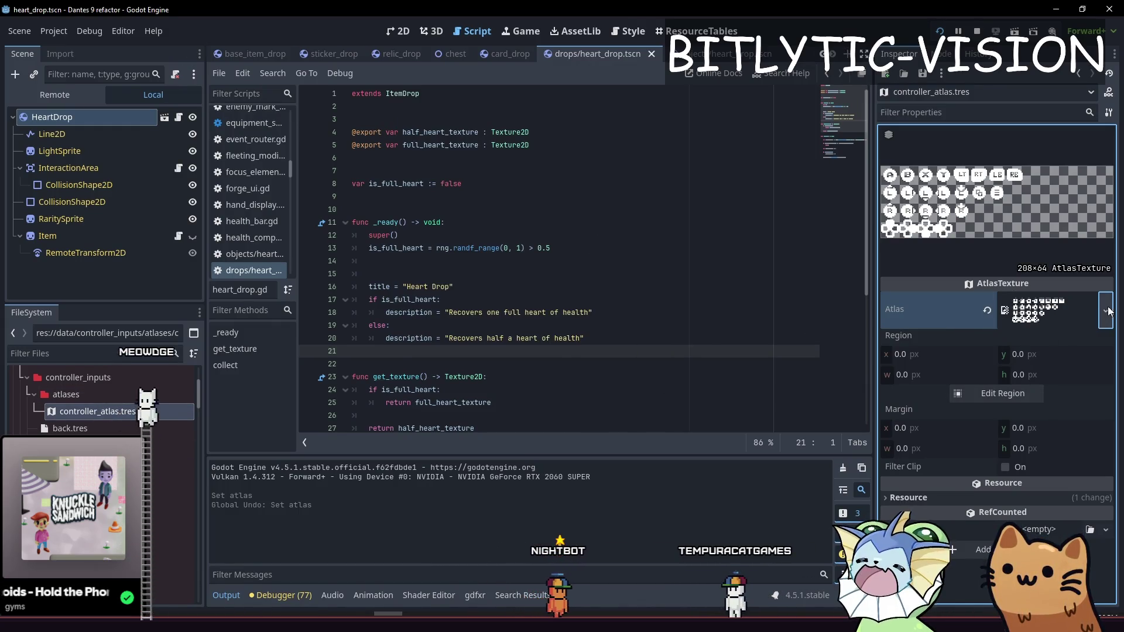
# Quick-load ps-prompts.png as the controller atlas texture, reassigning it twice
pyautogui.click(1107, 311)
pyautogui.click(998, 459)
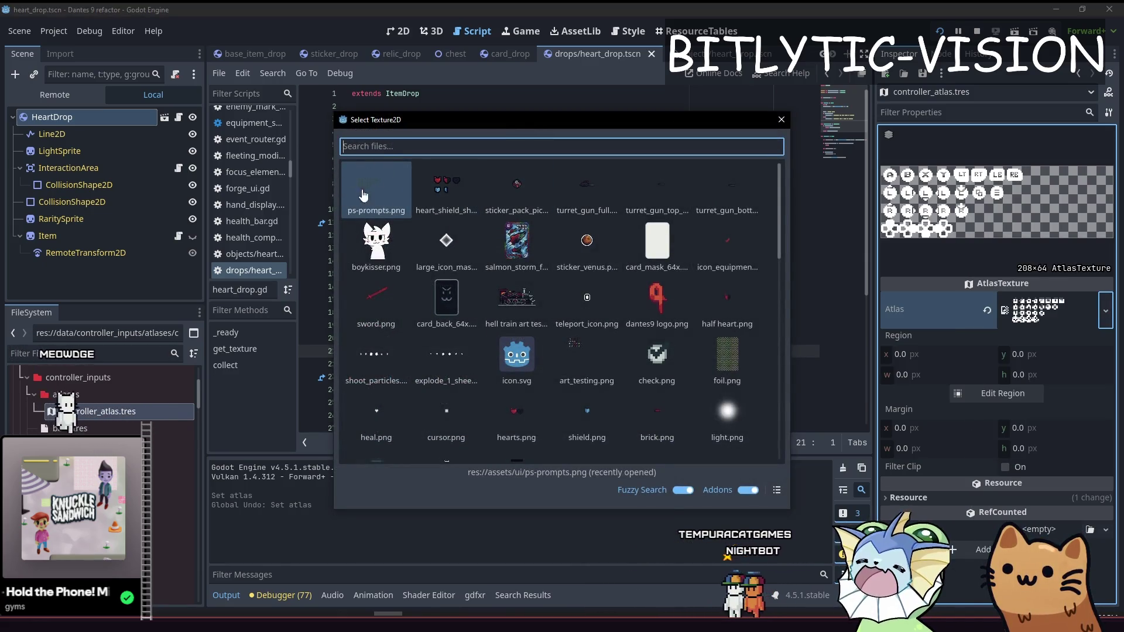
pyautogui.doubleClick(380, 179)
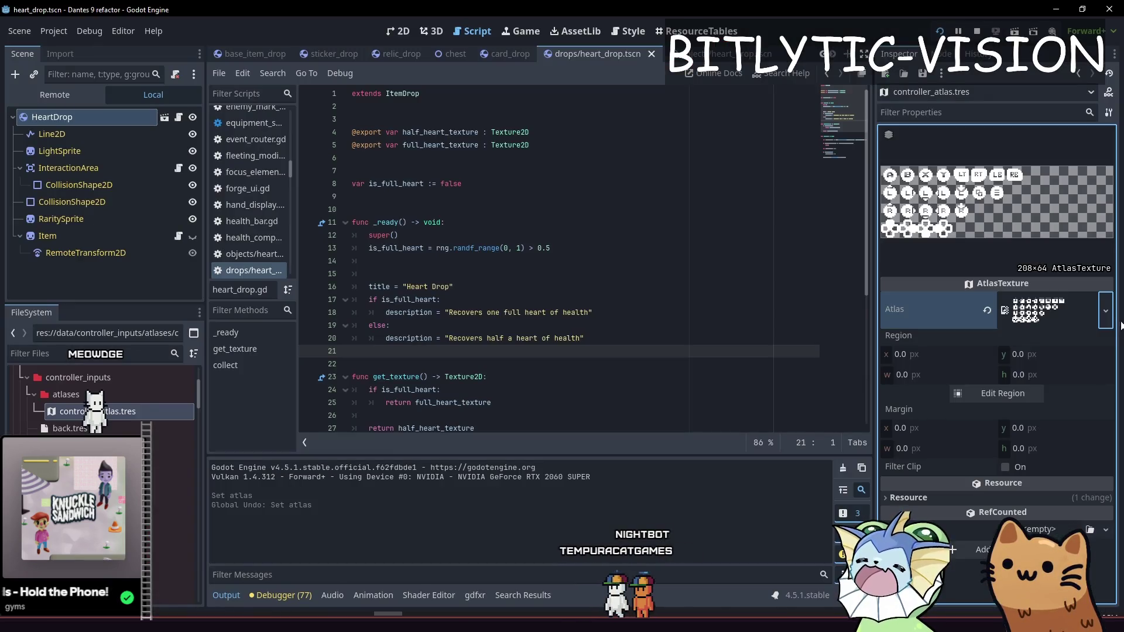
pyautogui.click(1105, 311)
pyautogui.click(1008, 458)
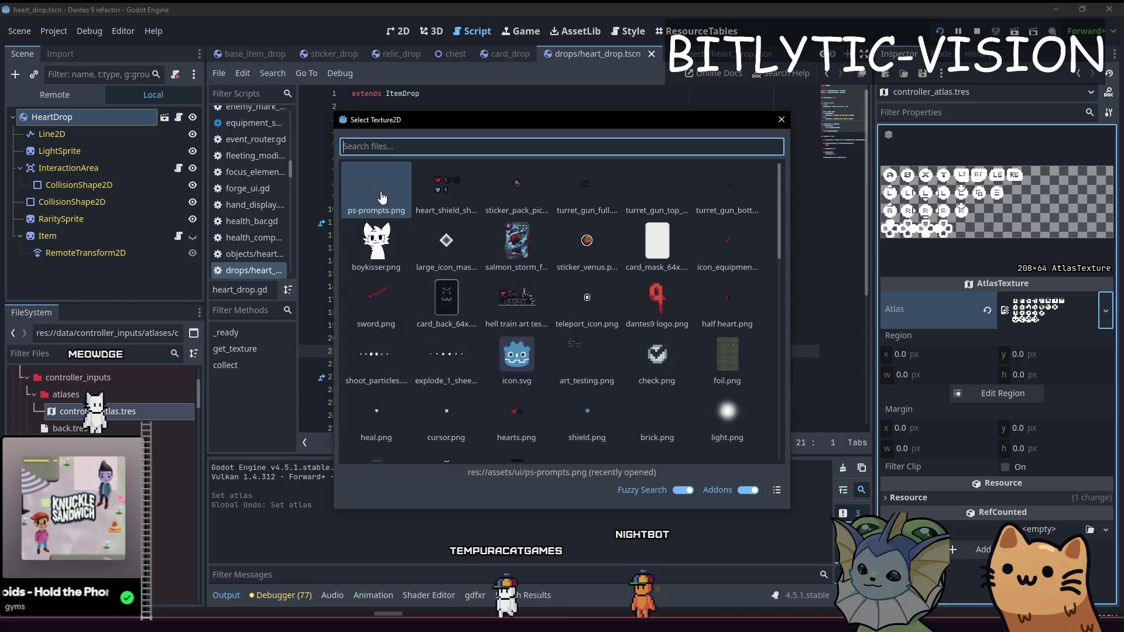
pyautogui.doubleClick(393, 175)
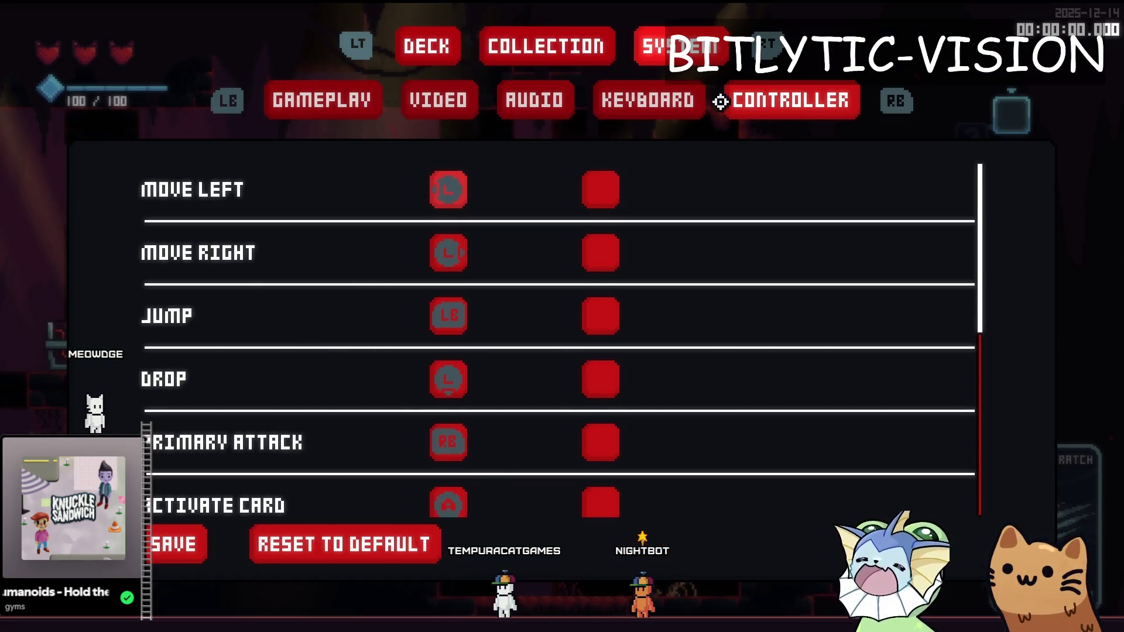
# Cycle the running game's settings pages to the keyboard bindings, then return and save
pyautogui.press('e')
pyautogui.press('e')
pyautogui.press('q')
pyautogui.press('e')
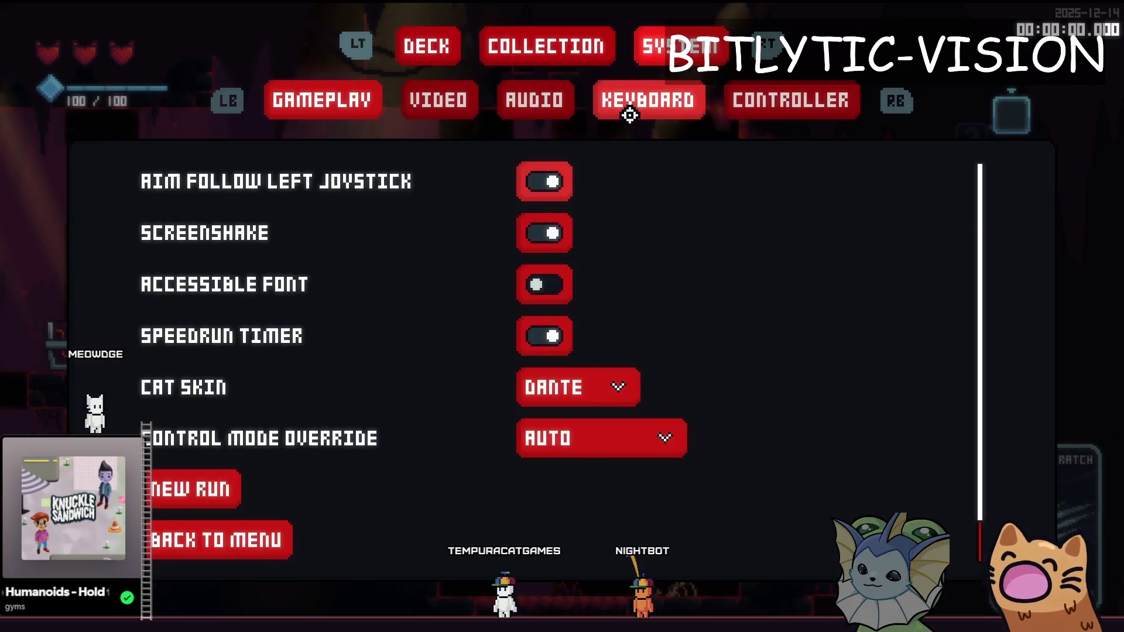
pyautogui.click(629, 115)
pyautogui.press('Escape')
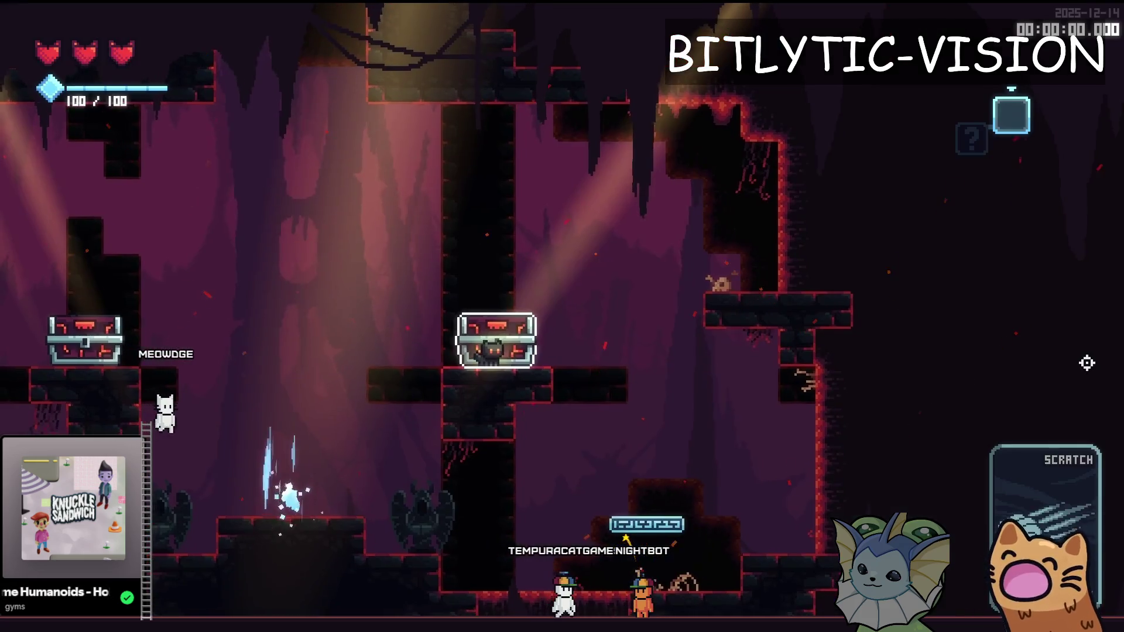
pyautogui.press('Escape')
pyautogui.hotkey('alt', 'Tab')
pyautogui.hotkey('ctrl', 's')
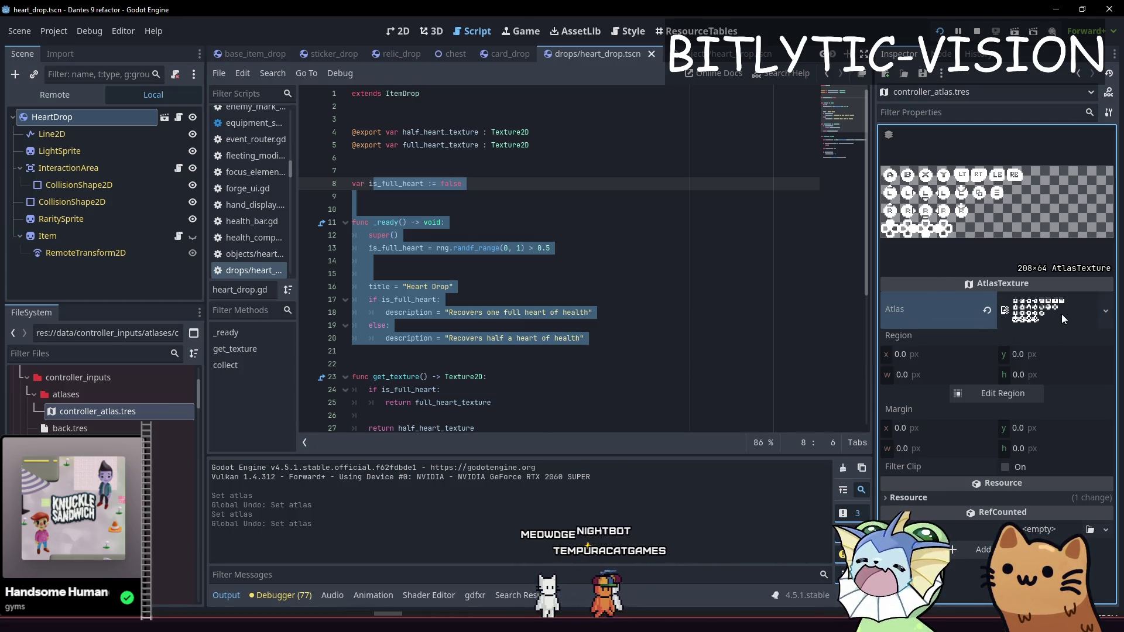
# Inspect the c_right and dpad_down controller binding resources
pyautogui.scroll(-2, 118, 431)
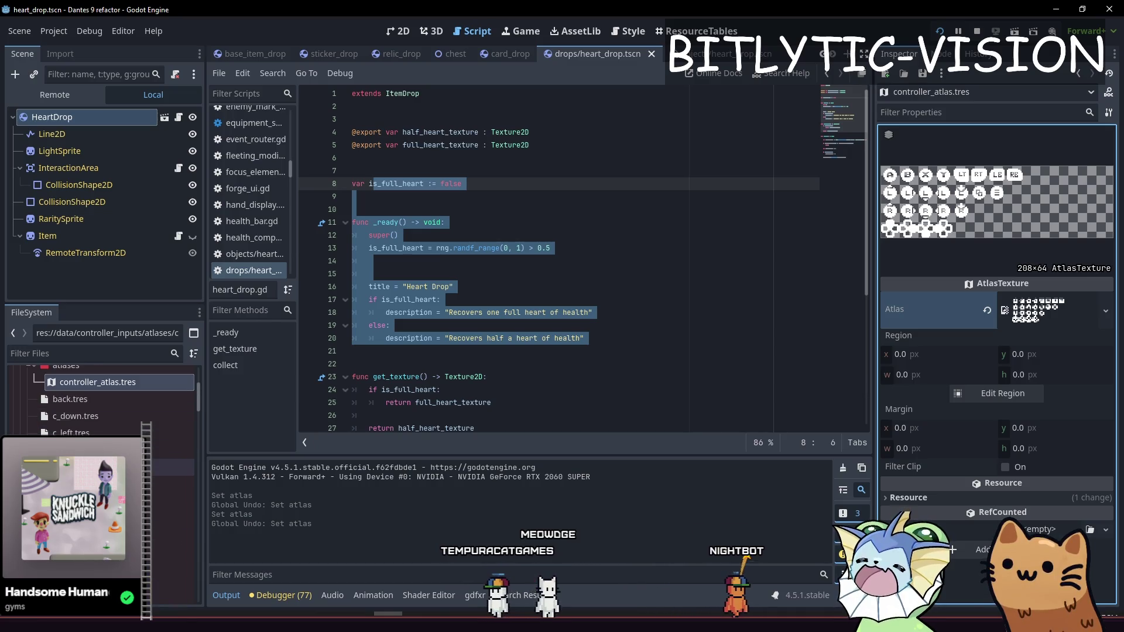
pyautogui.click(77, 450)
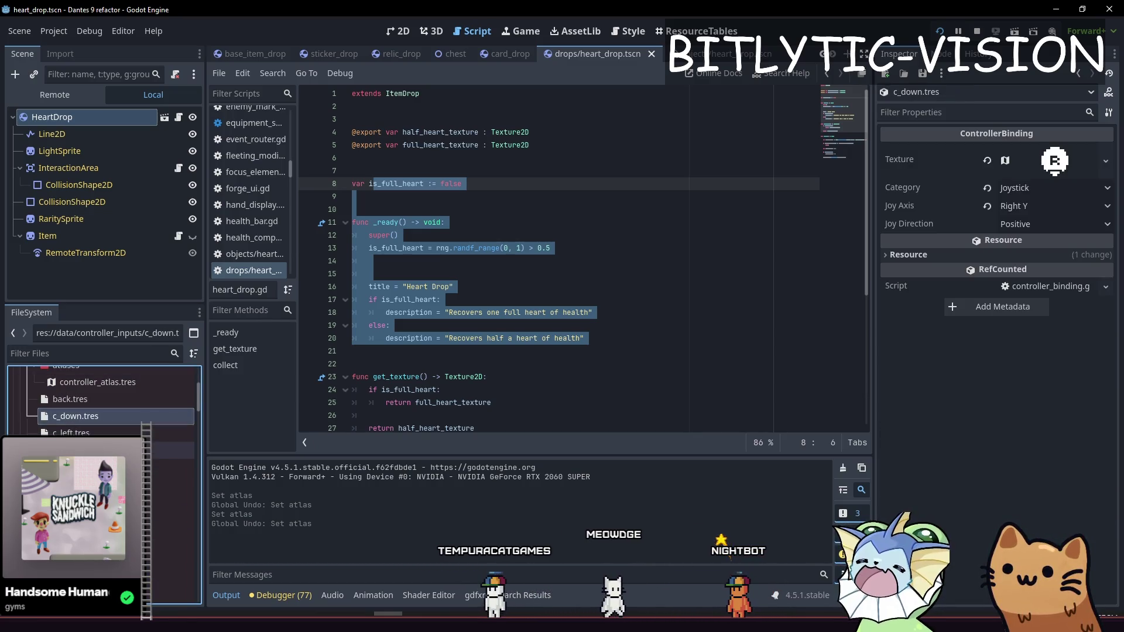
pyautogui.click(77, 485)
pyautogui.scroll(-8, 170, 489)
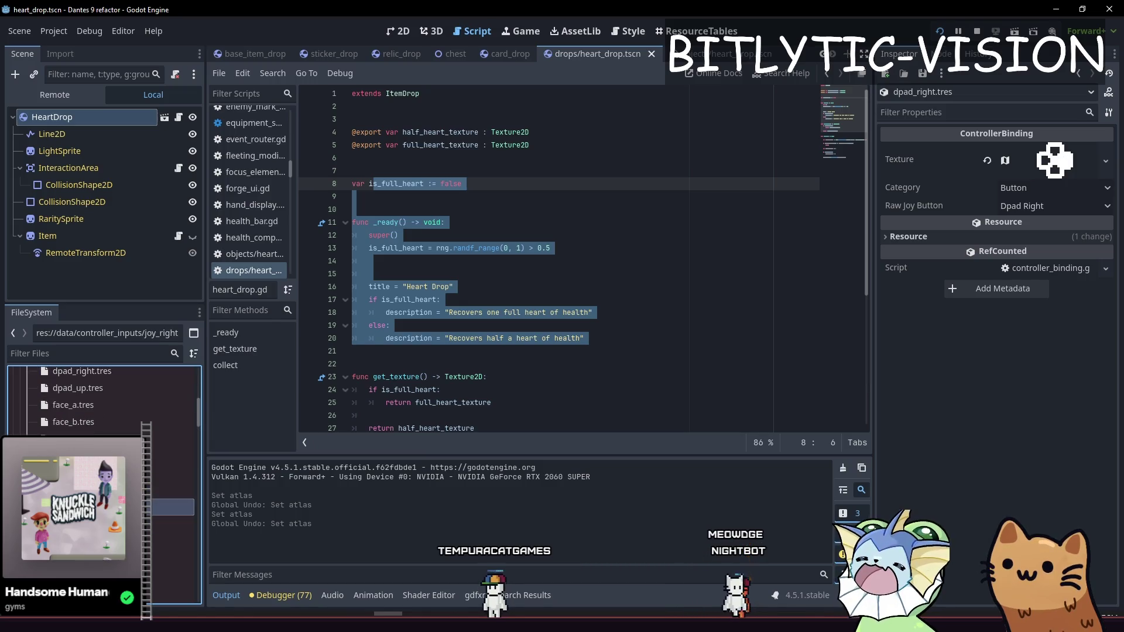
pyautogui.scroll(3, 105, 404)
pyautogui.scroll(5, 104, 404)
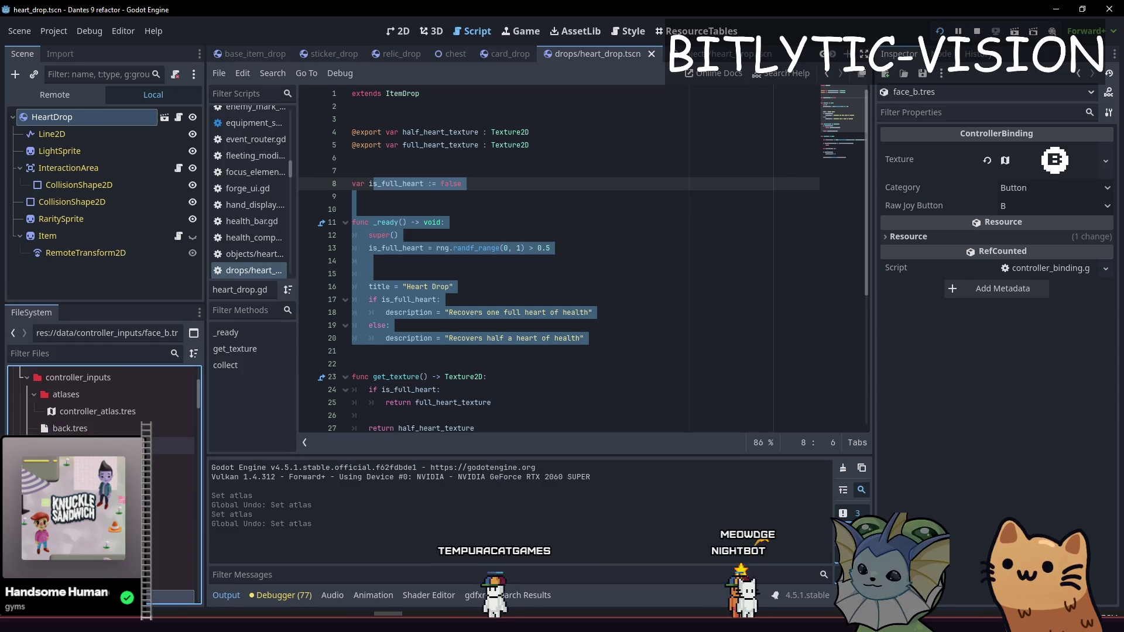
# Inspect the back button binding, then bring dpad_down.tres back into the Inspector
pyautogui.click(87, 430)
pyautogui.scroll(-3, 88, 432)
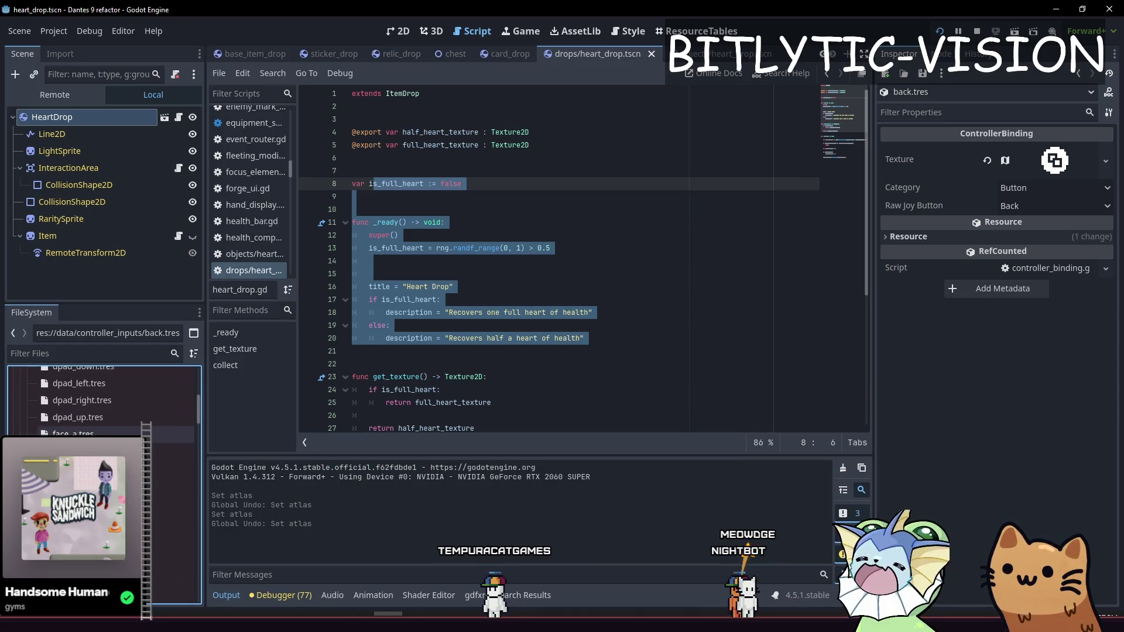
pyautogui.scroll(3, 88, 439)
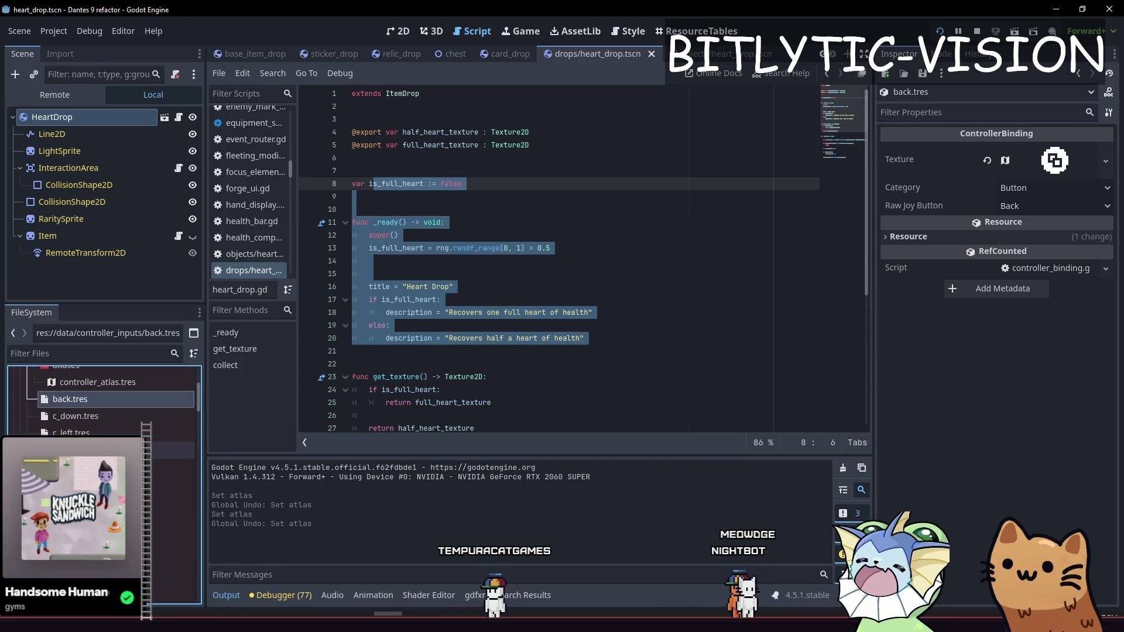
pyautogui.scroll(-3, 81, 420)
pyautogui.scroll(5, 112, 408)
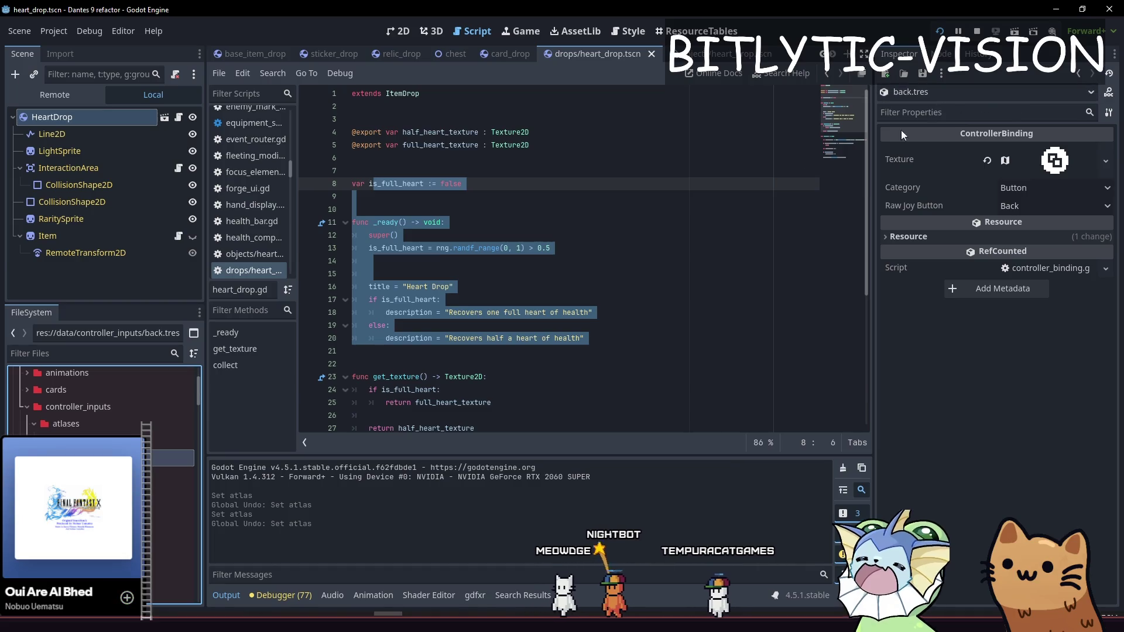
pyautogui.scroll(-3, 88, 457)
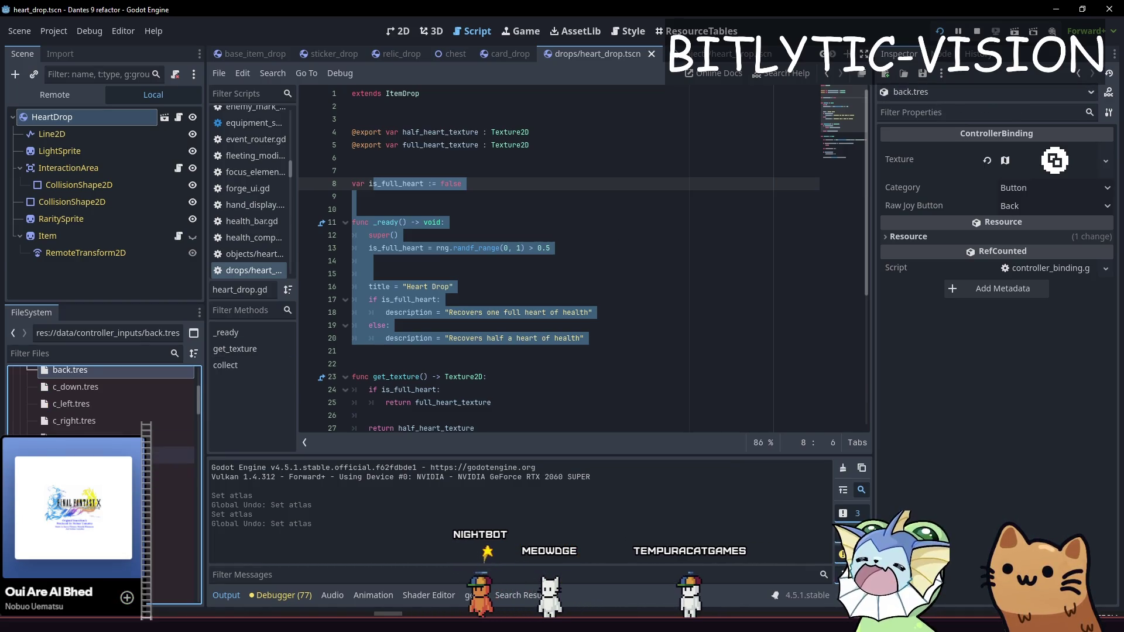
pyautogui.click(88, 456)
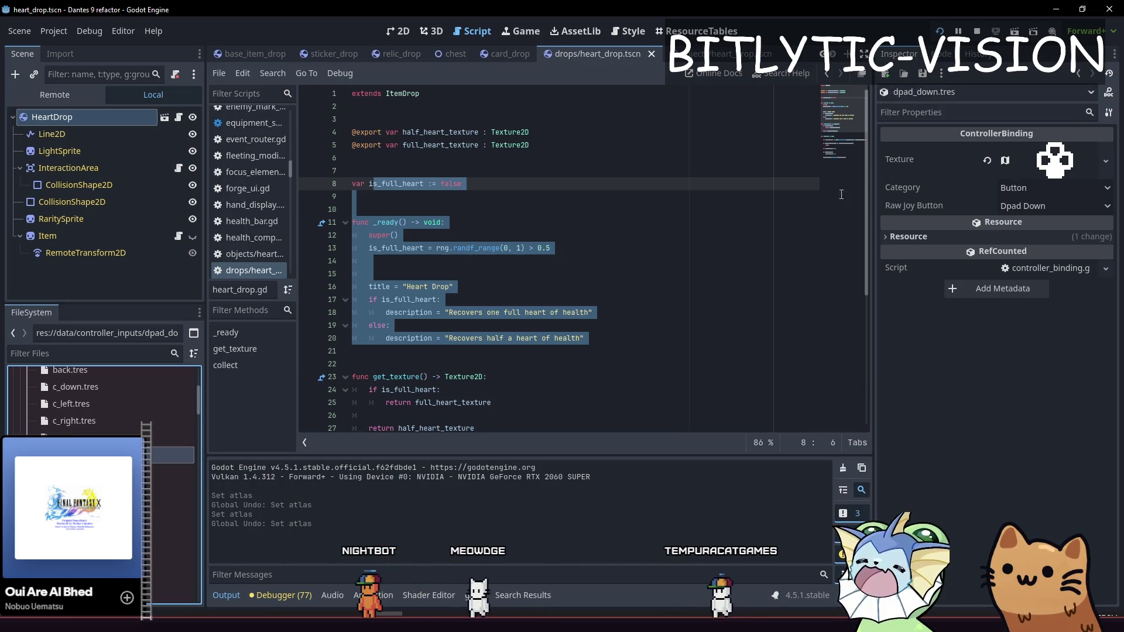
pyautogui.scroll(10, 83, 425)
pyautogui.scroll(-3, 83, 404)
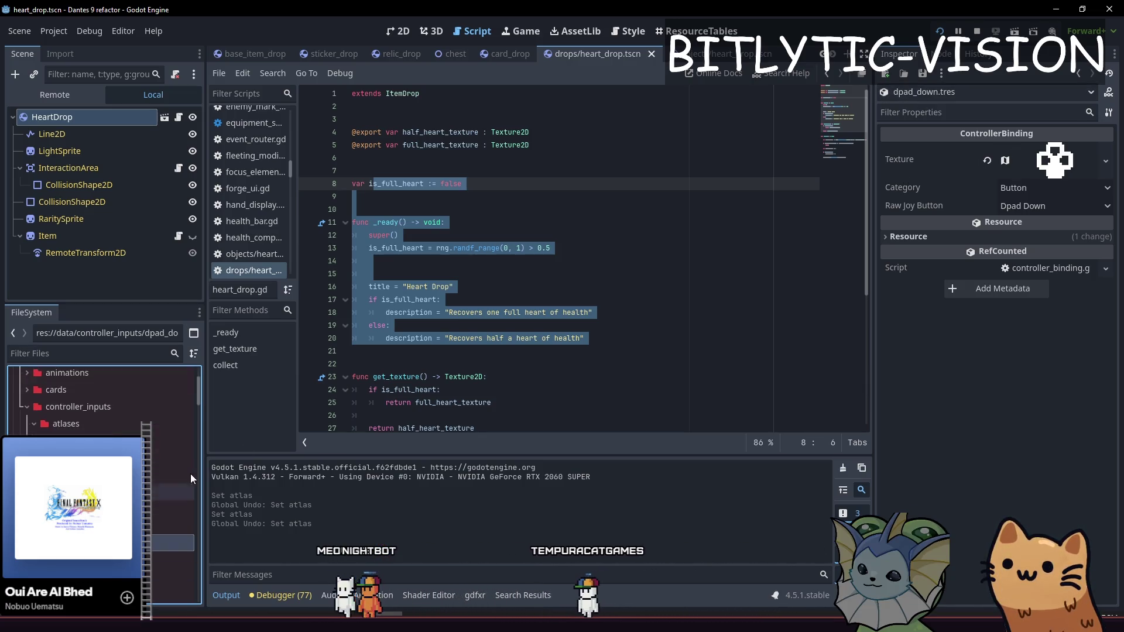
pyautogui.click(639, 291)
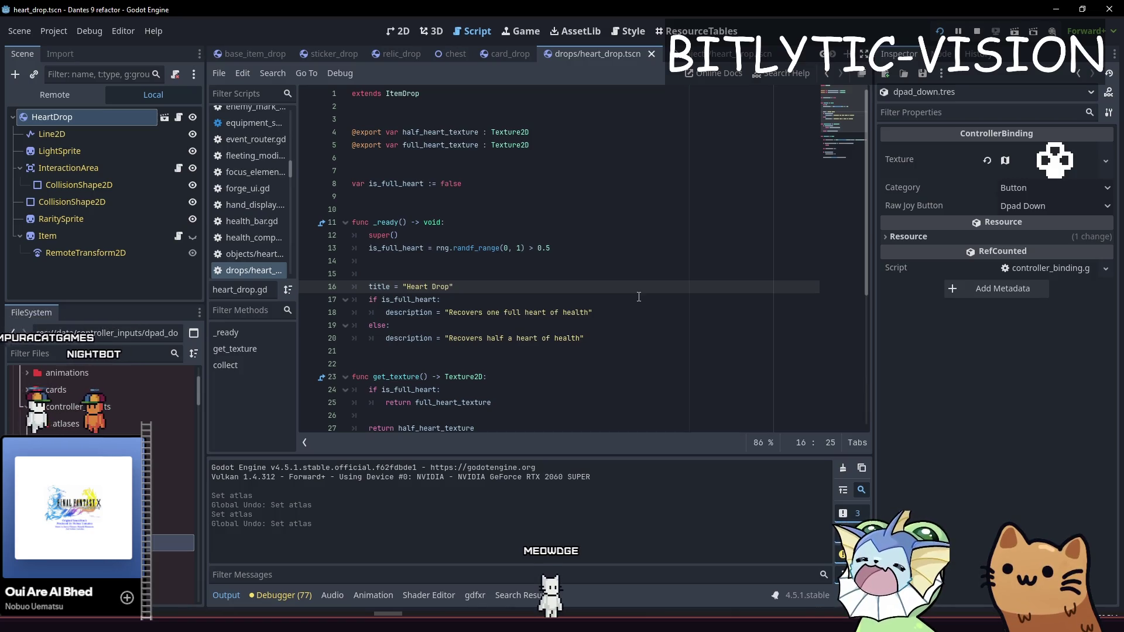
pyautogui.click(96, 354)
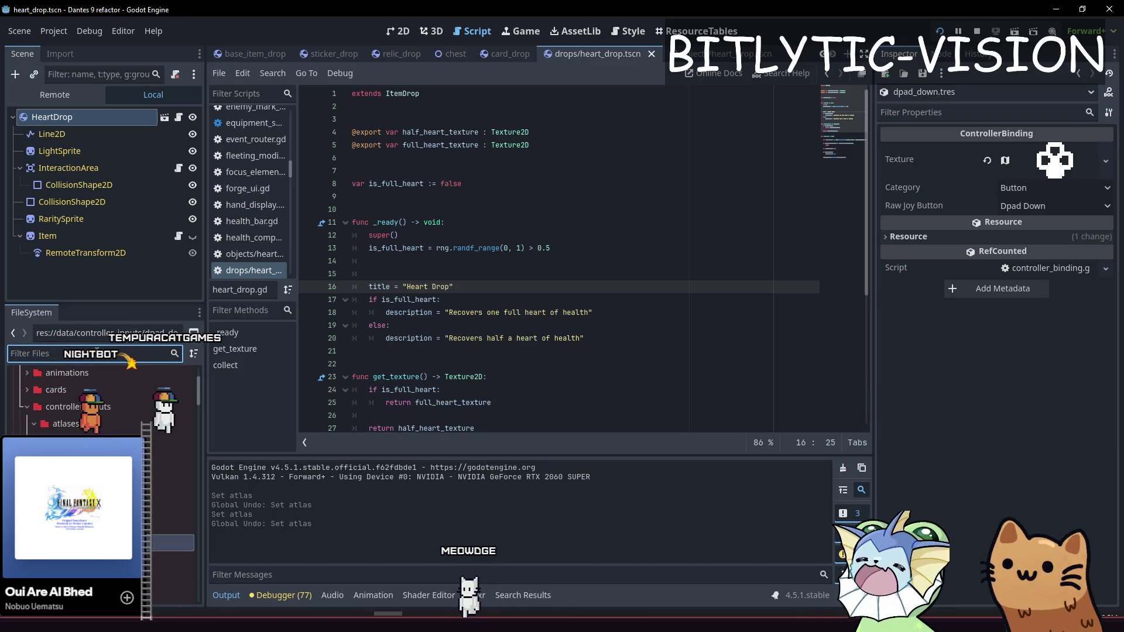
# Duplicate base_room_template.tscn as the new testing_tutorial scene
pyautogui.write('template')
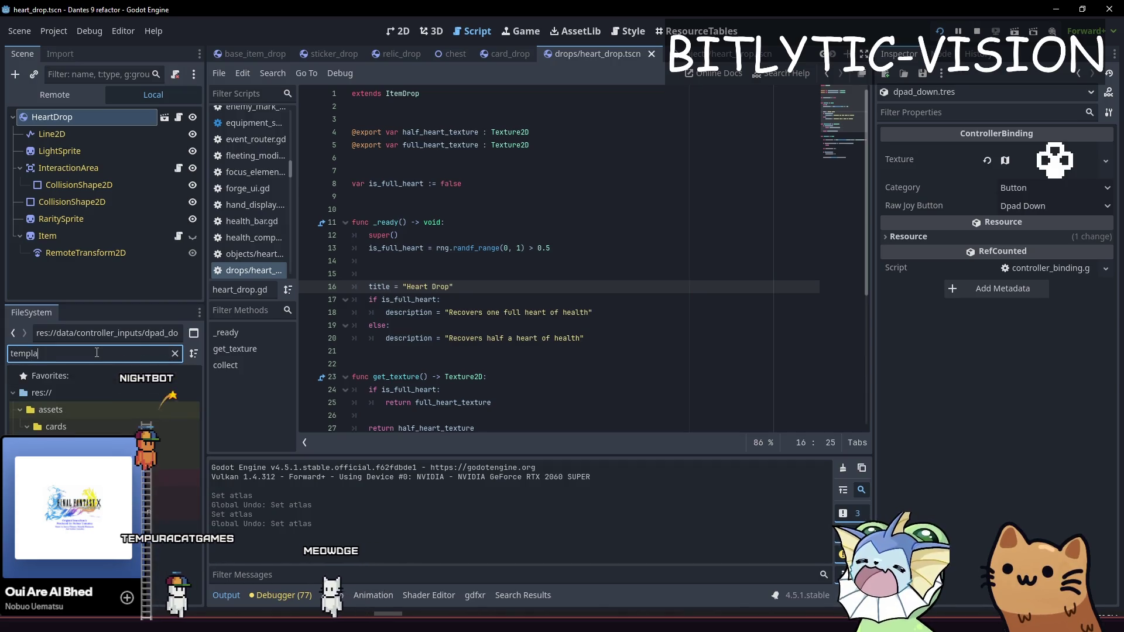
pyautogui.rightClick(194, 494)
pyautogui.click(235, 466)
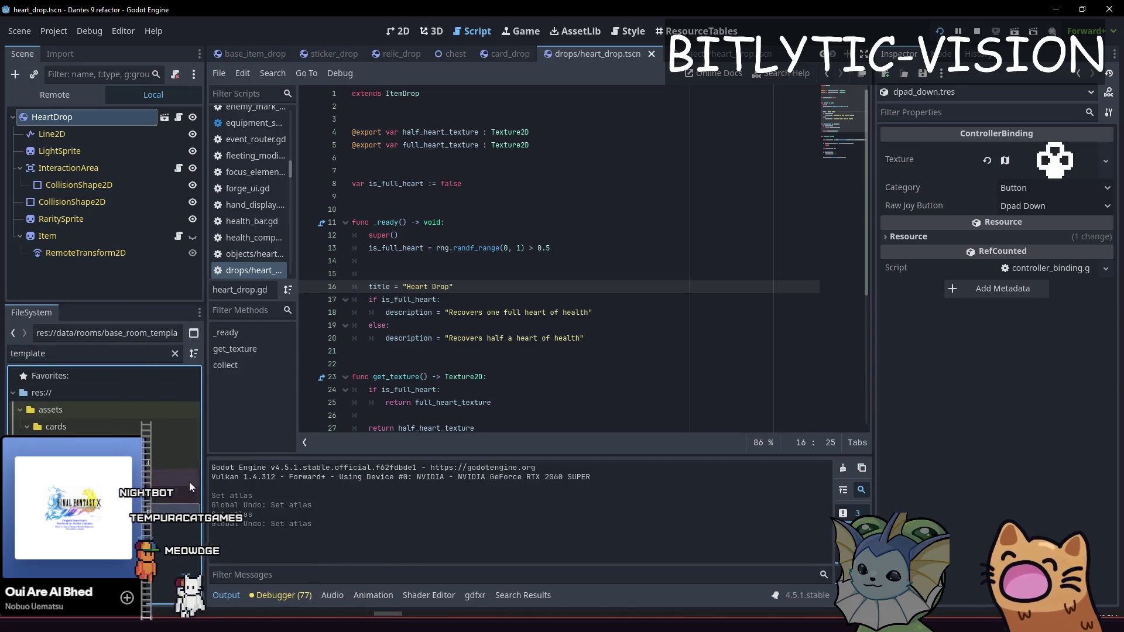
pyautogui.write('testing_tutorial.tscn')
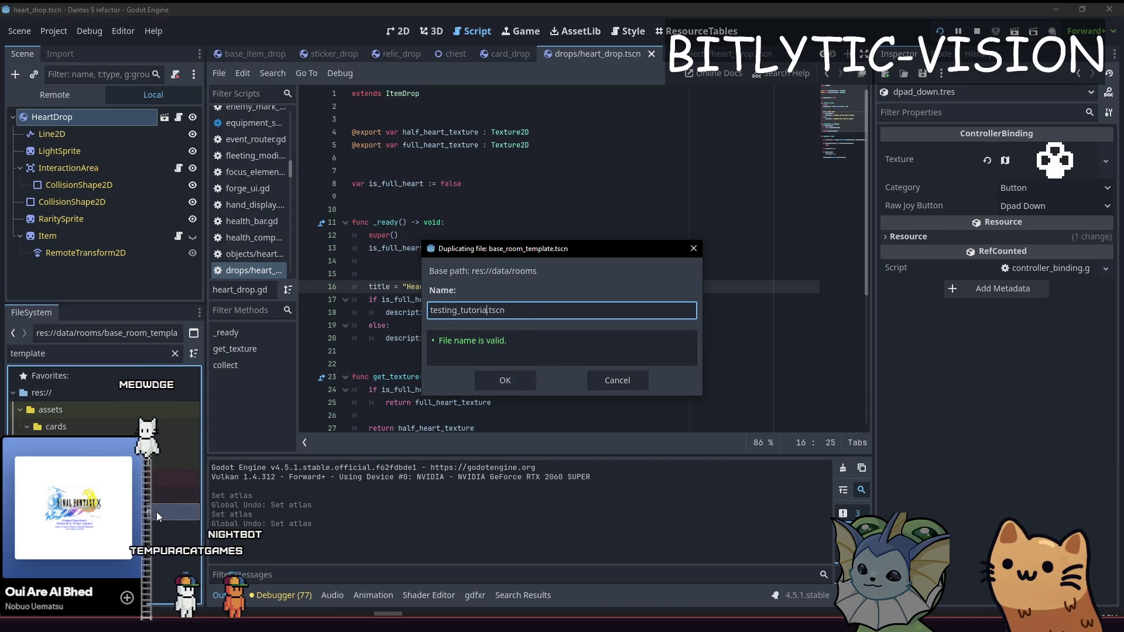
pyautogui.press('Return')
# Open testing_tutorial.tscn and run the current scene with F6
pyautogui.write('test')
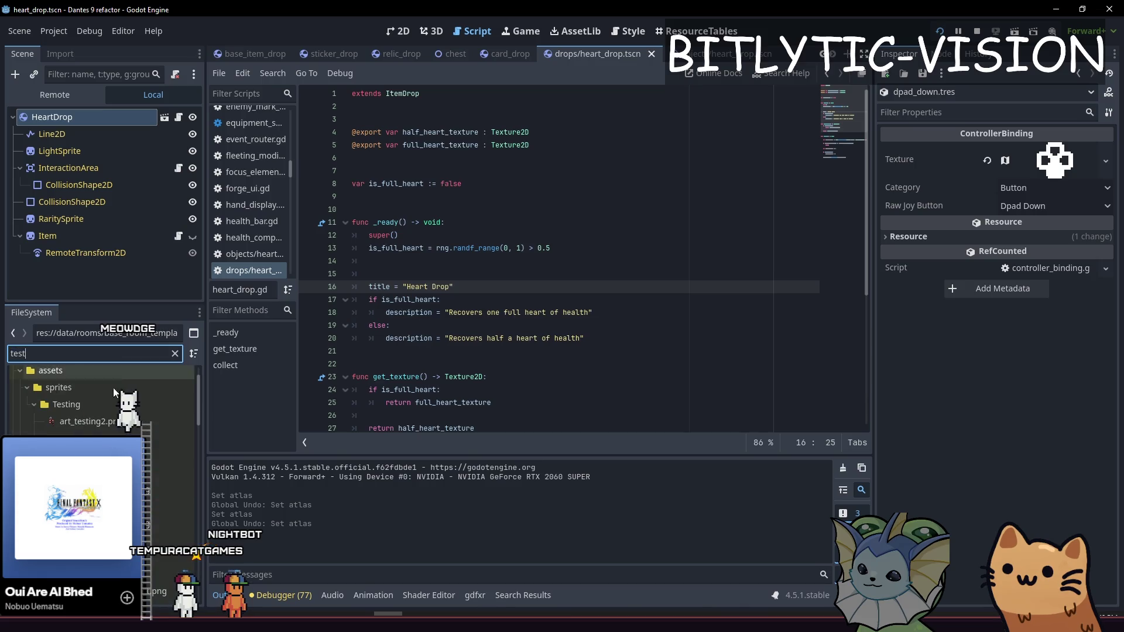
pyautogui.scroll(5, 93, 413)
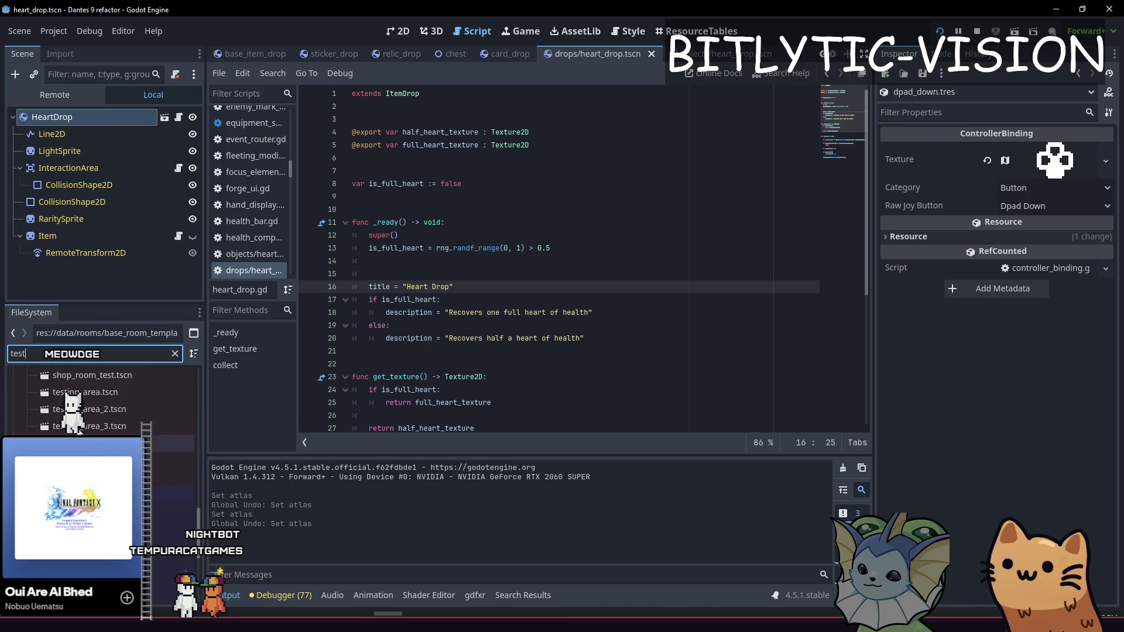
pyautogui.doubleClick(88, 462)
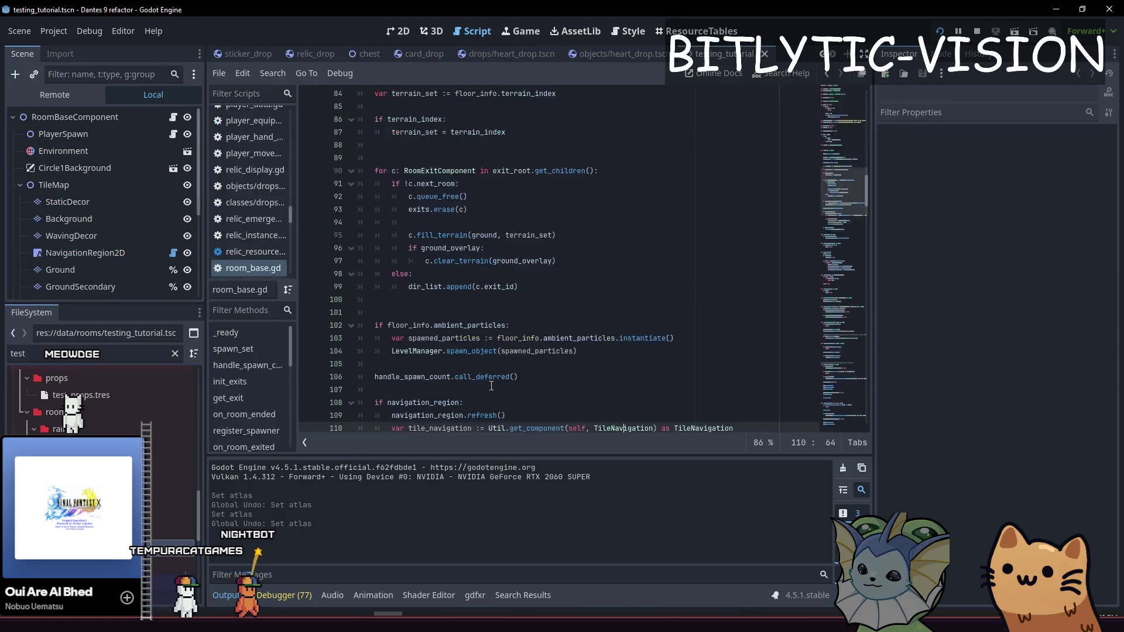
pyautogui.scroll(3, 392, 279)
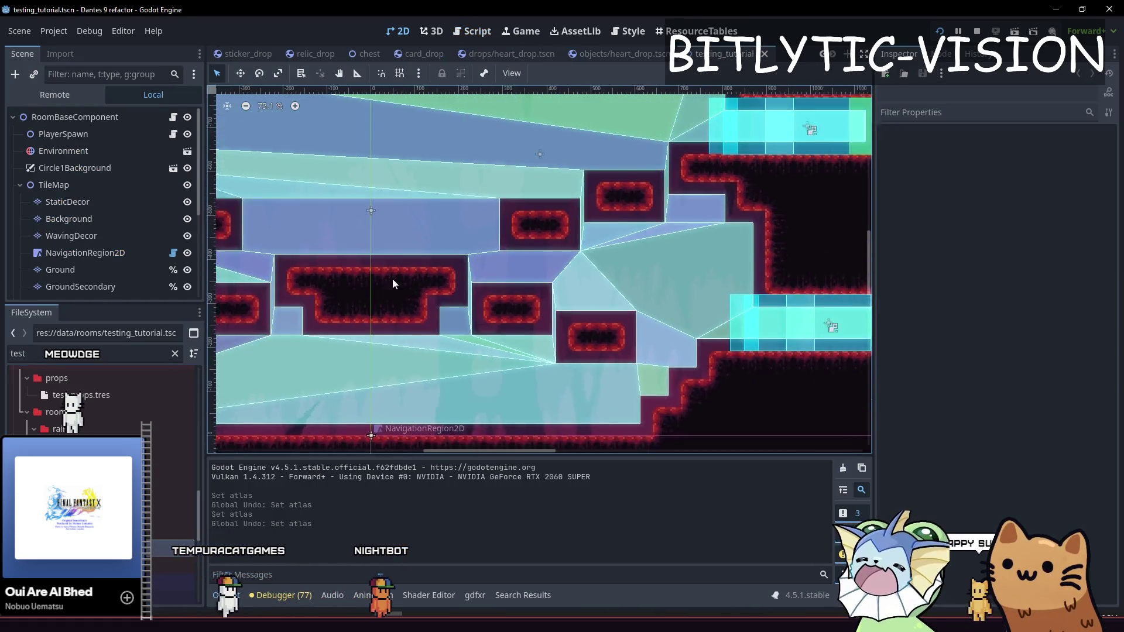
pyautogui.press('F6')
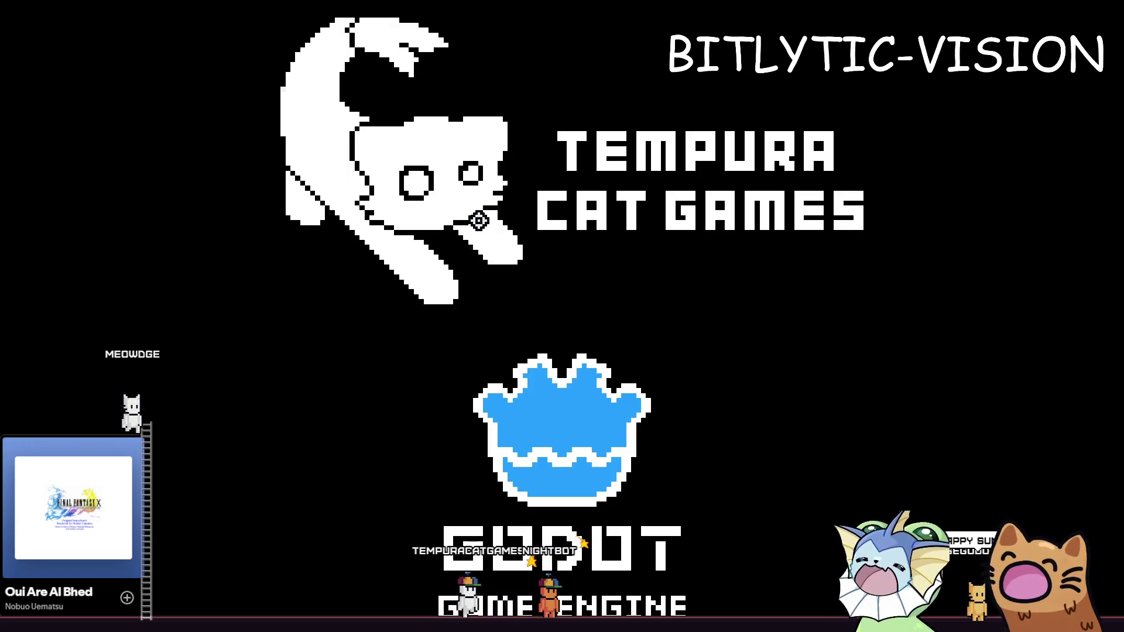
# Stop the game, select the GroundSecondary layer, and switch to the Rect tile tool
pyautogui.press('F8')
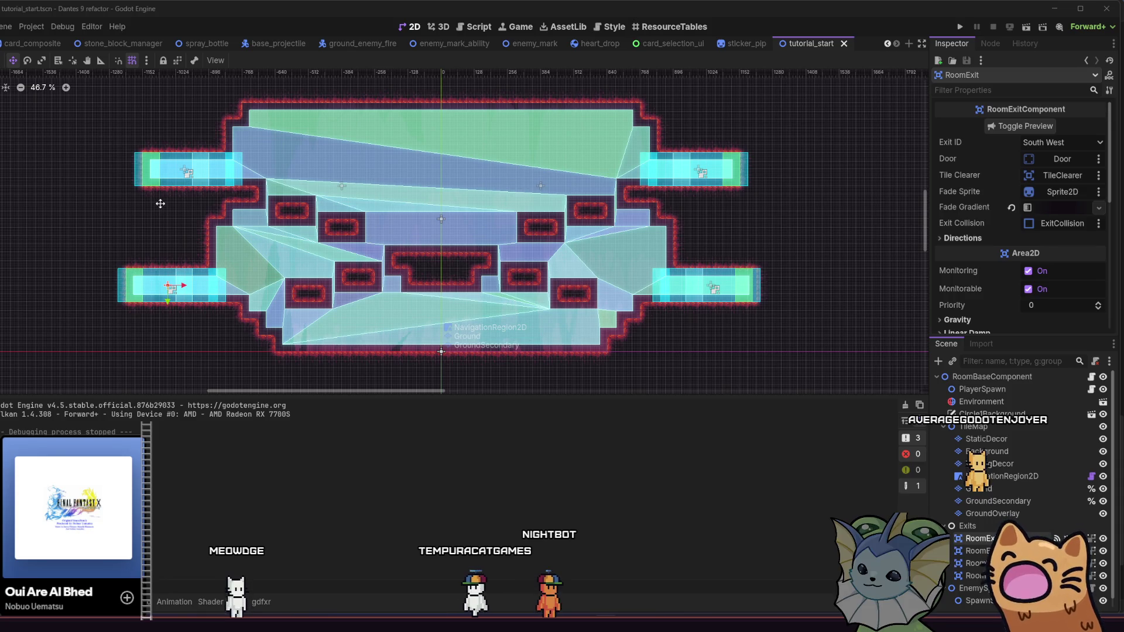
pyautogui.click(1039, 501)
pyautogui.scroll(-4, 326, 215)
pyautogui.scroll(-1, 326, 215)
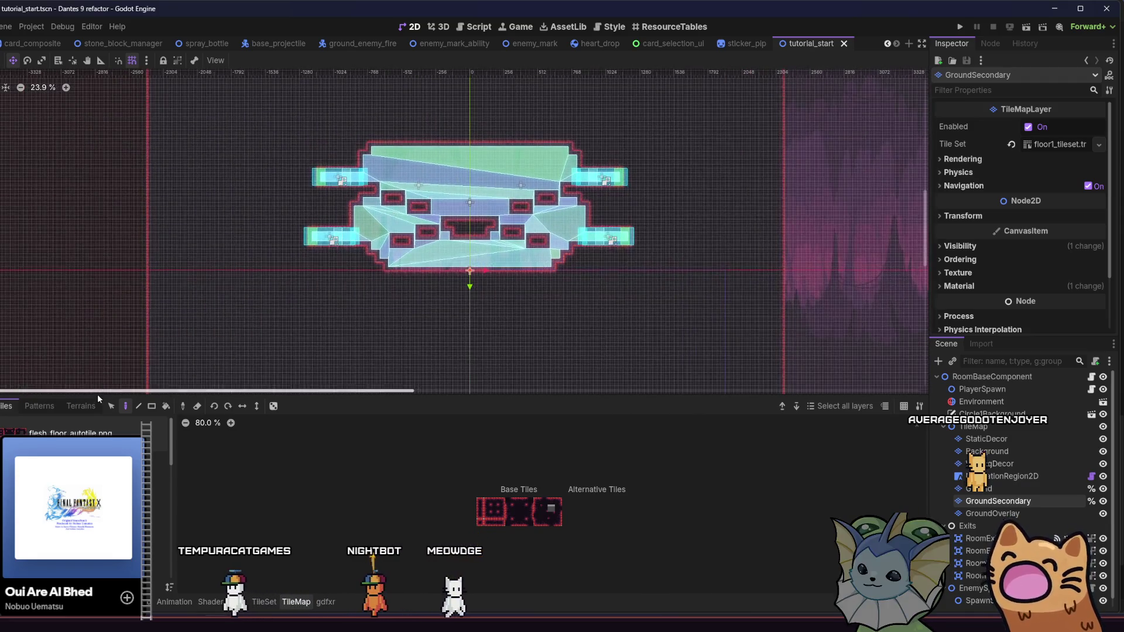
pyautogui.press('r')
pyautogui.scroll(-1, 275, 243)
pyautogui.scroll(-3, 260, 267)
pyautogui.moveTo(228, 266)
pyautogui.mouseDown()
pyautogui.moveTo(258, 289)
pyautogui.moveTo(230, 271)
pyautogui.moveTo(271, 271)
pyautogui.moveTo(283, 291)
pyautogui.moveTo(283, 278)
pyautogui.mouseUp()
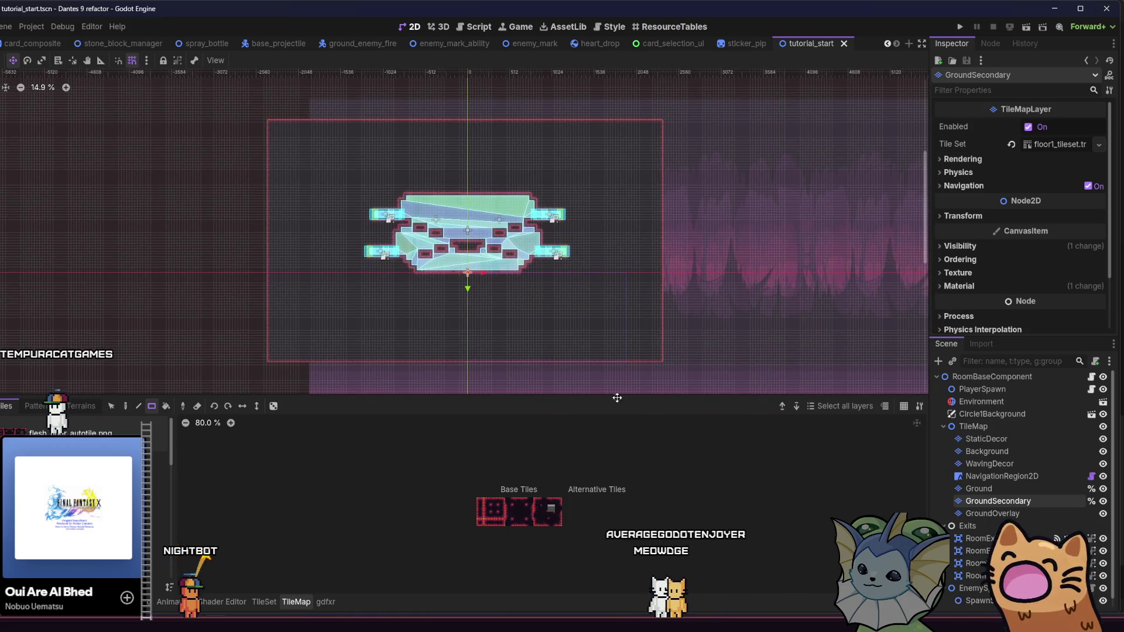
# Undo the accidental GroundSecondary layer move and save the tutorial_start scene
pyautogui.click(203, 408)
pyautogui.moveTo(219, 166)
pyautogui.mouseDown()
pyautogui.moveTo(335, 312)
pyautogui.moveTo(402, 298)
pyautogui.mouseUp()
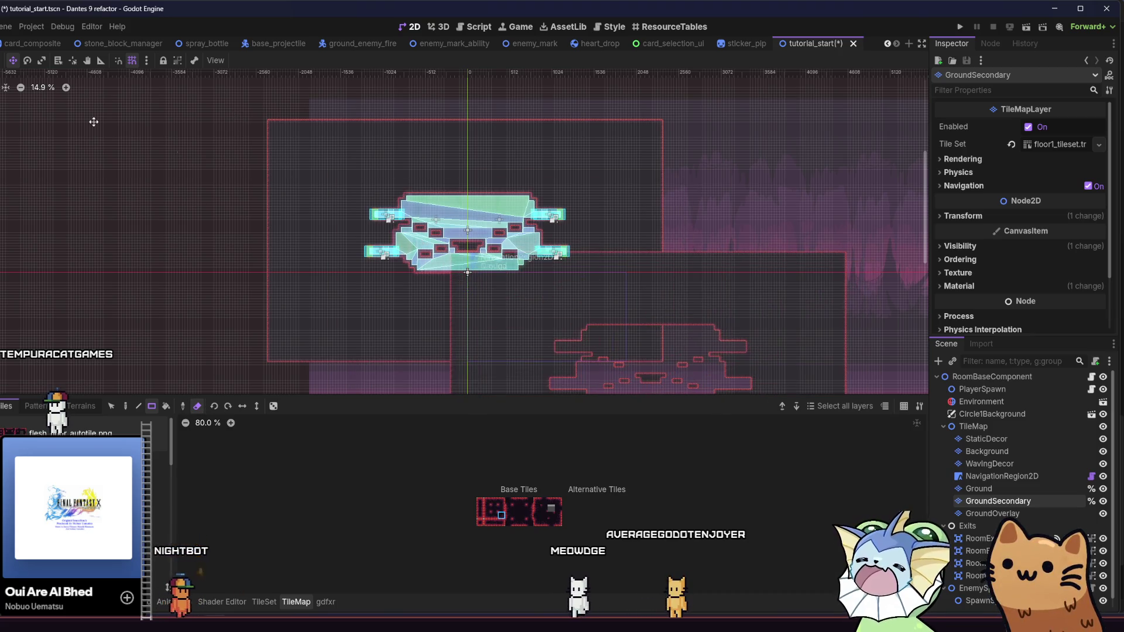
pyautogui.hotkey('ctrl', 'z')
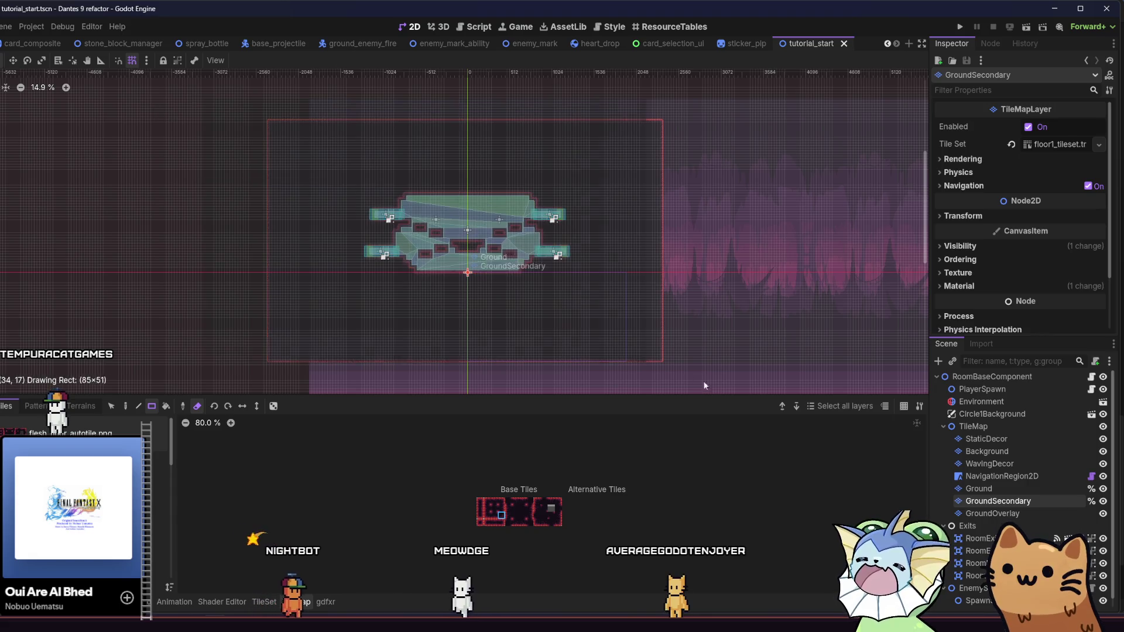
pyautogui.hotkey('ctrl', 's')
# In base_room_template.tscn, erase a rectangle of GroundSecondary tiles and save the scene
pyautogui.hotkey('alt', 'f')
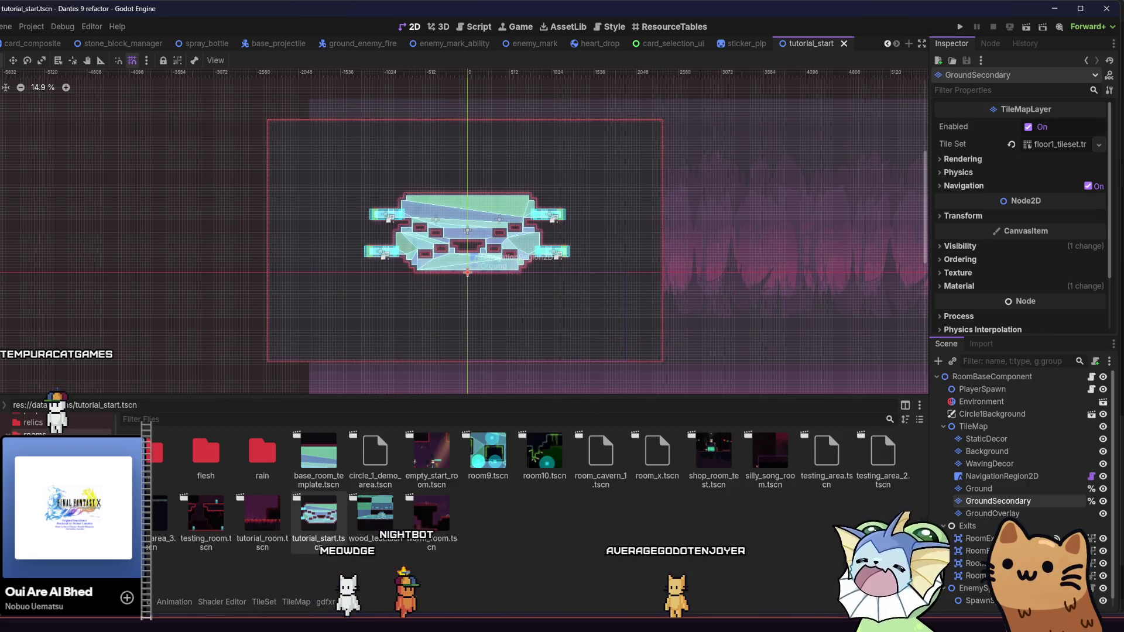
pyautogui.doubleClick(319, 460)
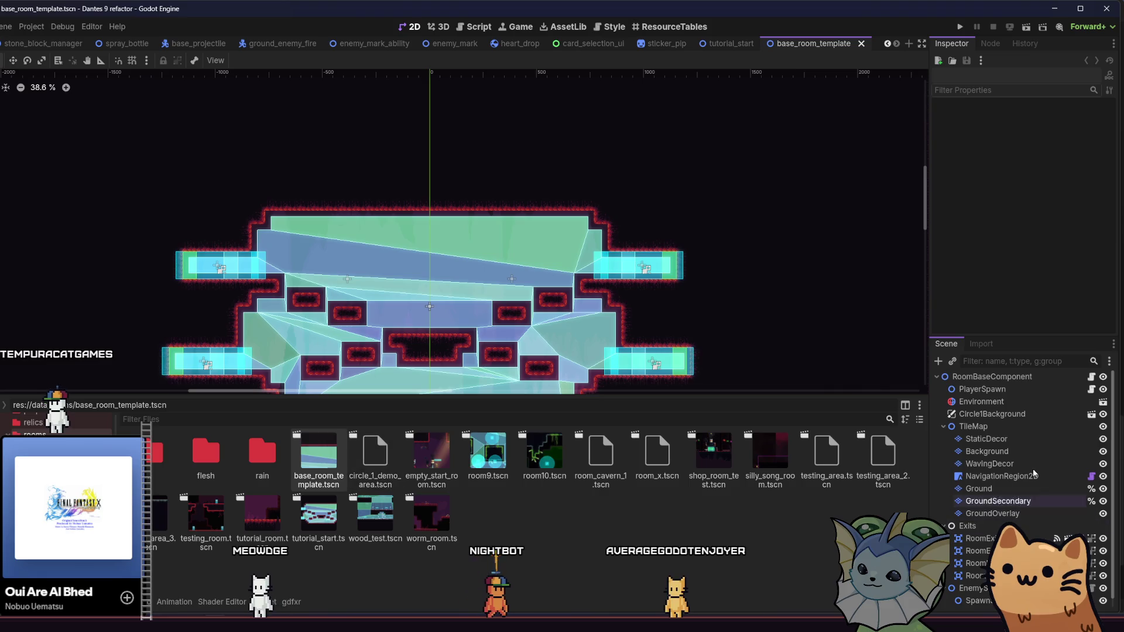
pyautogui.click(1023, 503)
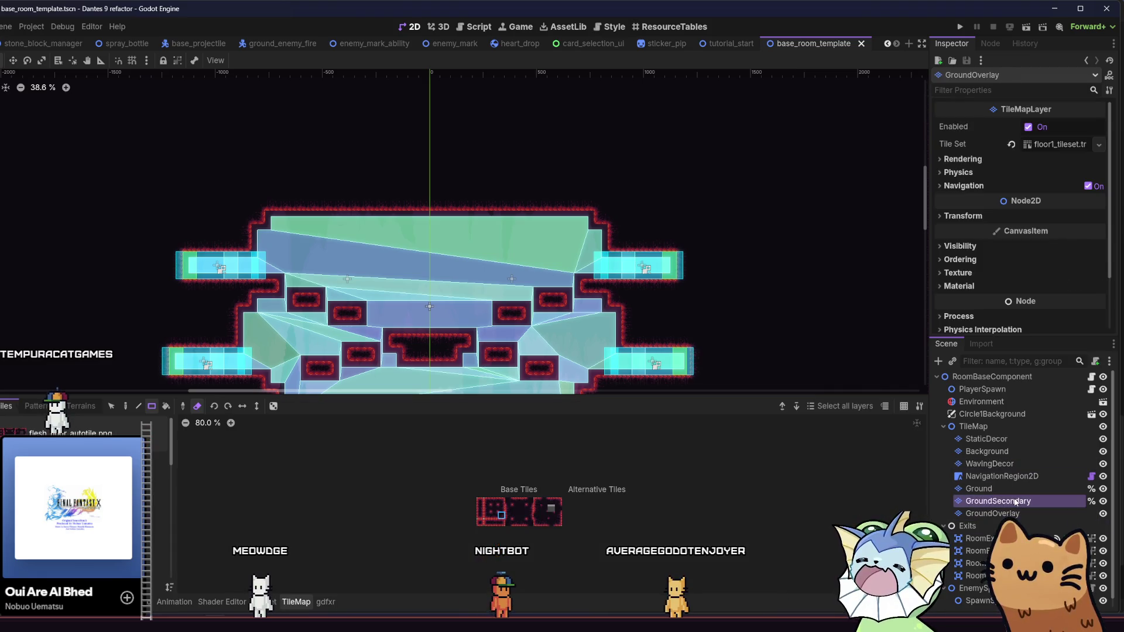
pyautogui.scroll(-5, 446, 312)
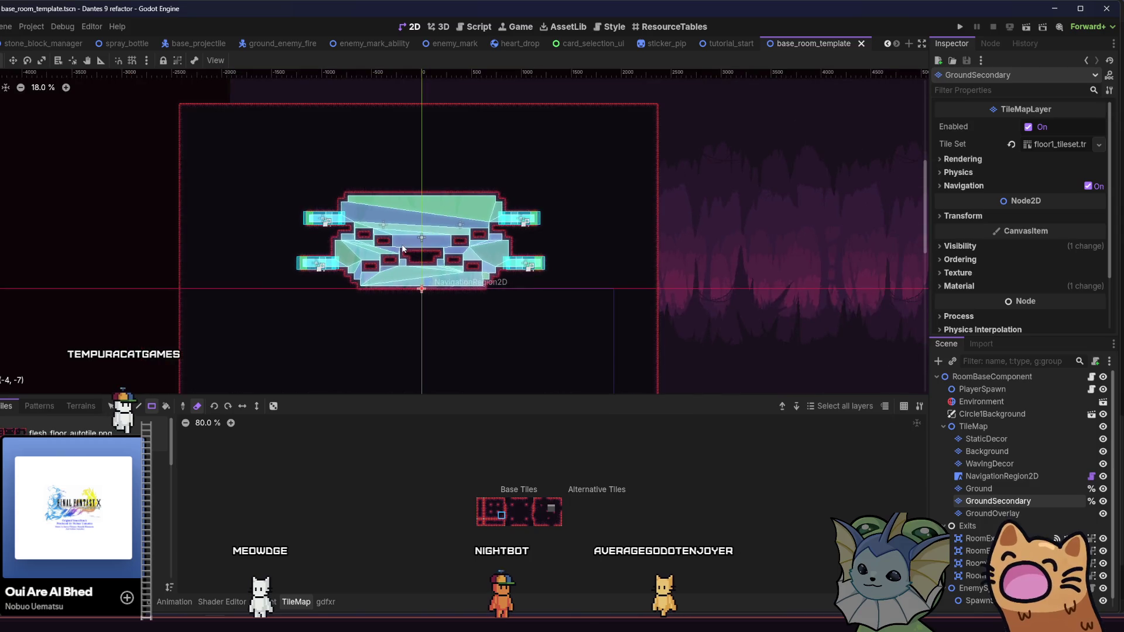
pyautogui.moveTo(220, 141)
pyautogui.mouseDown()
pyautogui.moveTo(623, 372)
pyautogui.moveTo(667, 383)
pyautogui.mouseUp()
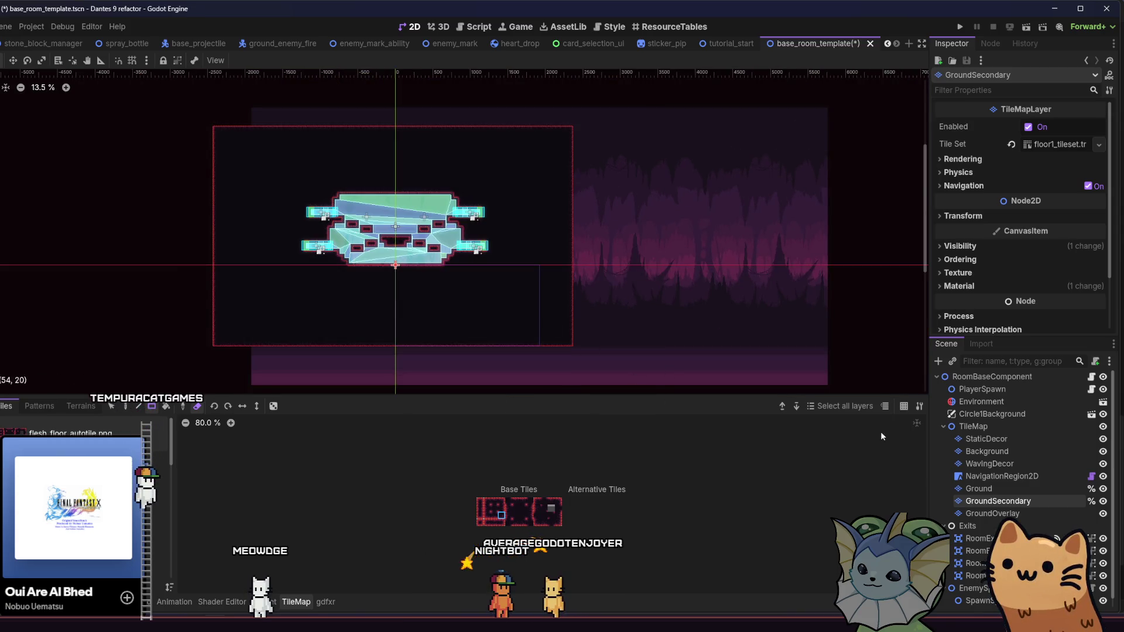
pyautogui.hotkey('ctrl', 's')
# Close base_room_template and return to the tutorial_start room
pyautogui.scroll(1, 395, 292)
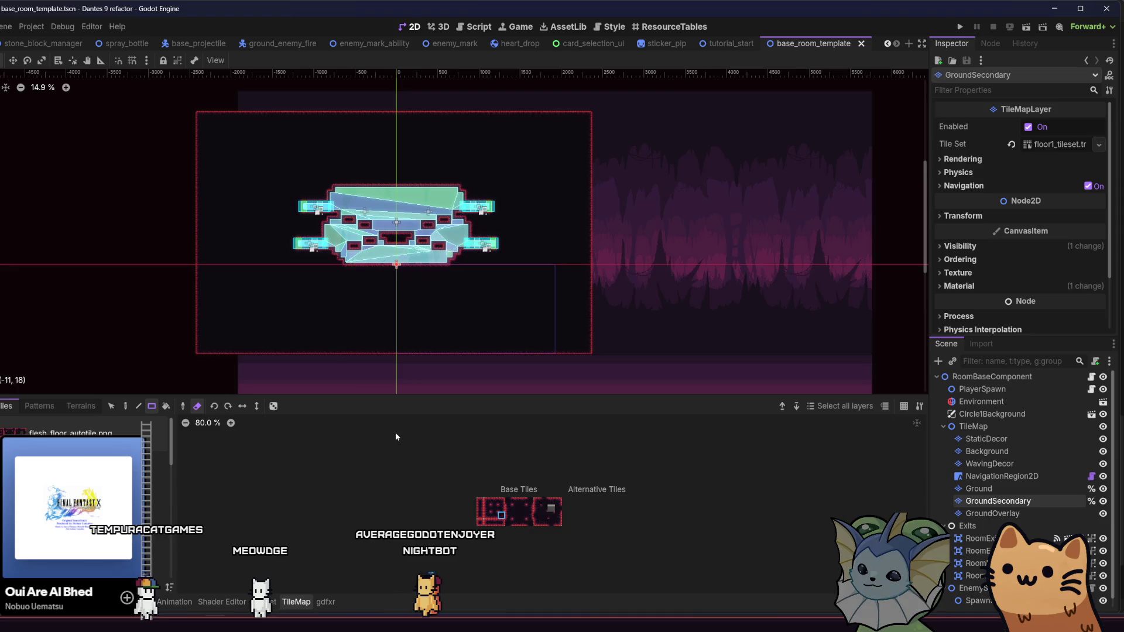
pyautogui.click(863, 44)
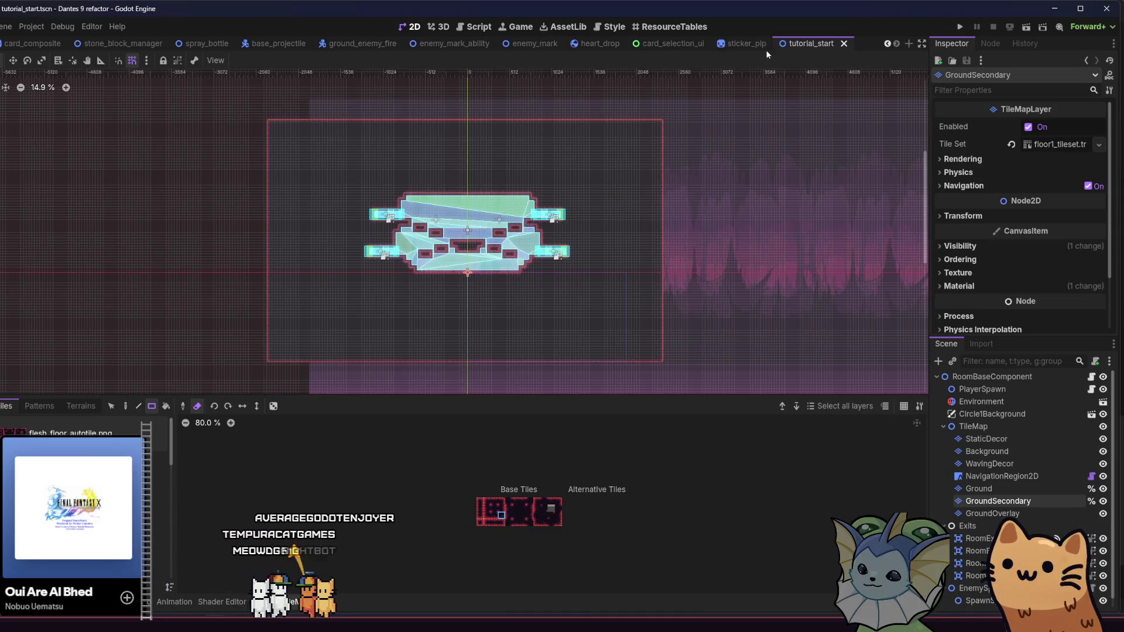
pyautogui.scroll(6, 597, 209)
pyautogui.scroll(5, 700, 212)
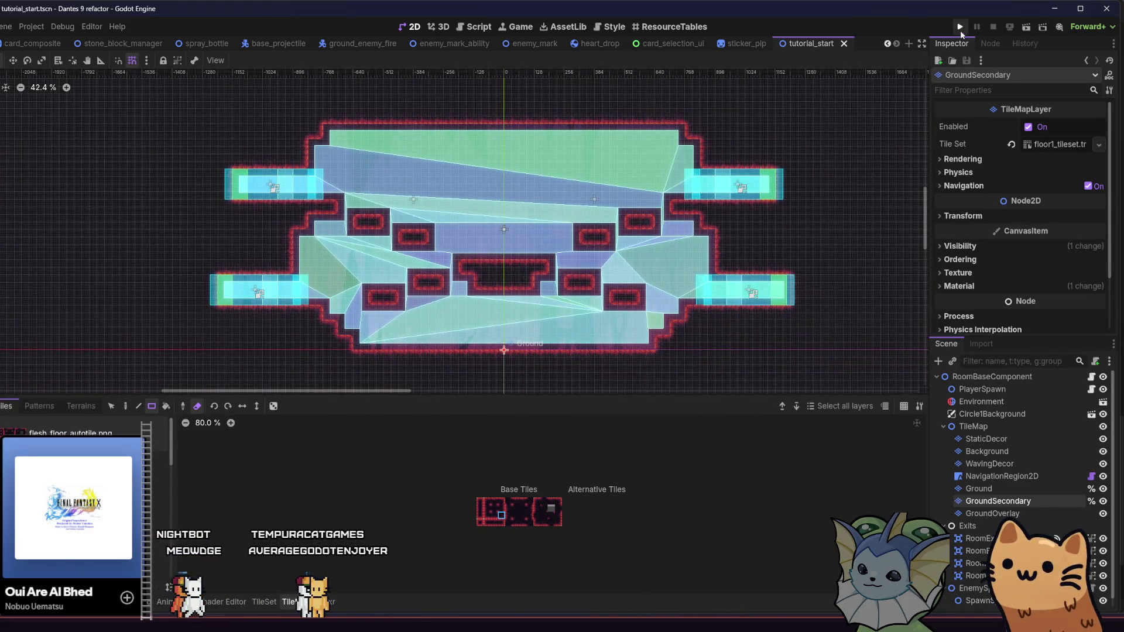
pyautogui.click(959, 27)
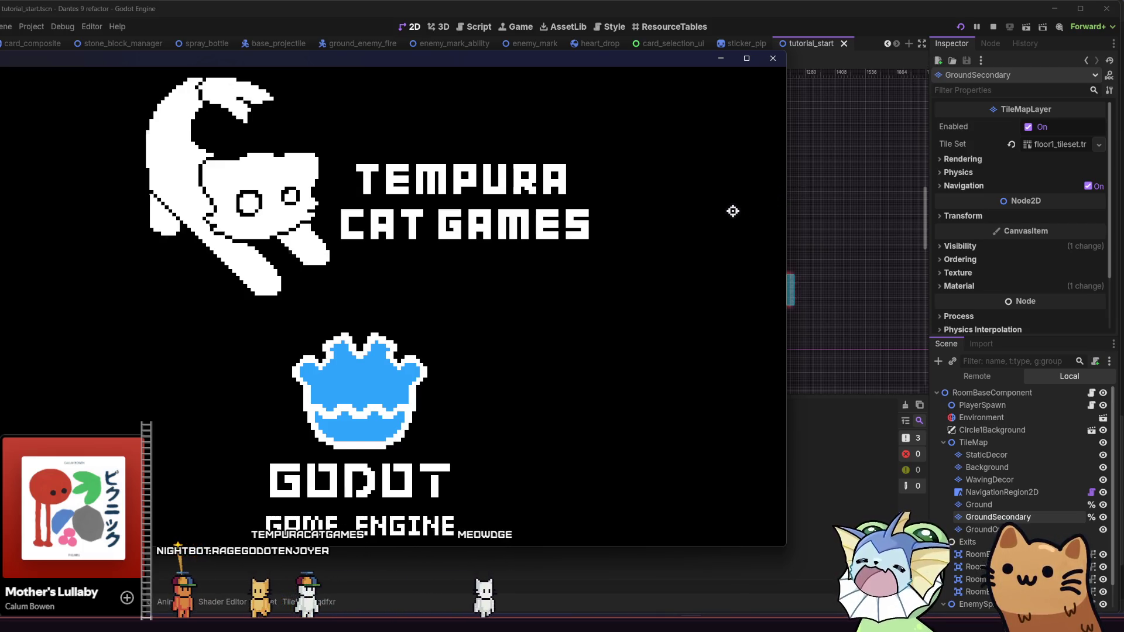
pyautogui.press('super+Up')
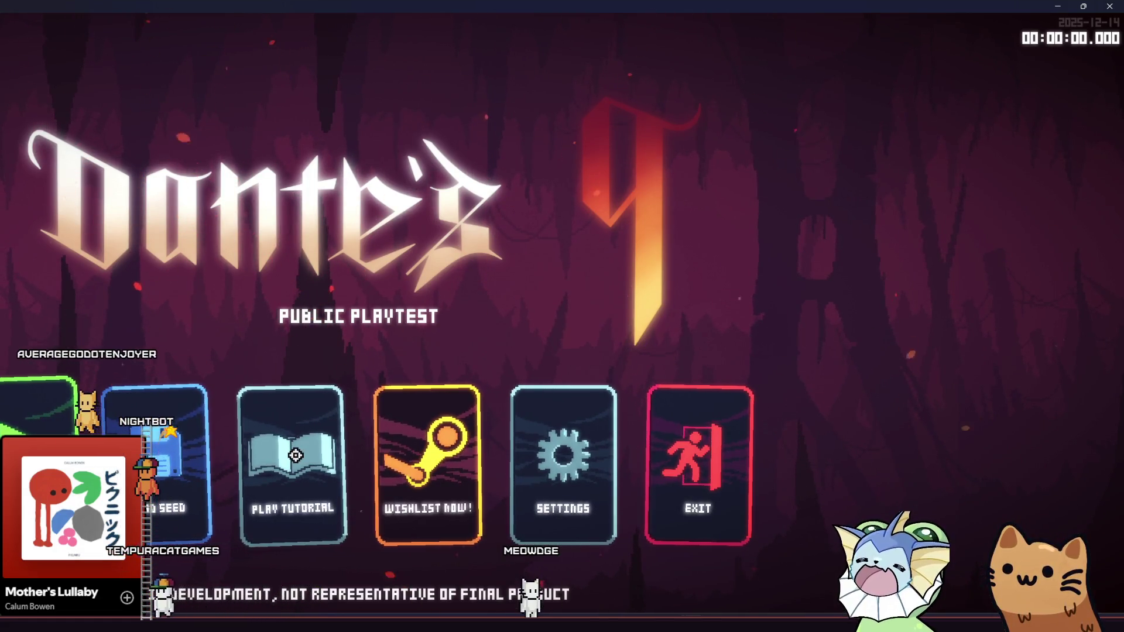
pyautogui.click(289, 456)
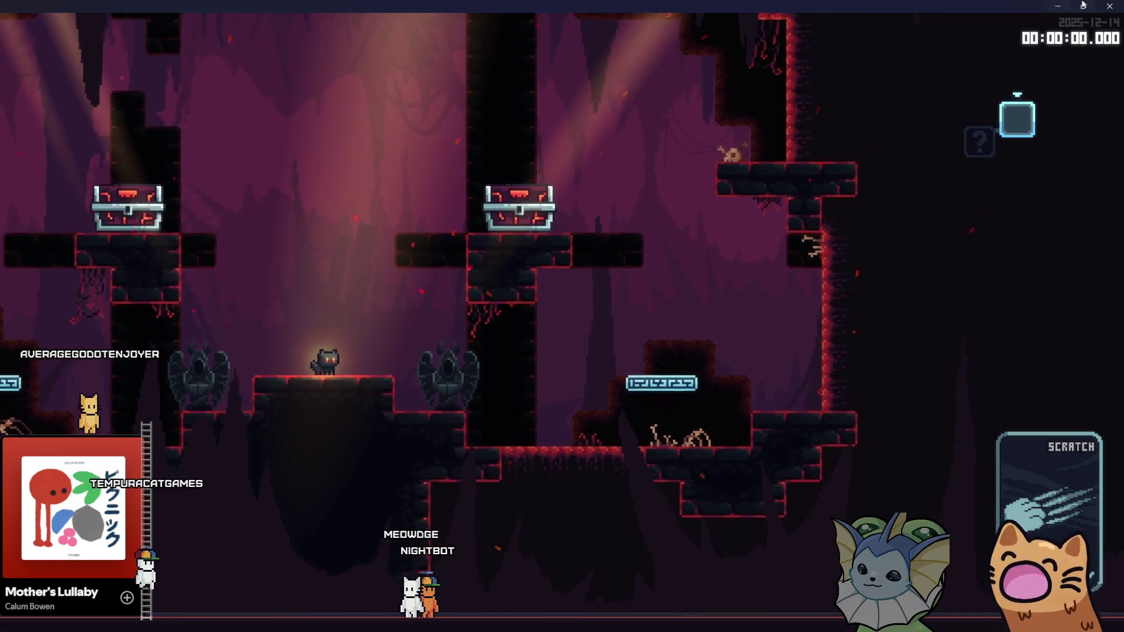
pyautogui.click(1105, 5)
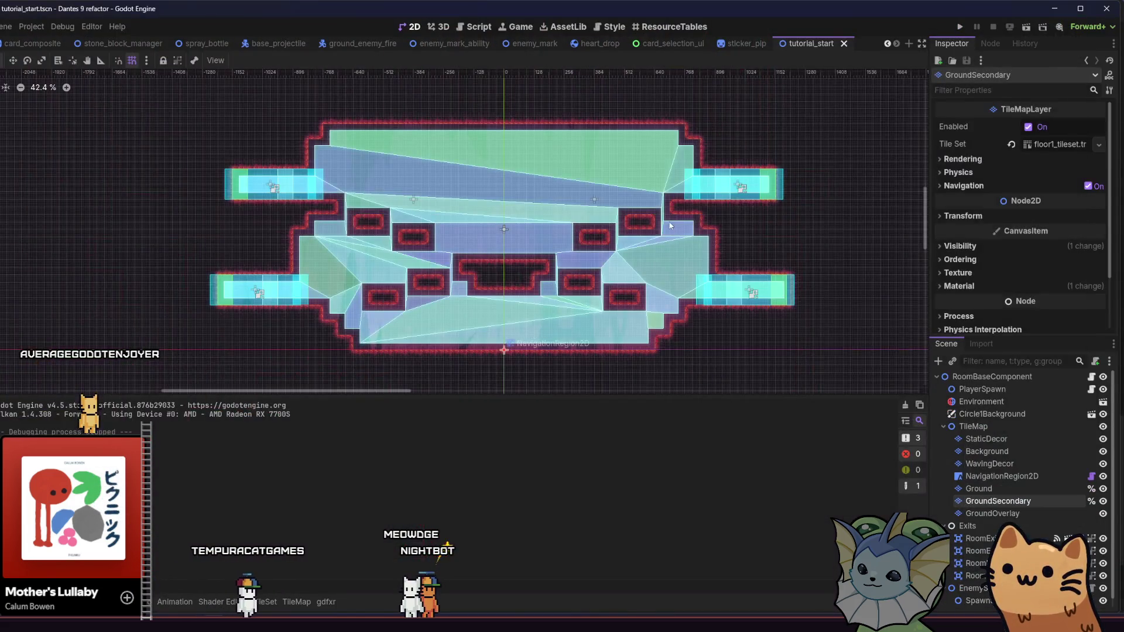
pyautogui.scroll(-1, 636, 231)
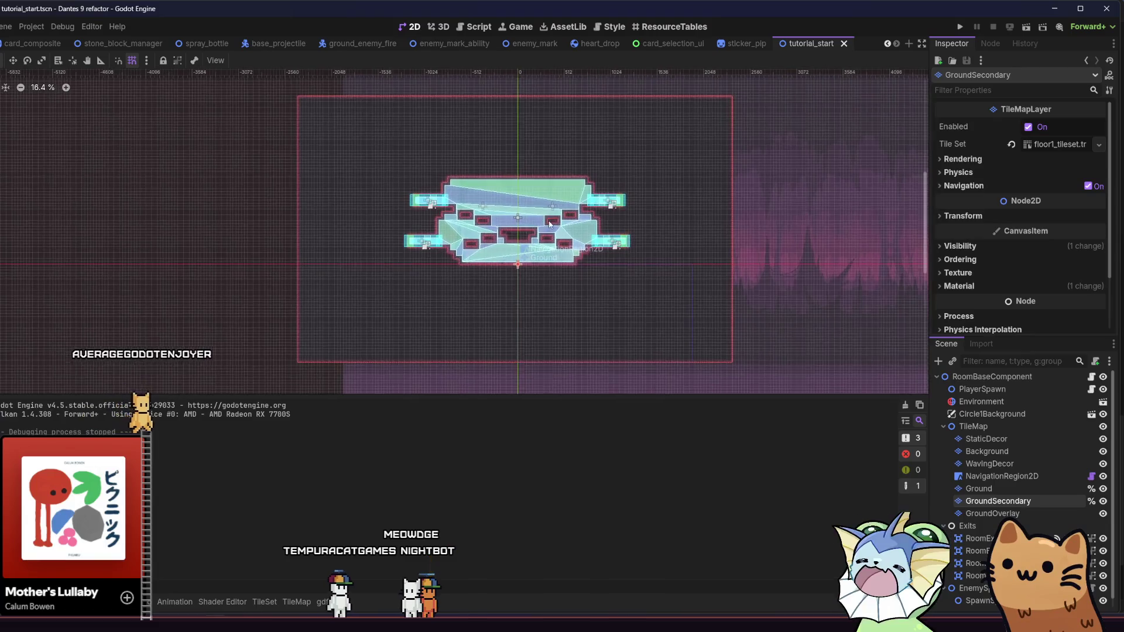
pyautogui.scroll(1, 527, 228)
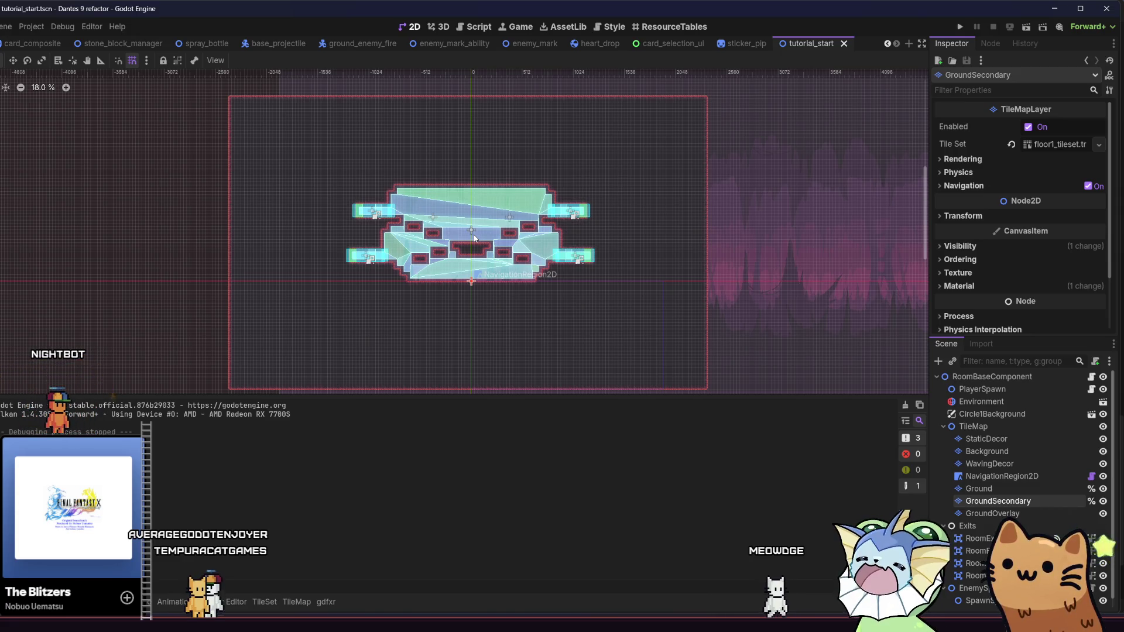
# Open a new empty scene tab and show the FileSystem dock
pyautogui.click(909, 43)
pyautogui.hotkey('alt', 'f')
pyautogui.scroll(-2, 59, 425)
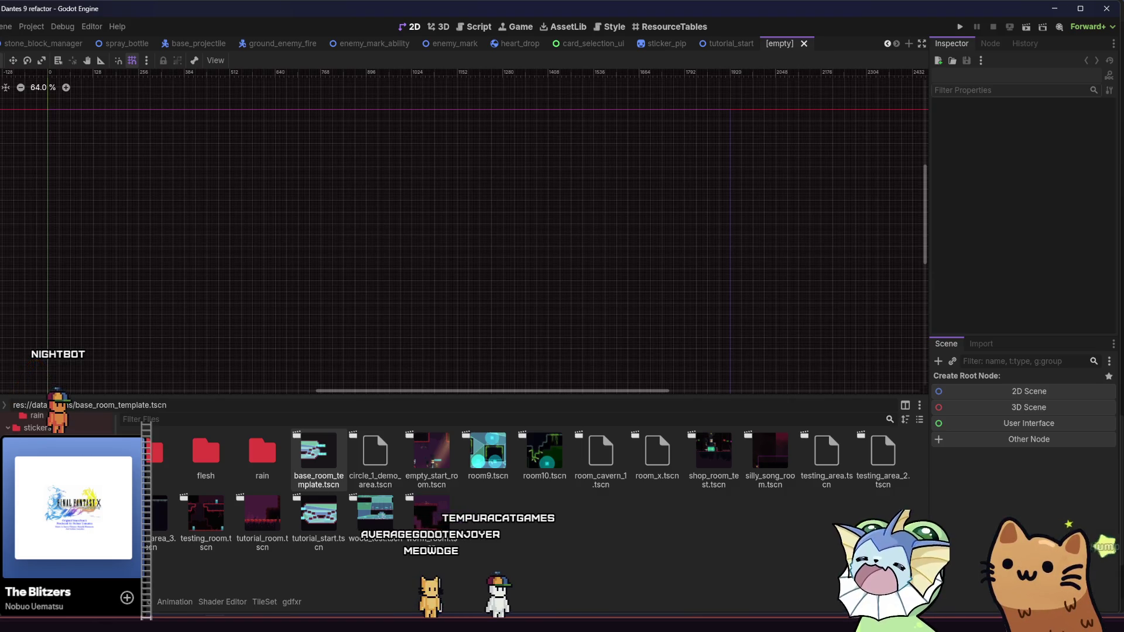
# Search project resources for 'level' and open level.tscn
pyautogui.hotkey('shift', 'alt', 'o')
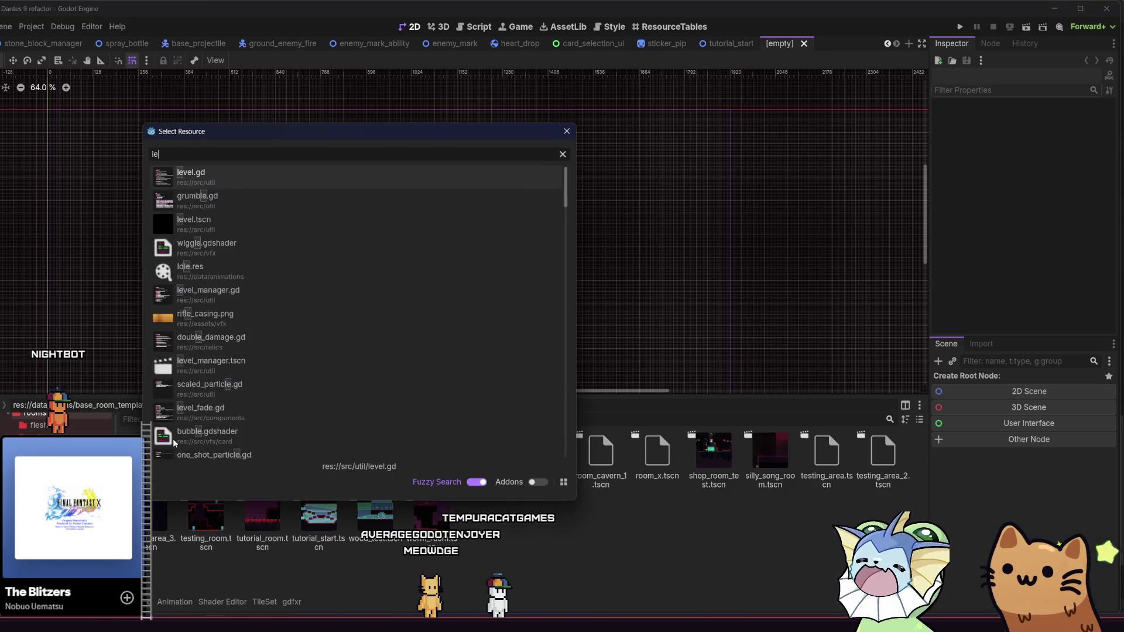
pyautogui.write('level')
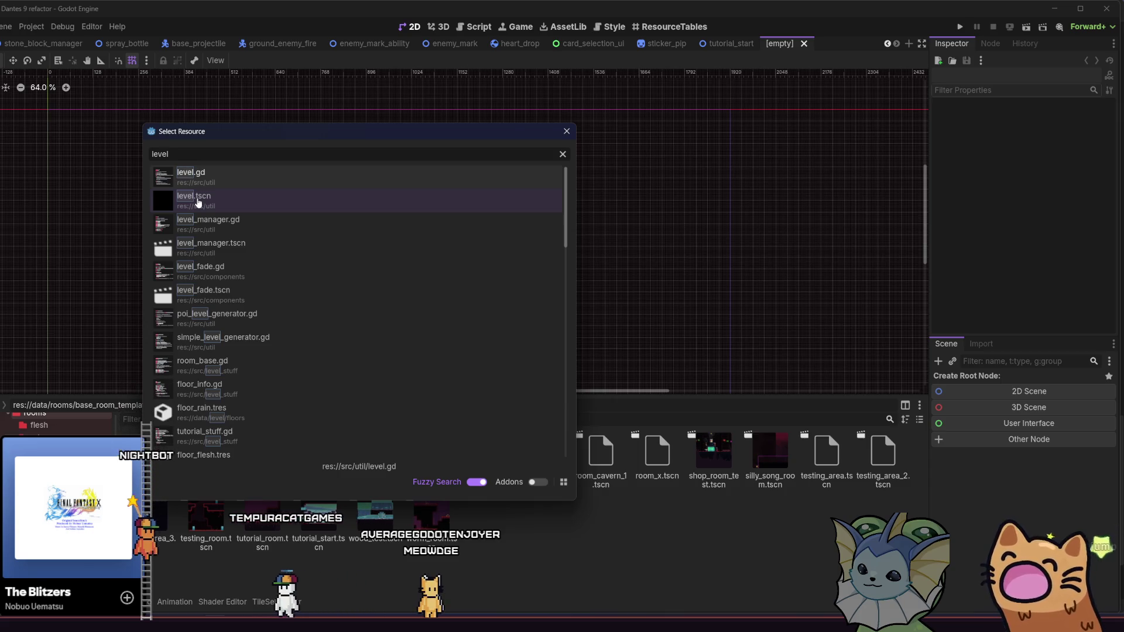
pyautogui.doubleClick(197, 202)
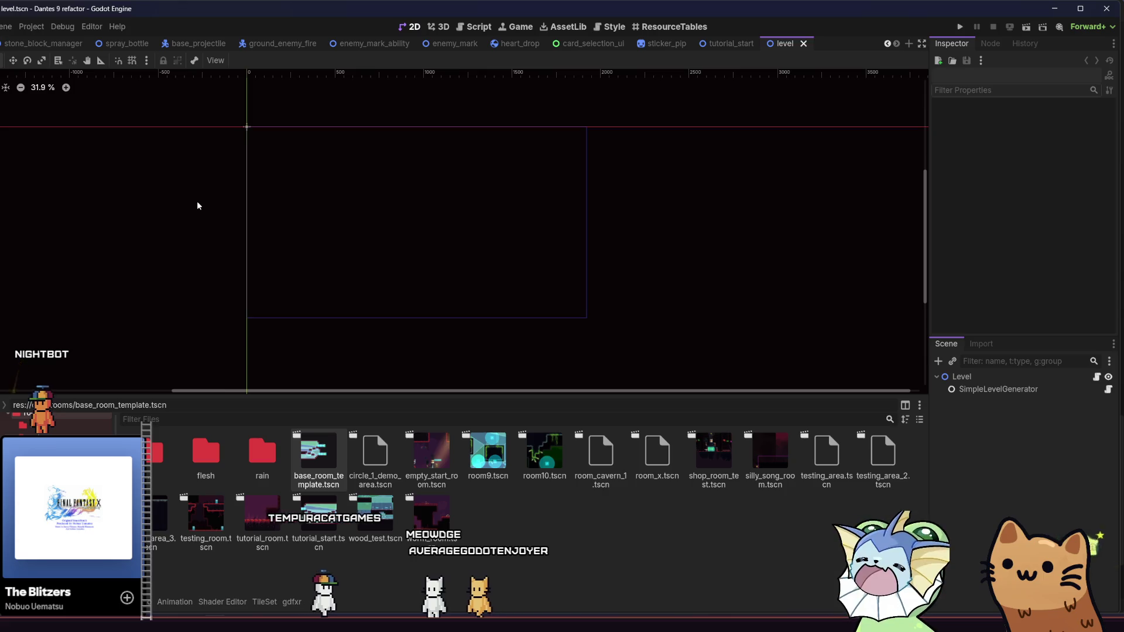
# Open poi_level_generator.gd from the SimpleLevelGenerator node's script icon
pyautogui.click(1109, 390)
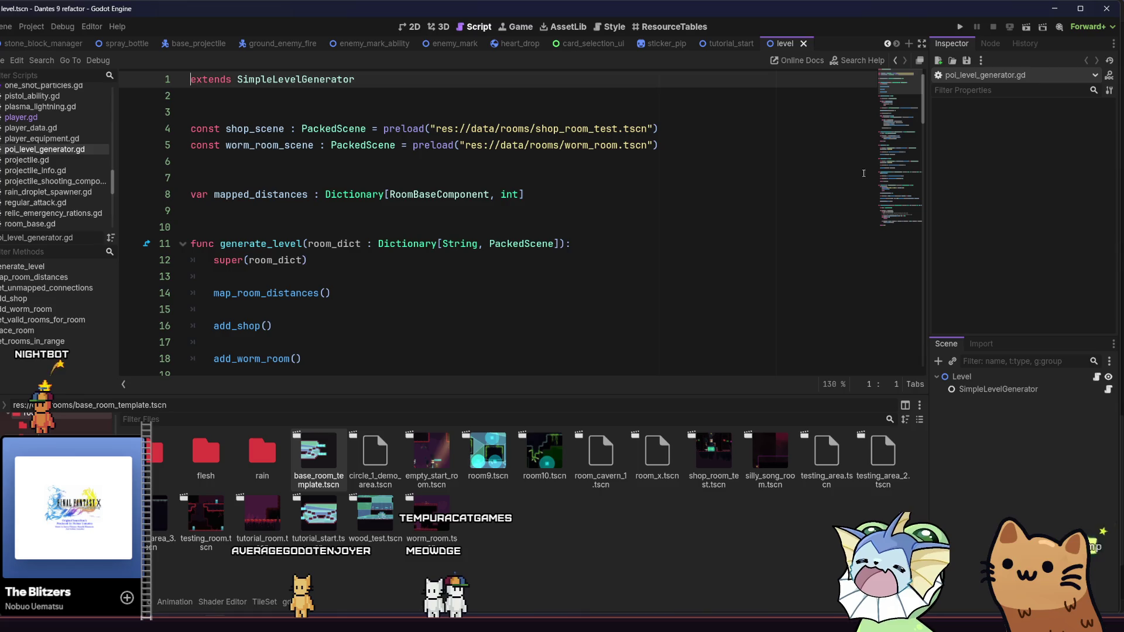
# Collapse the FileSystem panel and read level.gd's set_up_rooms call to generate_level
pyautogui.scroll(-15, 732, 246)
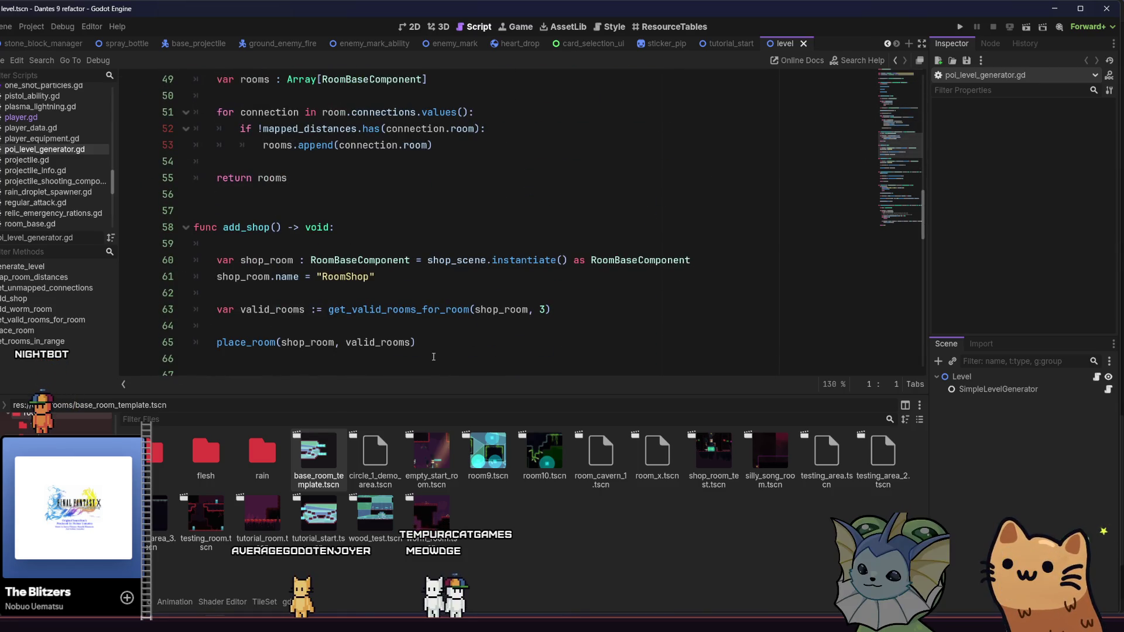
pyautogui.hotkey('ctrl', 'j')
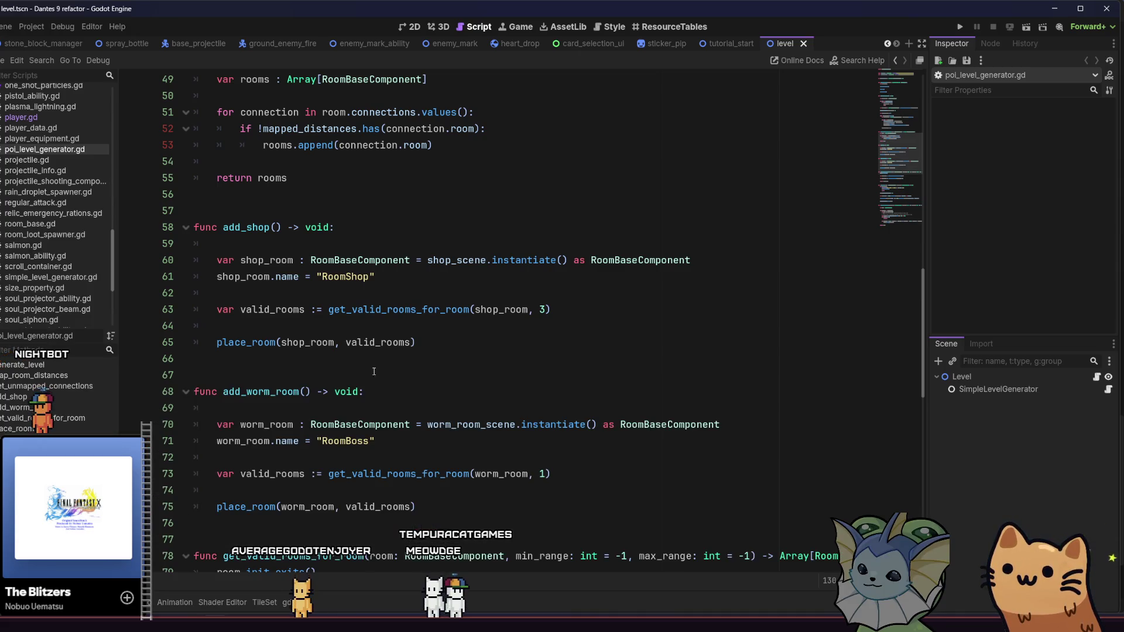
pyautogui.scroll(-2, 356, 381)
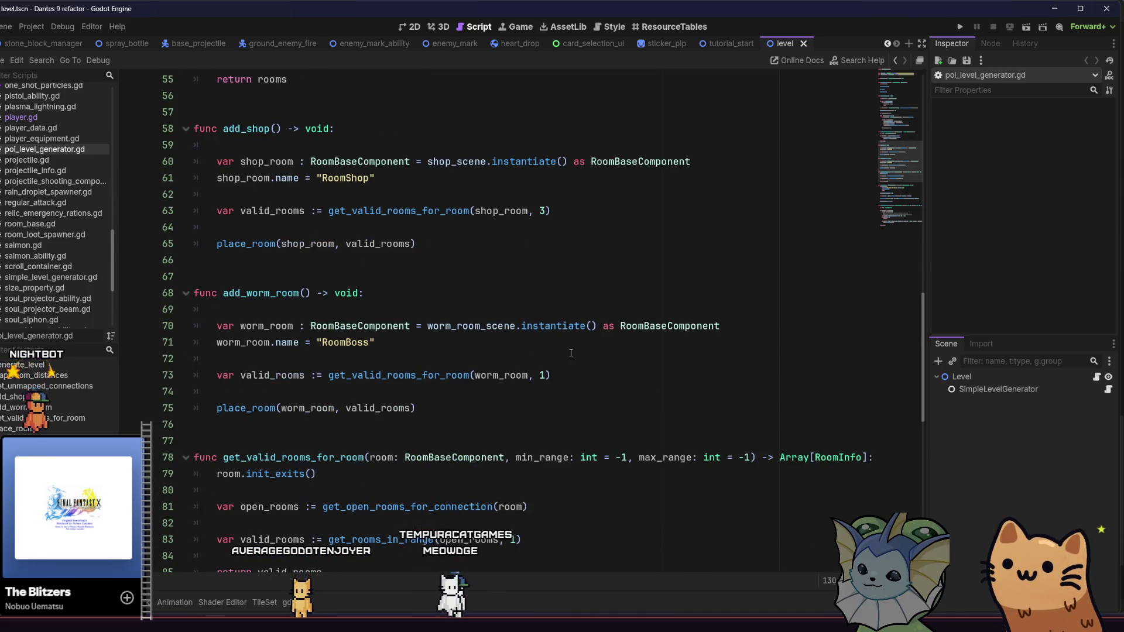
pyautogui.click(1097, 377)
pyautogui.scroll(-1, 619, 321)
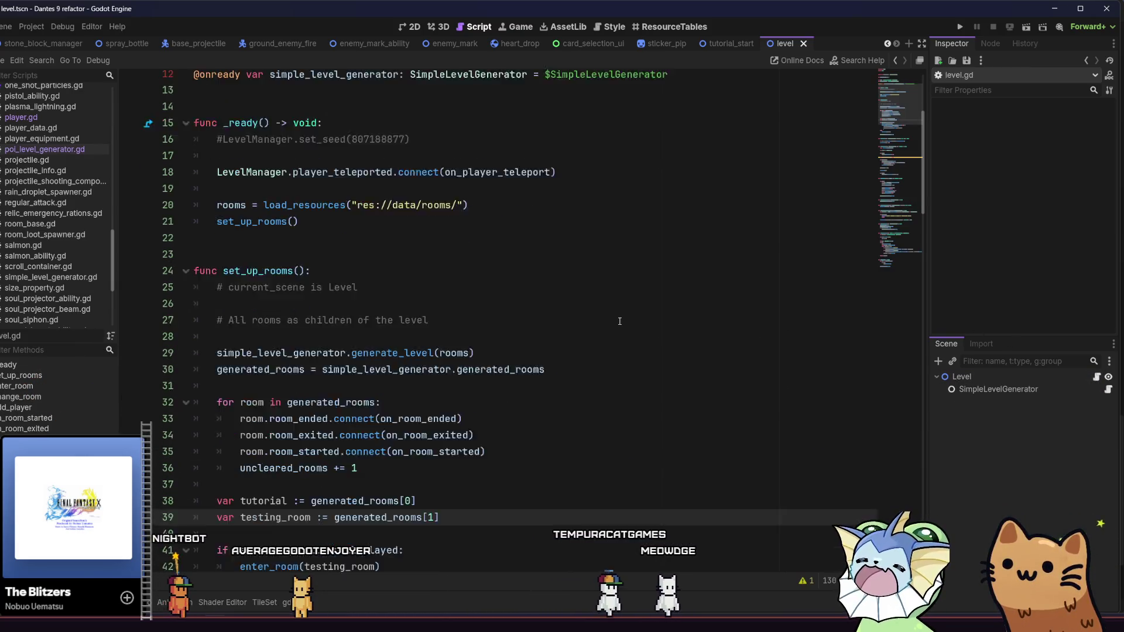
pyautogui.scroll(4, 620, 321)
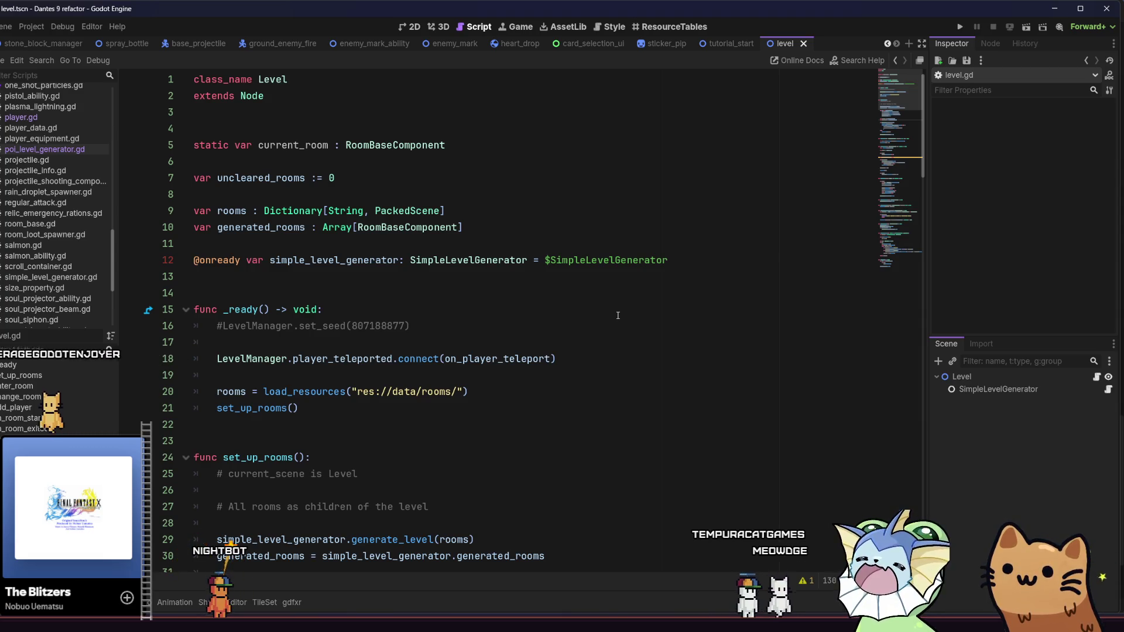
pyautogui.scroll(-3, 618, 316)
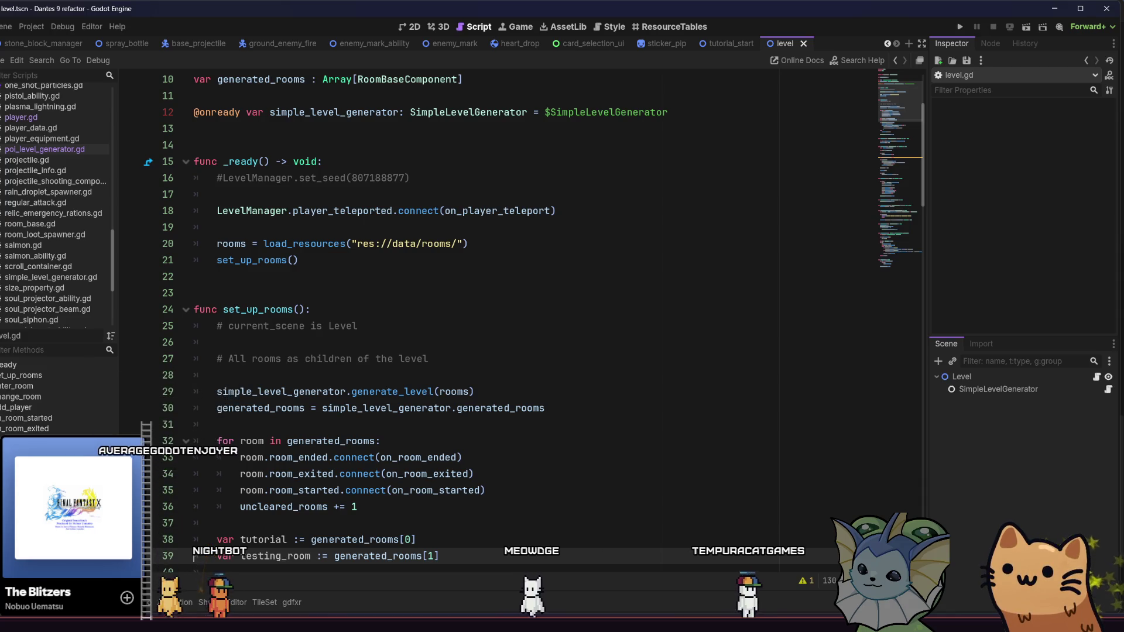
pyautogui.scroll(3, 340, 451)
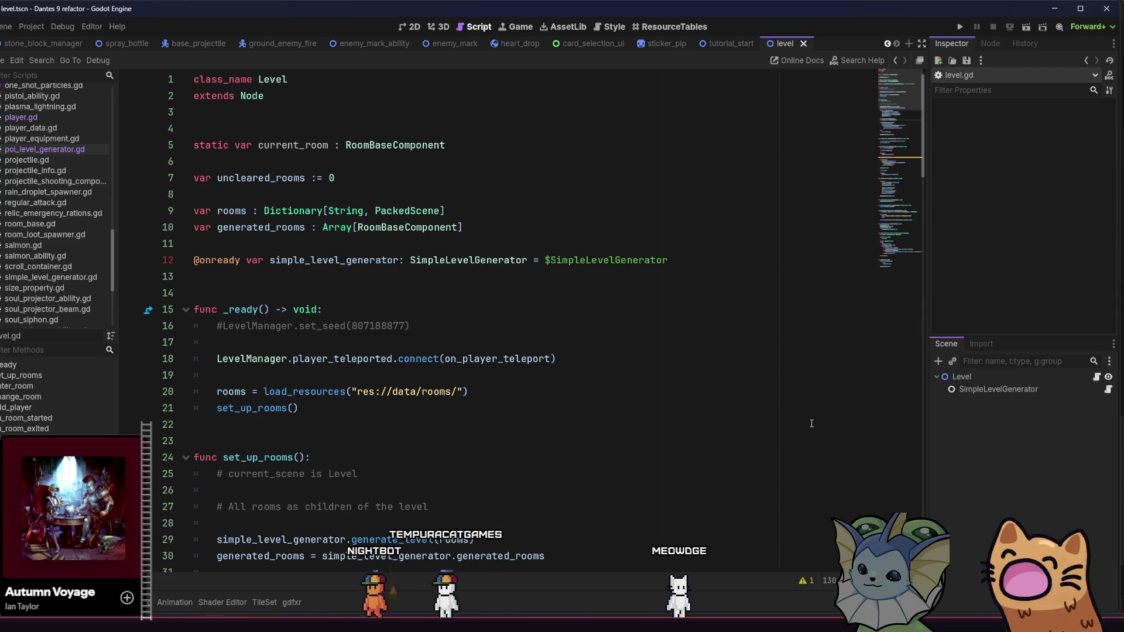
# Reveal level.tscn in the FileSystem dock from its scene tab
pyautogui.hotkey('alt', 'f')
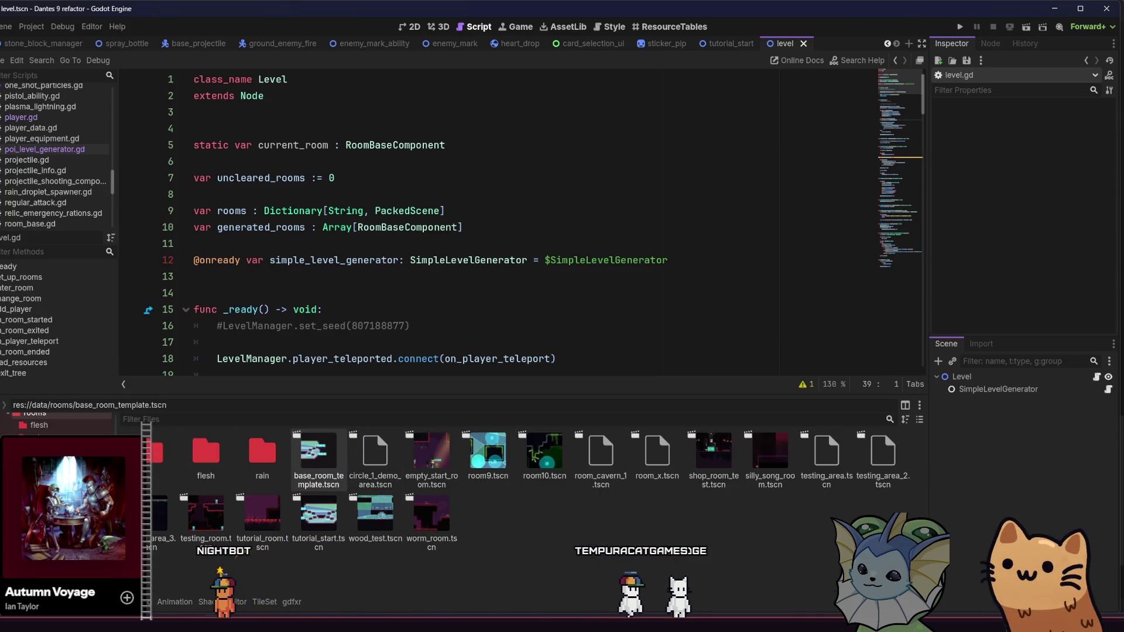
pyautogui.rightClick(796, 43)
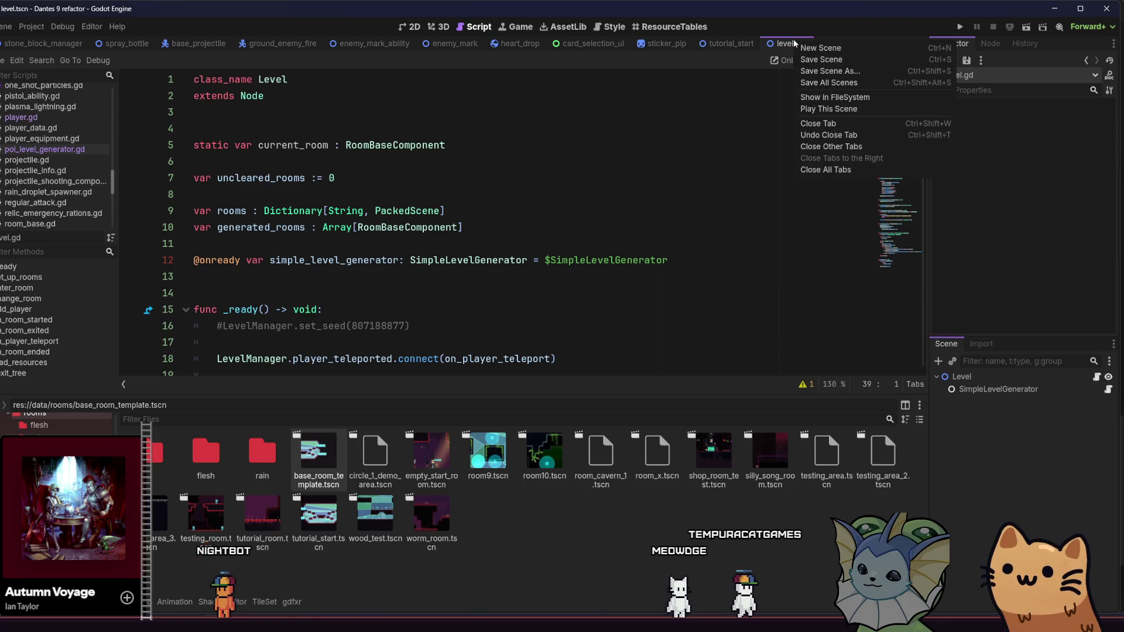
pyautogui.click(835, 97)
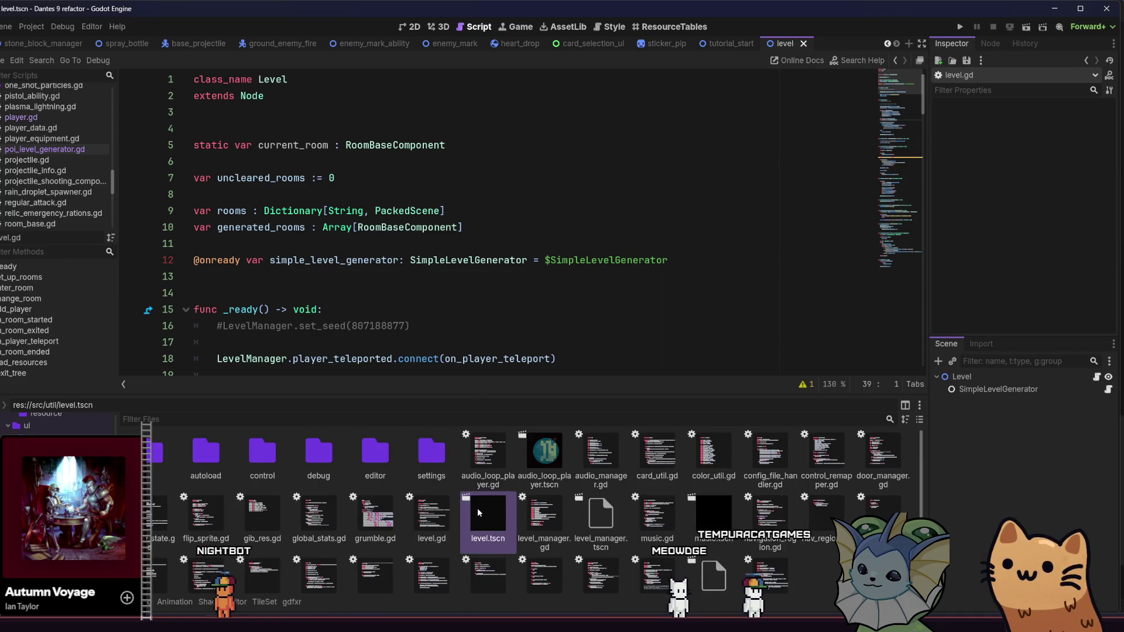
# Duplicate level.tscn as tutorial_level.tscn in src/util
pyautogui.rightClick(484, 505)
pyautogui.click(542, 528)
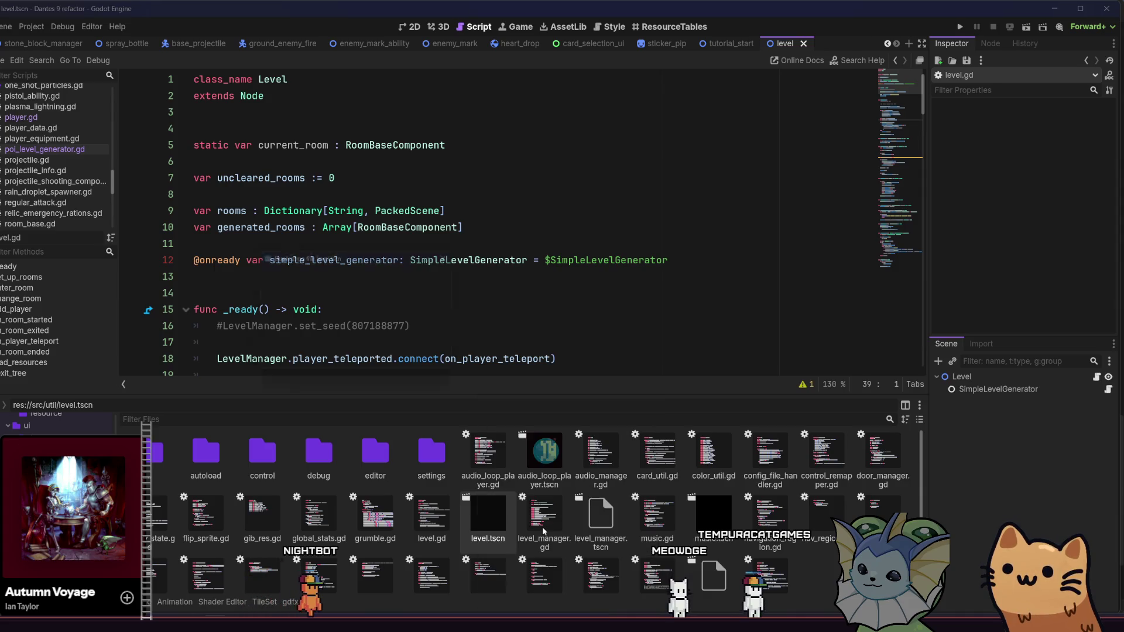
pyautogui.write('tutorial_level.tscn')
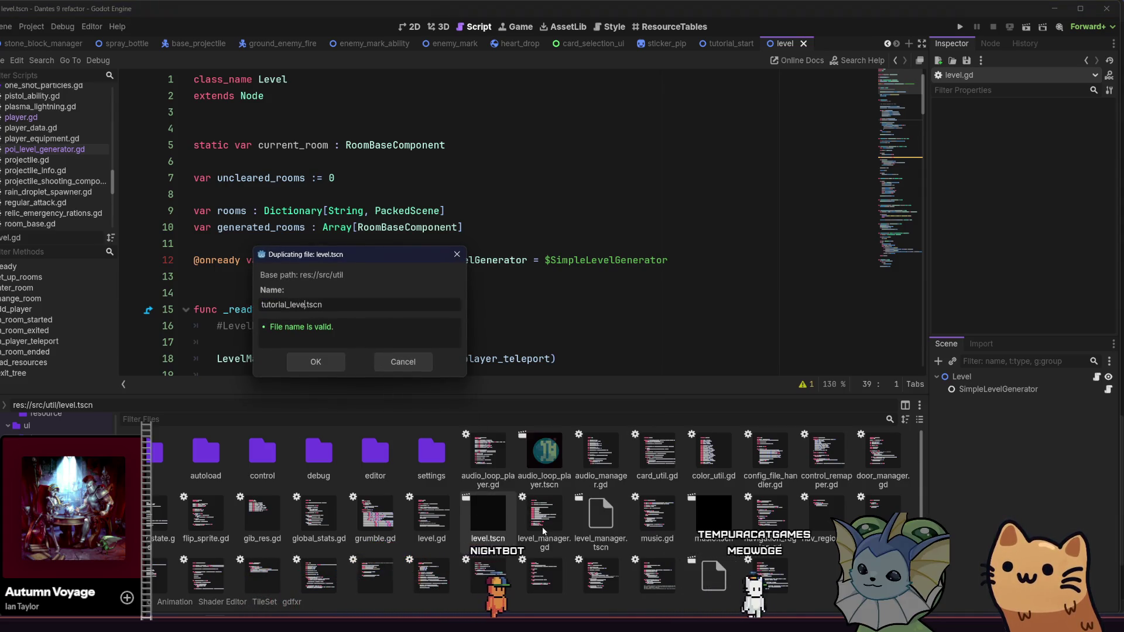
pyautogui.press('Return')
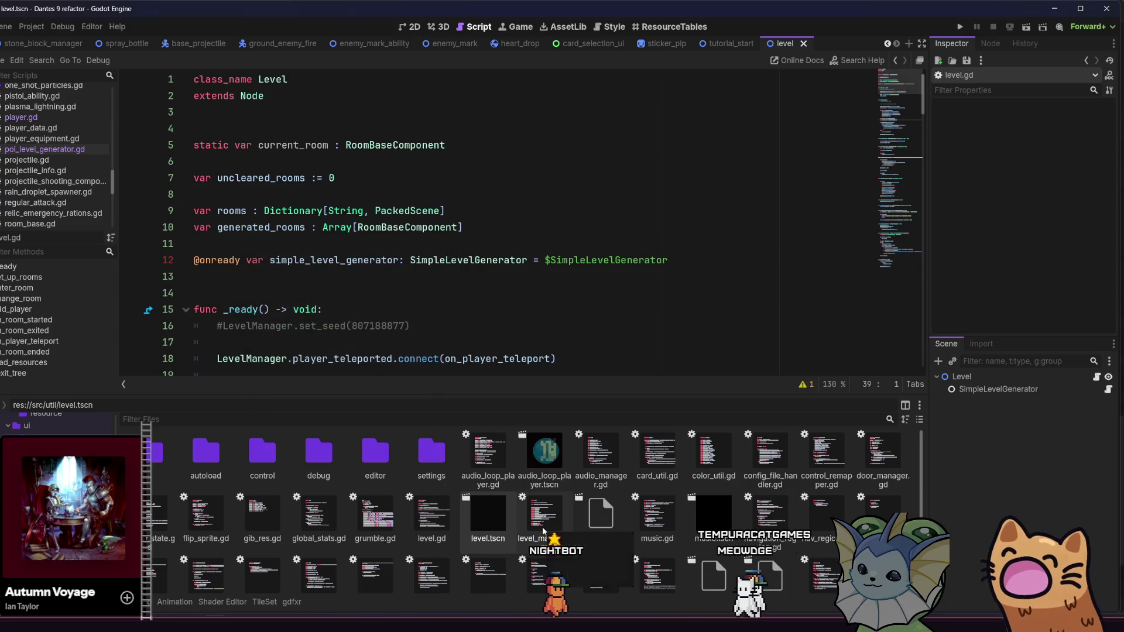
pyautogui.click(1054, 382)
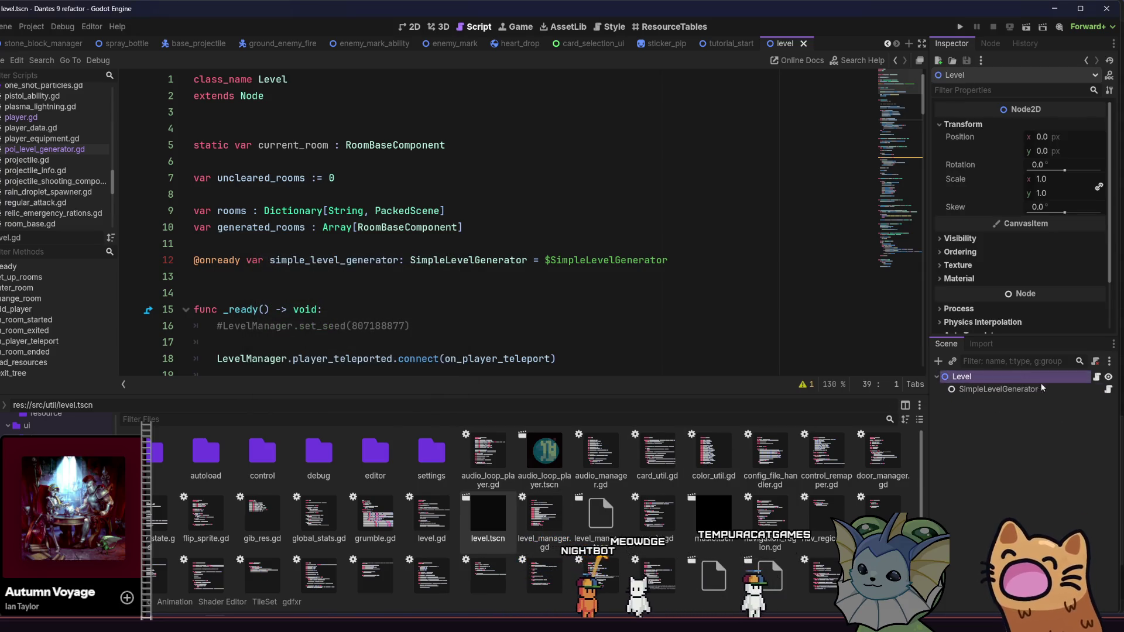
pyautogui.click(551, 527)
# Review the level.gd and poi_level_generator.gd scripts
pyautogui.click(1053, 377)
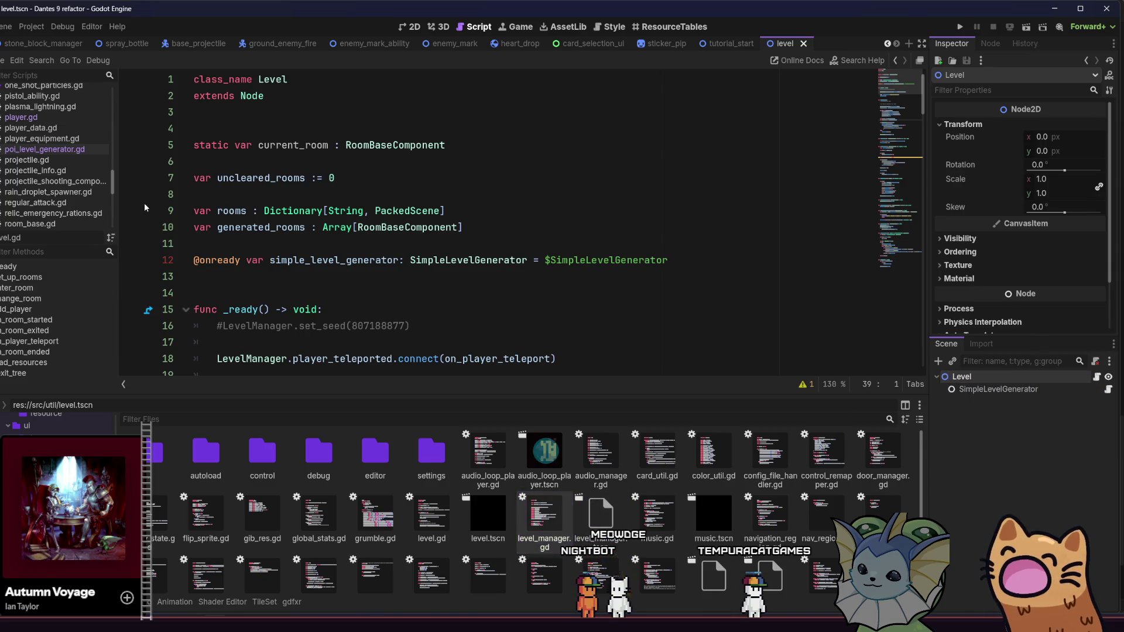
pyautogui.click(92, 151)
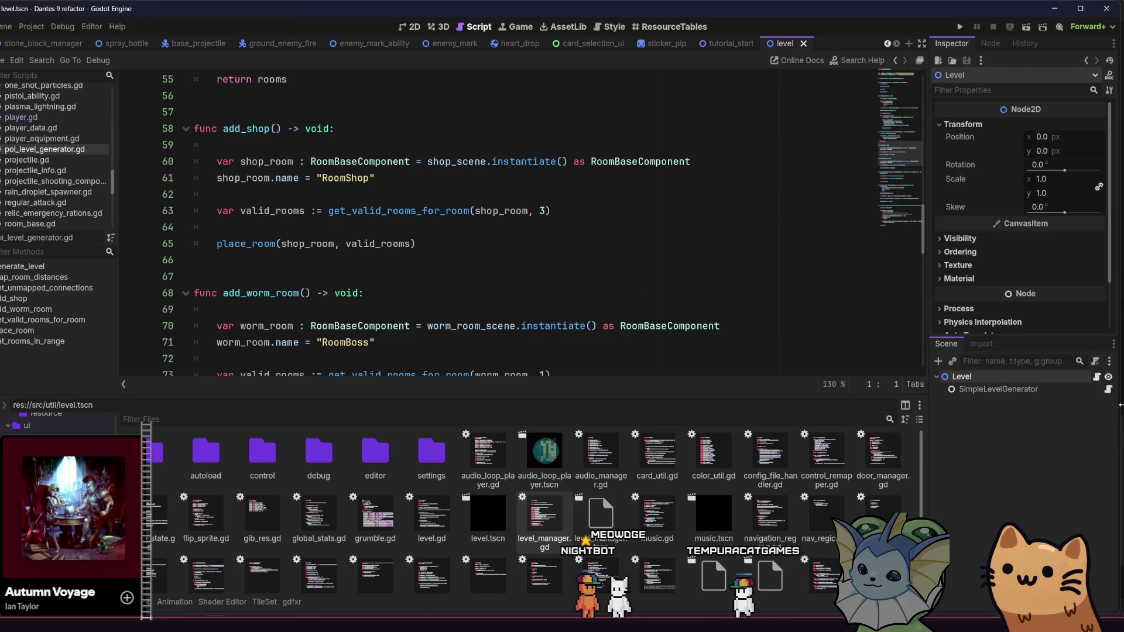
pyautogui.click(1083, 382)
pyautogui.click(1097, 377)
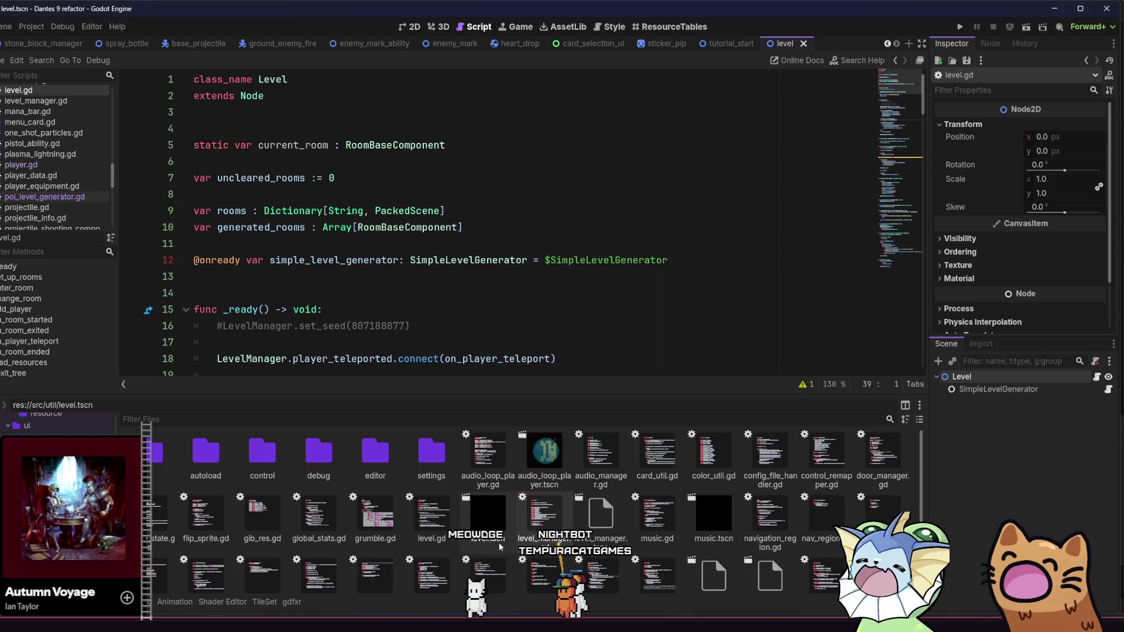
# Detach the script from the SimpleLevelGenerator node
pyautogui.click(1063, 391)
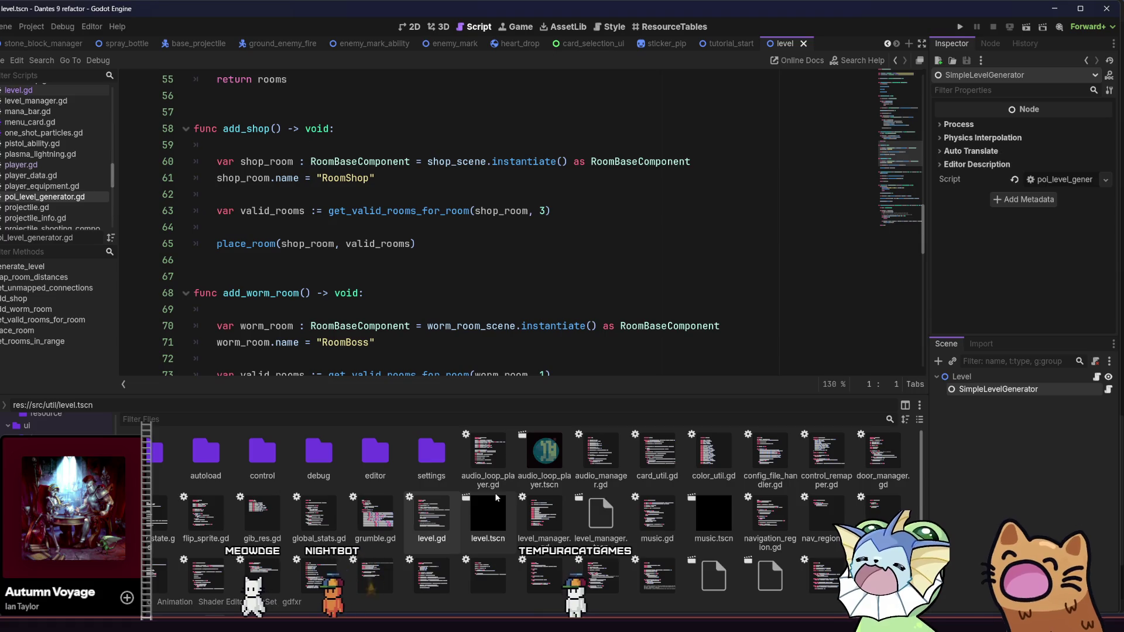
pyautogui.click(74, 200)
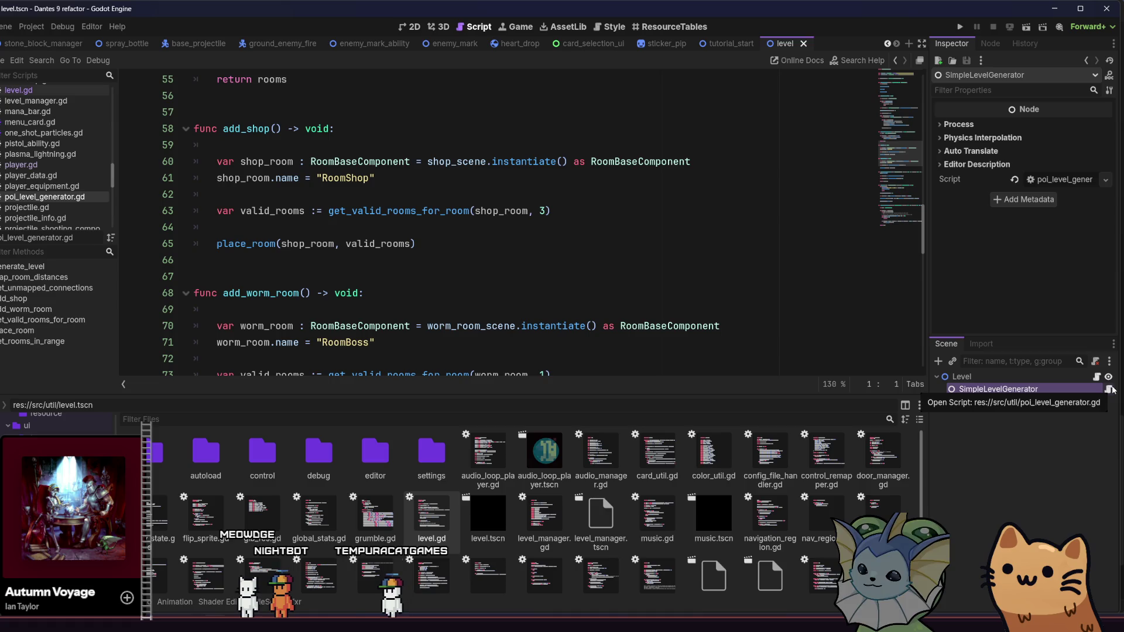
pyautogui.rightClick(1073, 388)
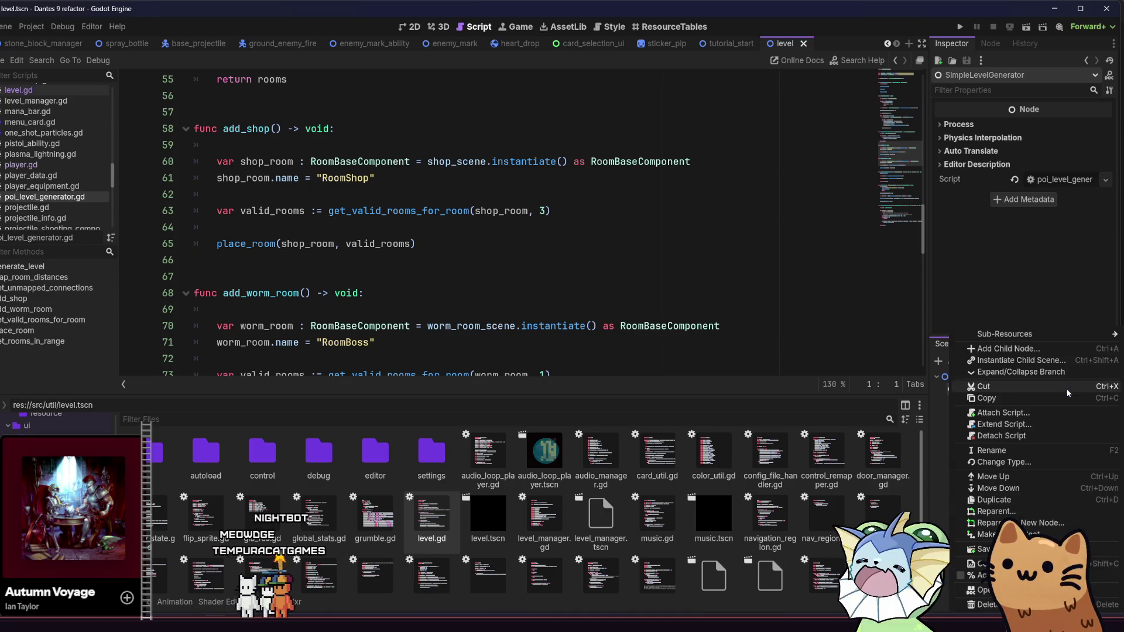
pyautogui.click(1043, 436)
pyautogui.scroll(-1, 728, 525)
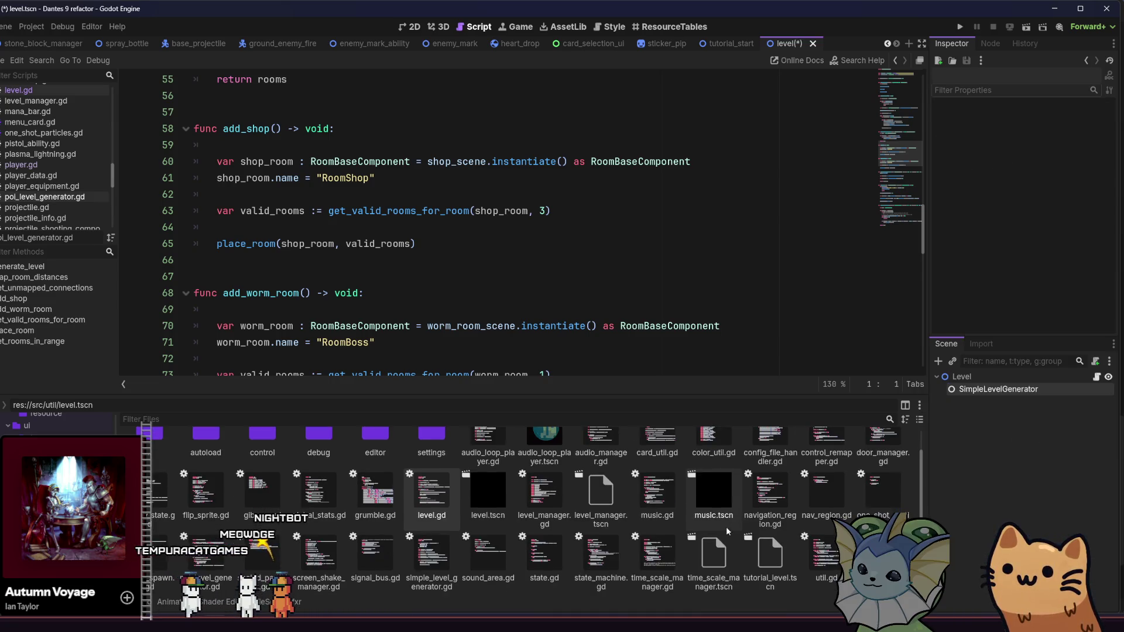
pyautogui.click(358, 553)
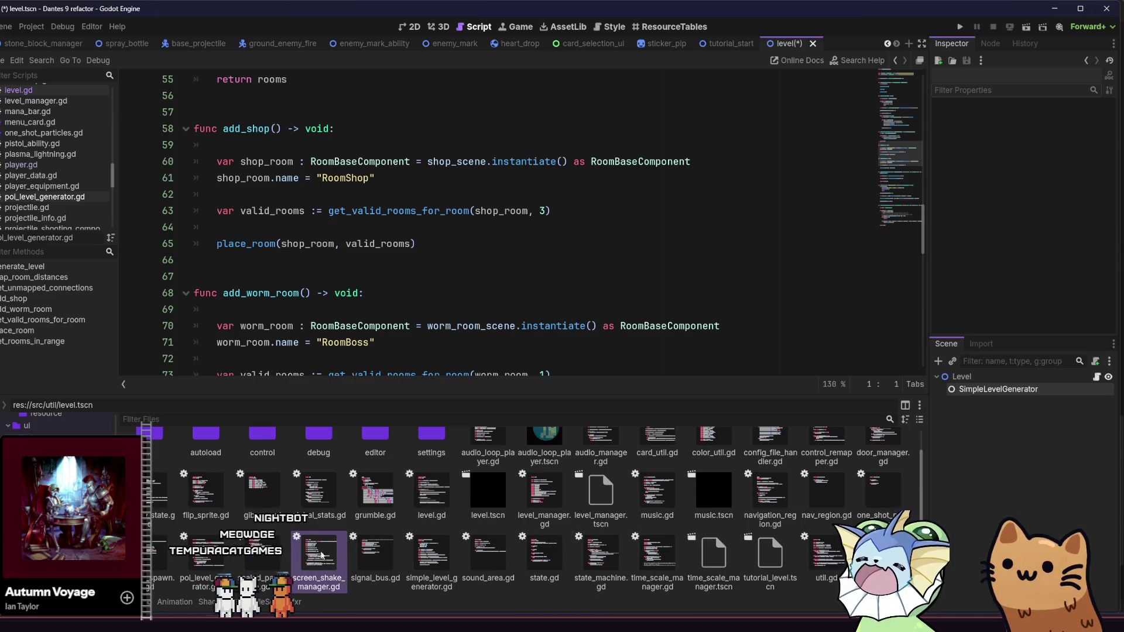
# Duplicate poi_level_generator.gd as tutorial_level_generator.gd
pyautogui.rightClick(197, 556)
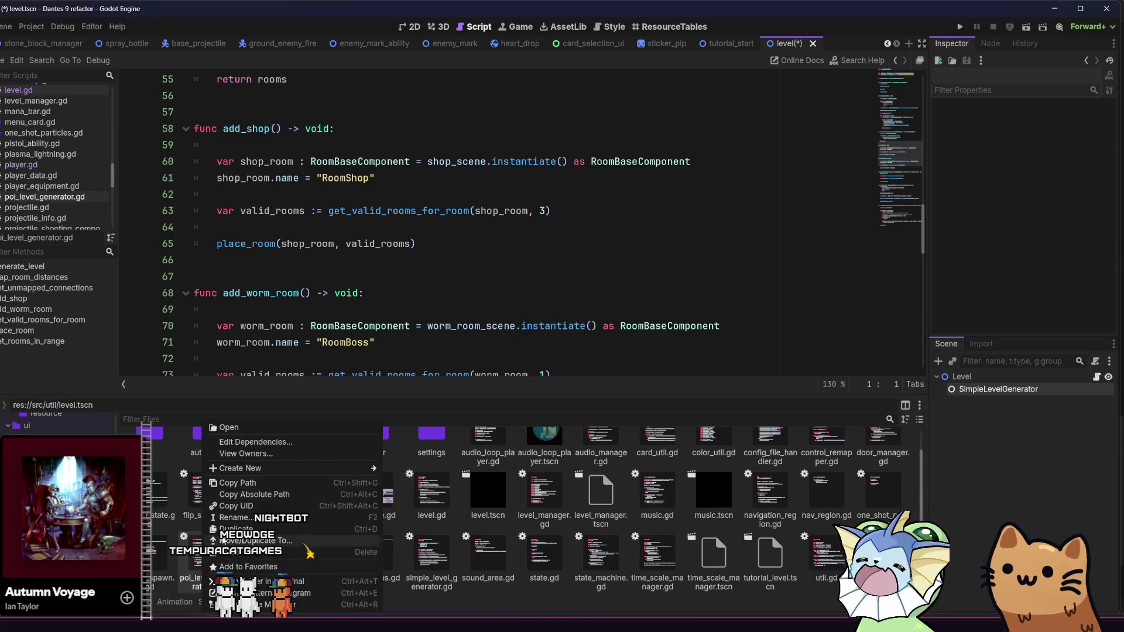
pyautogui.click(246, 529)
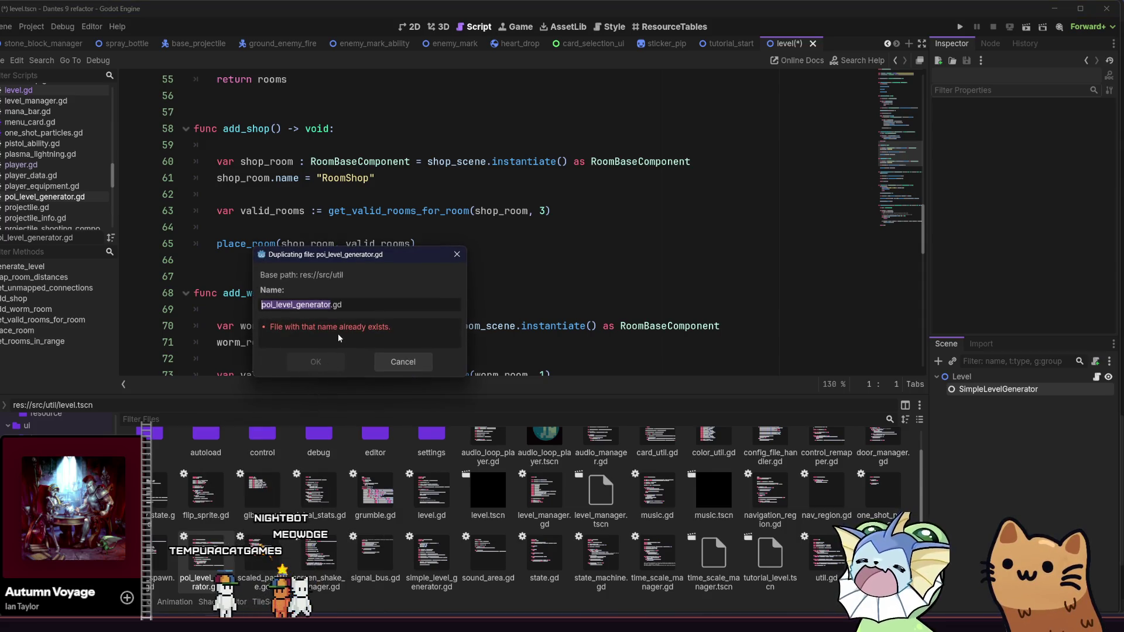
pyautogui.press('Right')
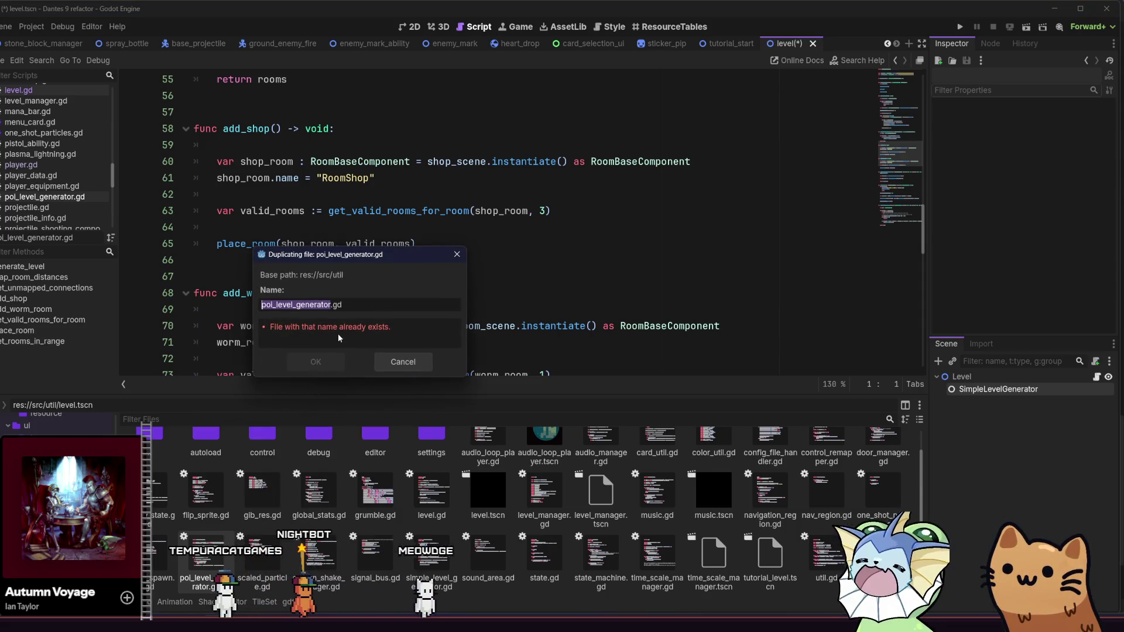
pyautogui.press('Home')
pyautogui.press('Right')
pyautogui.press('Right')
pyautogui.press('Right')
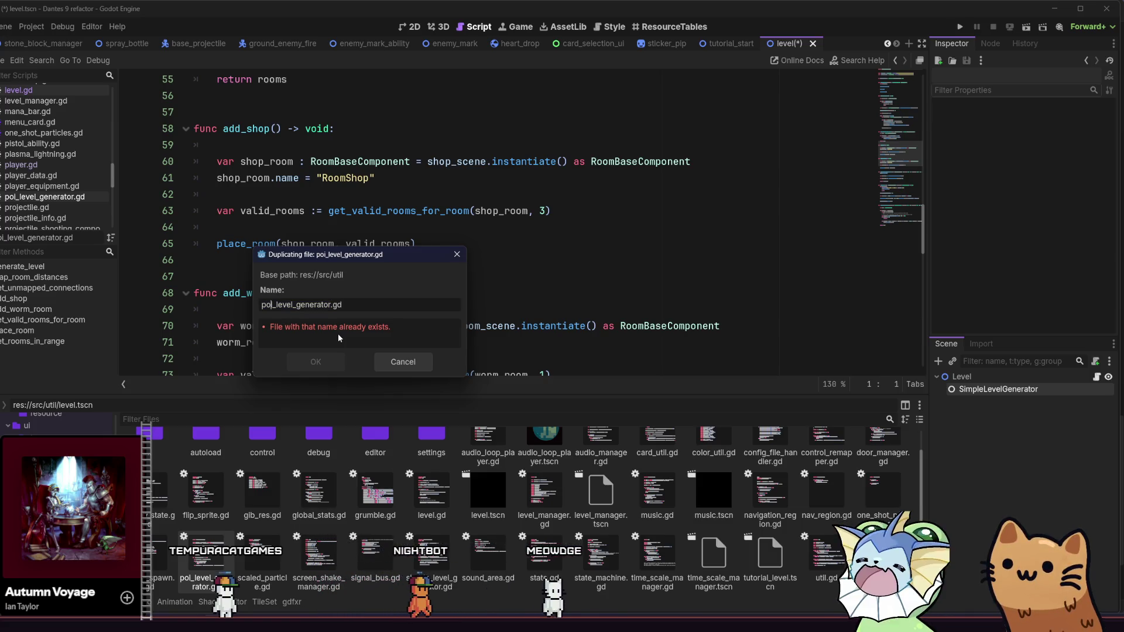
pyautogui.press('BackSpace')
pyautogui.press('BackSpace')
pyautogui.press('BackSpace')
pyautogui.write('tutorial')
pyautogui.press('Return')
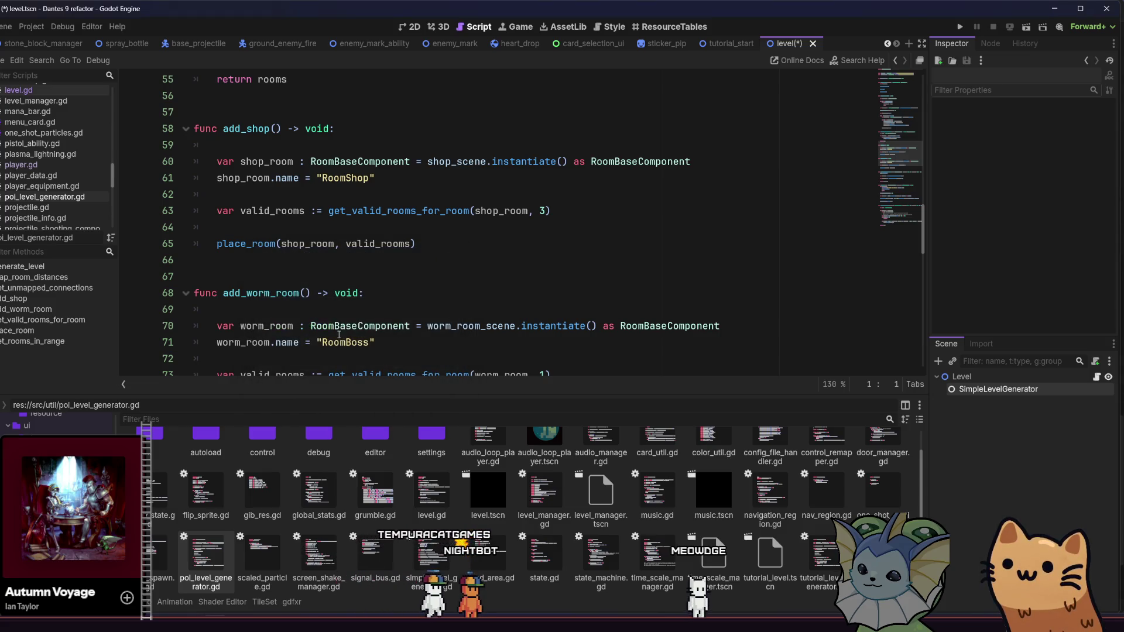
pyautogui.scroll(15, 480, 240)
pyautogui.scroll(1, 481, 240)
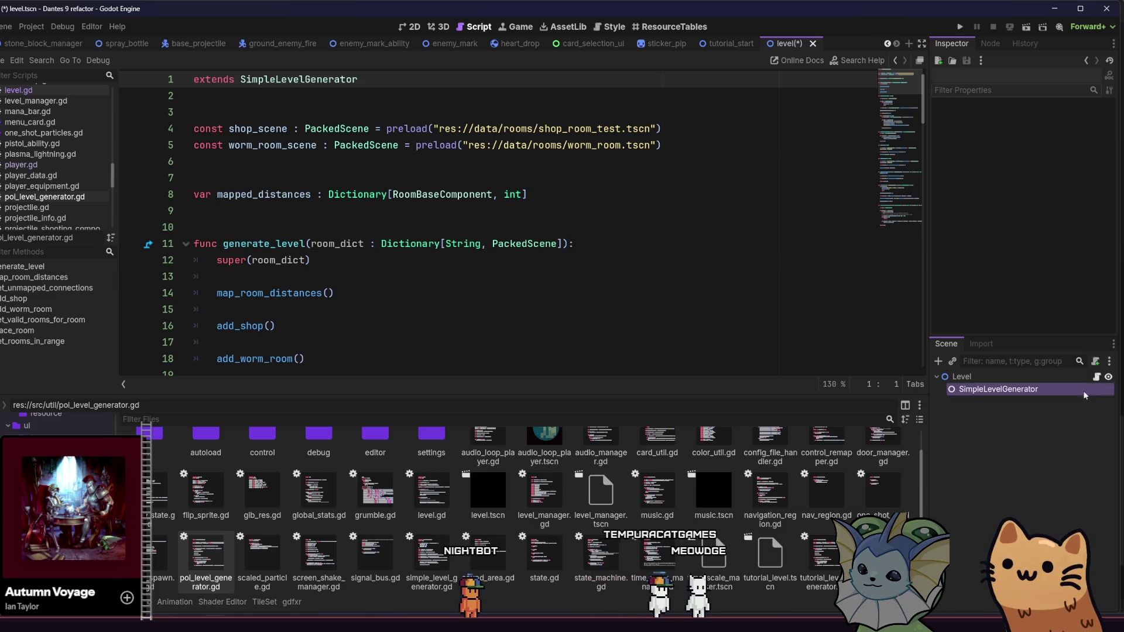
# Drag tutorial_level_generator.gd onto SimpleLevelGenerator and open the attached script
pyautogui.click(1098, 377)
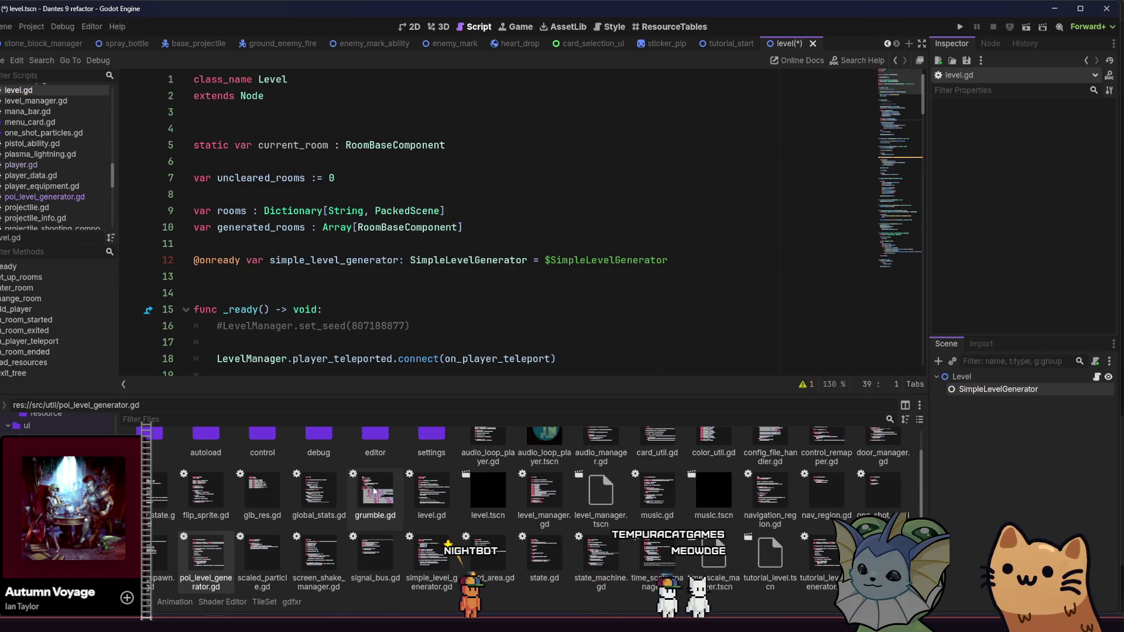
pyautogui.click(451, 562)
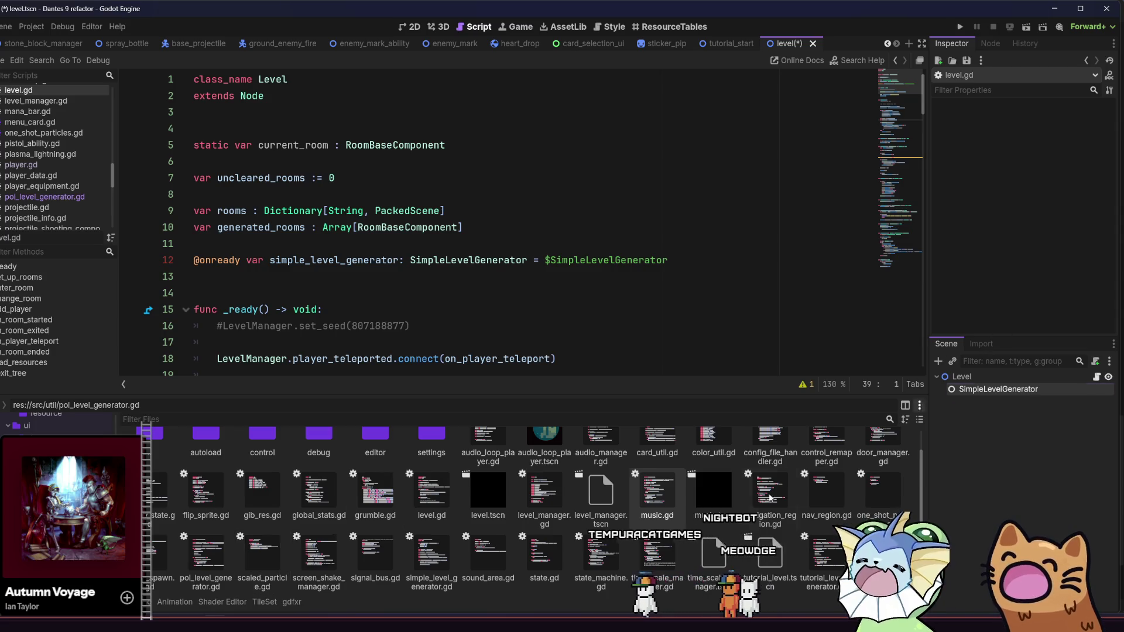
pyautogui.scroll(1, 704, 524)
pyautogui.scroll(-1, 761, 533)
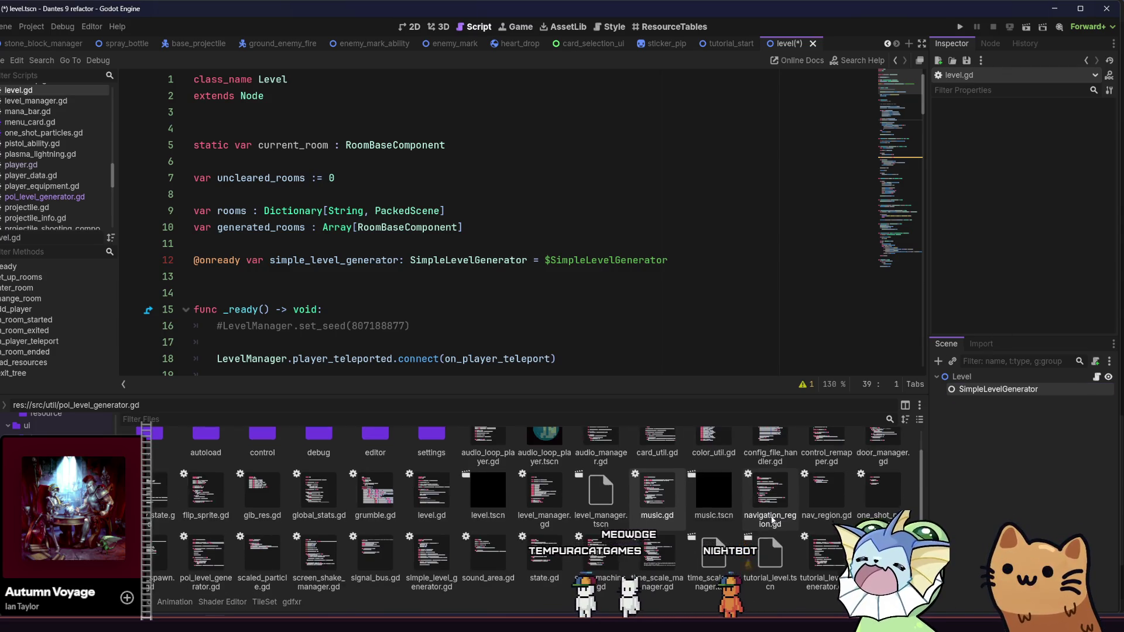
pyautogui.moveTo(833, 537); pyautogui.dragTo(1088, 395)
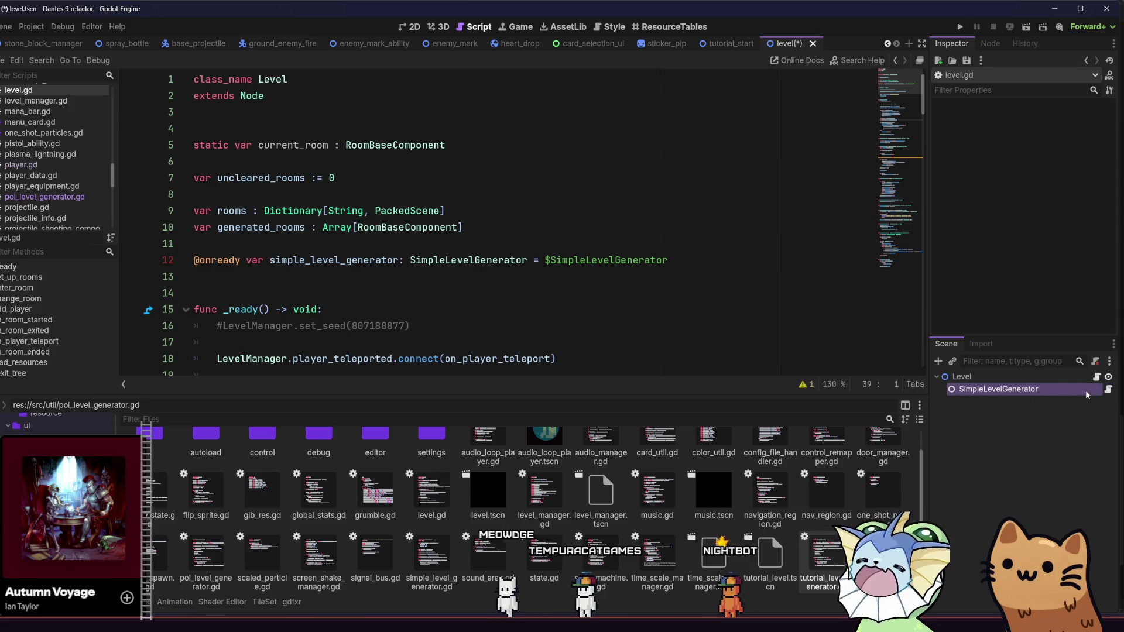
pyautogui.click(1107, 391)
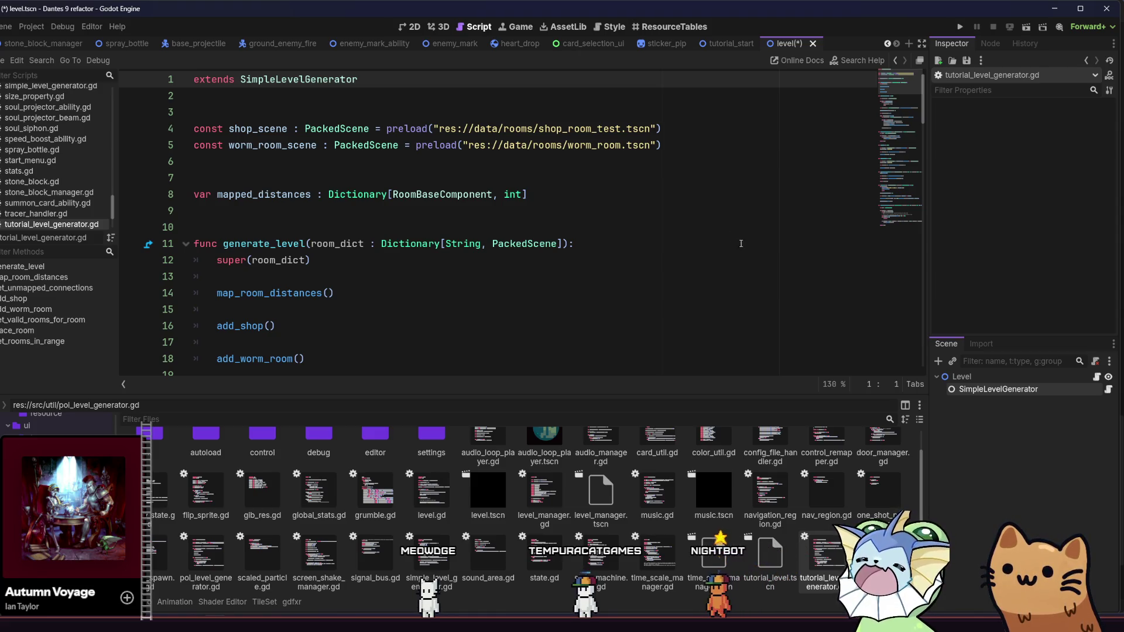
pyautogui.scroll(-1, 732, 216)
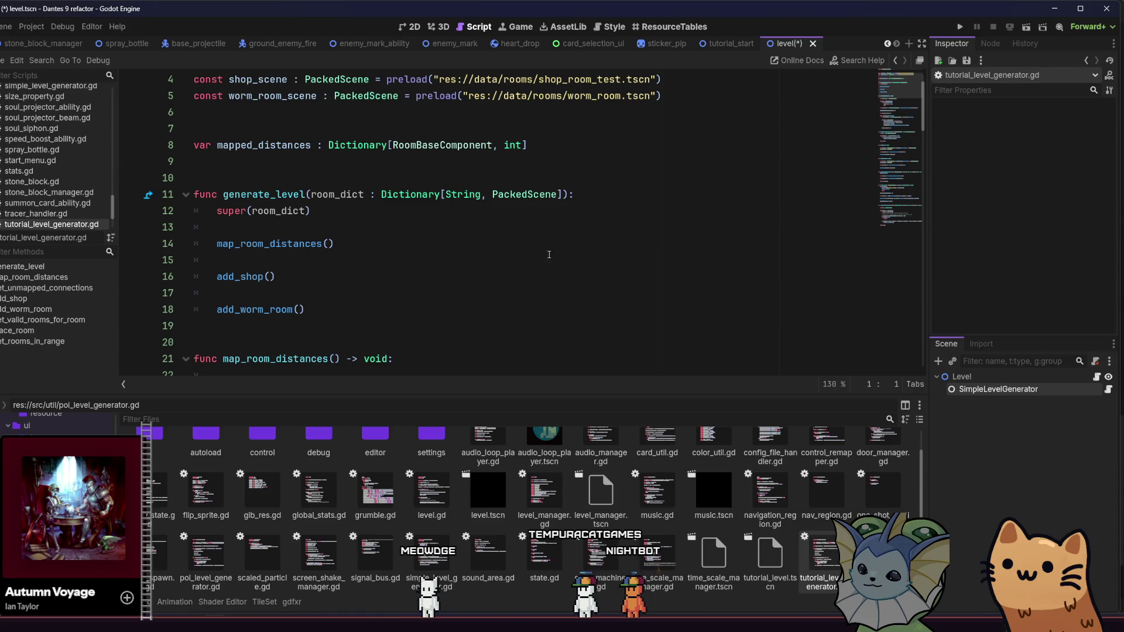
pyautogui.moveTo(333, 301)
pyautogui.mouseDown()
pyautogui.moveTo(296, 309)
pyautogui.moveTo(211, 260)
pyautogui.moveTo(227, 247)
pyautogui.mouseUp()
pyautogui.scroll(-2, 222, 248)
pyautogui.click(352, 293)
pyautogui.scroll(-3, 352, 272)
pyautogui.scroll(-6, 352, 271)
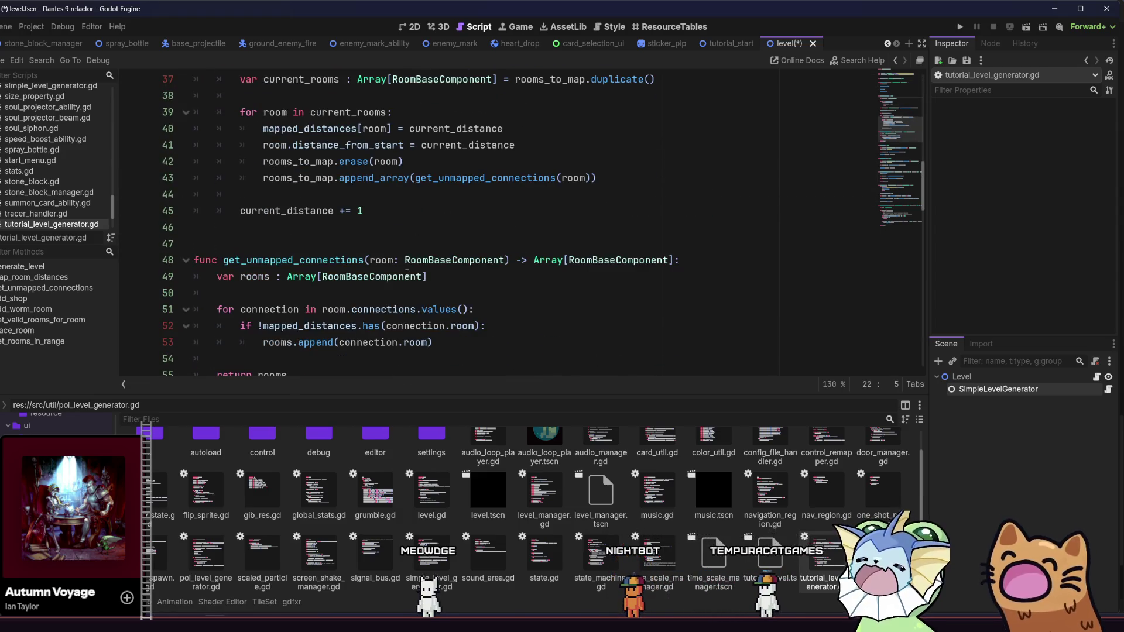
pyautogui.scroll(-3, 437, 229)
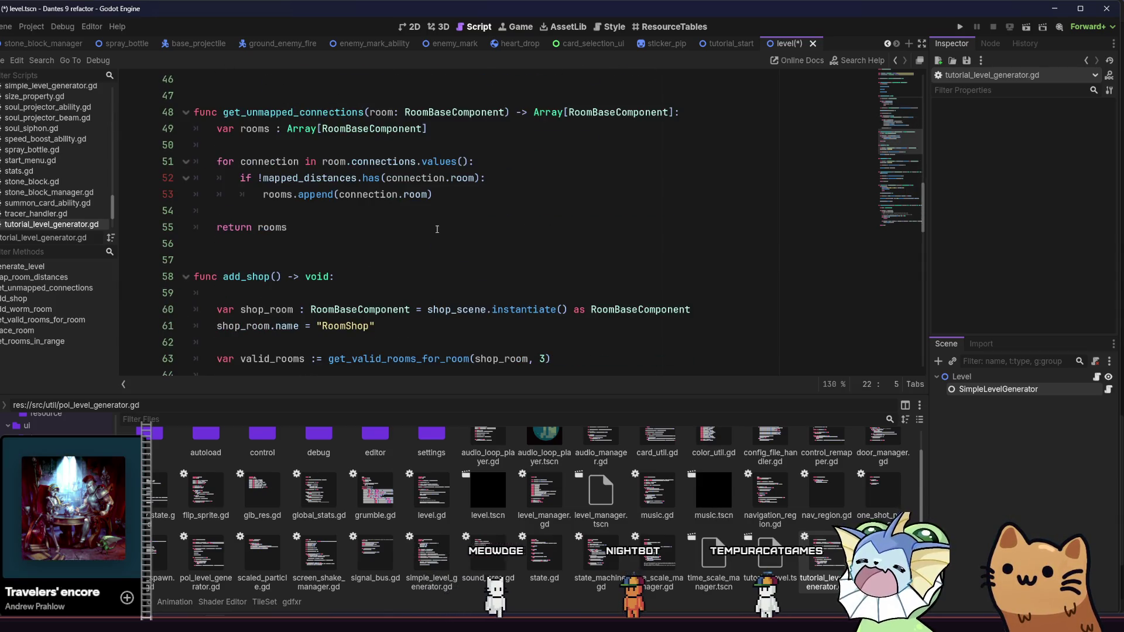
pyautogui.scroll(-2, 446, 233)
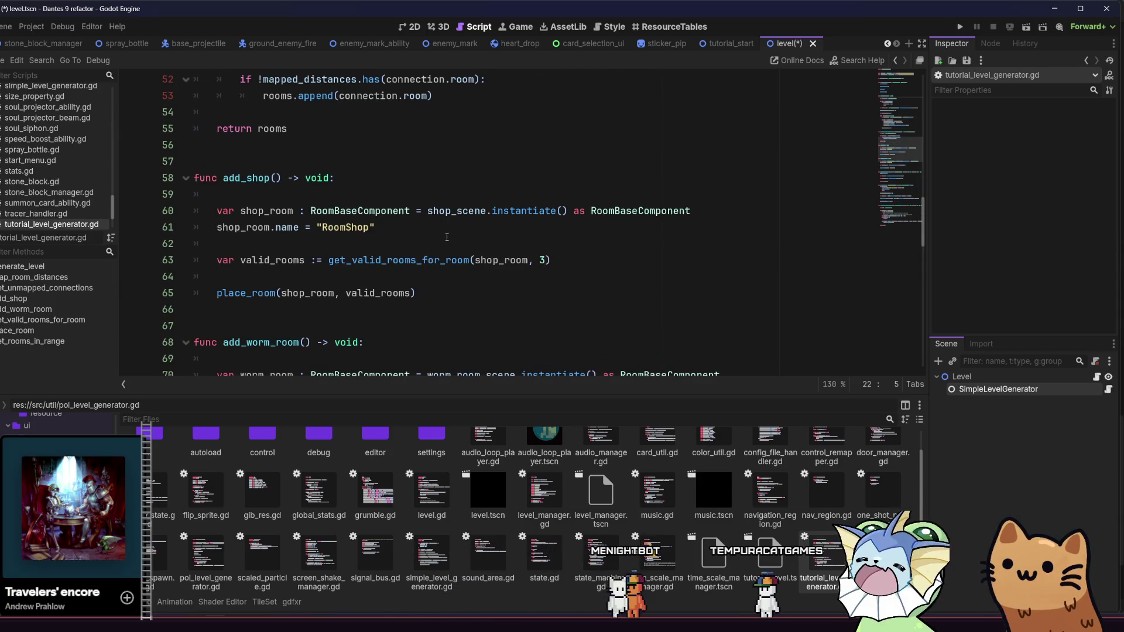
pyautogui.scroll(-1, 447, 237)
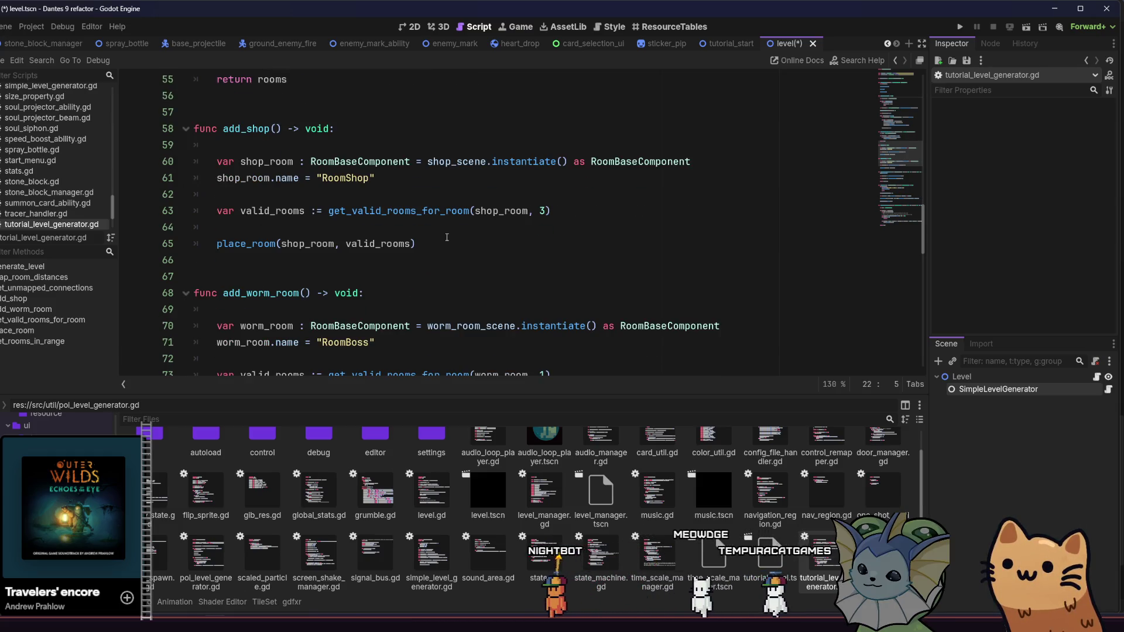
pyautogui.scroll(-3, 448, 238)
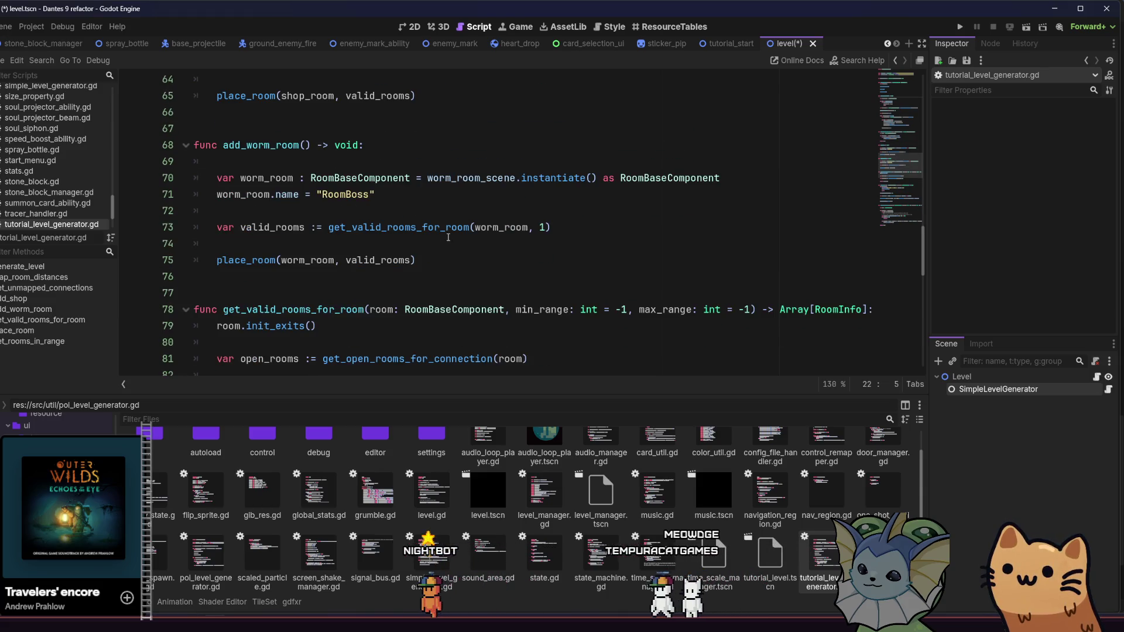
pyautogui.scroll(-1, 447, 237)
pyautogui.scroll(-3, 448, 237)
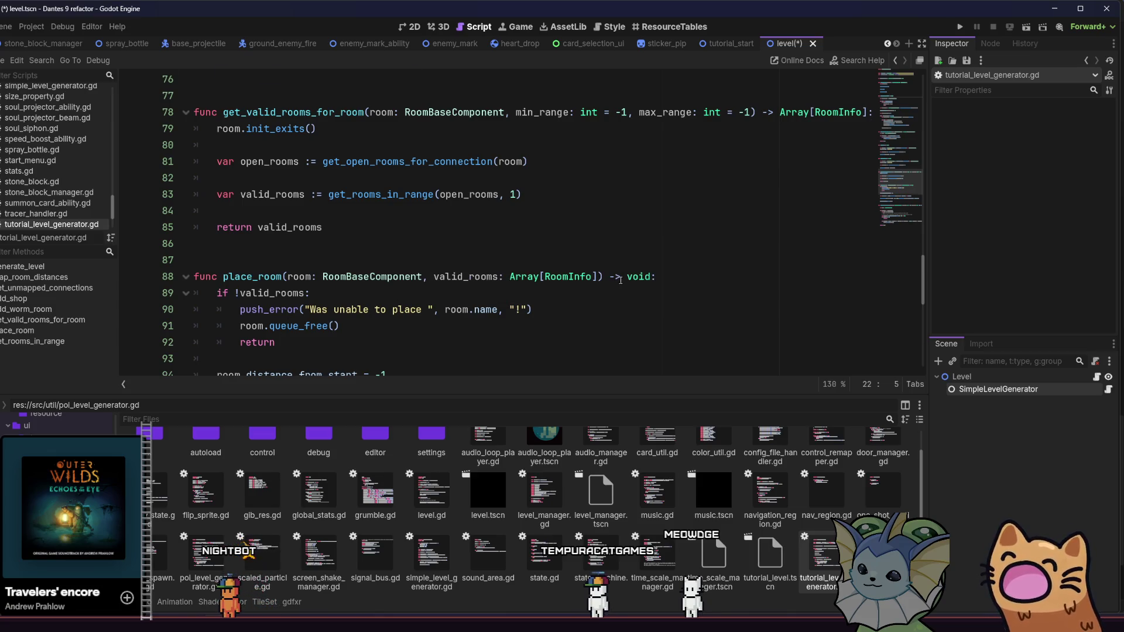
pyautogui.scroll(-3, 619, 277)
pyautogui.scroll(-3, 612, 275)
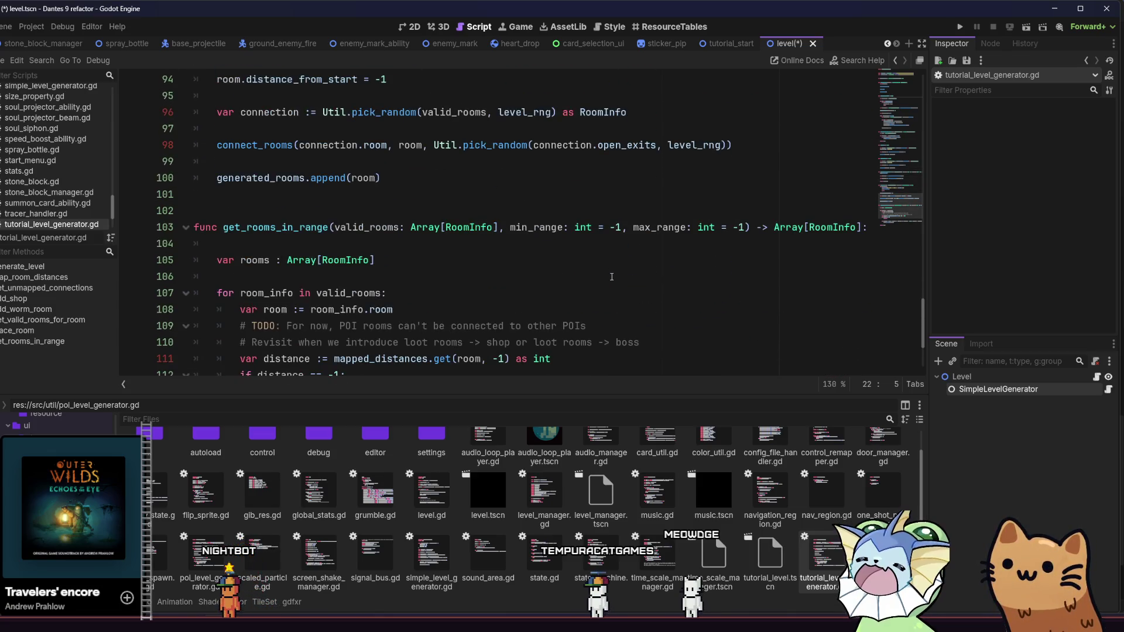
pyautogui.scroll(-3, 609, 276)
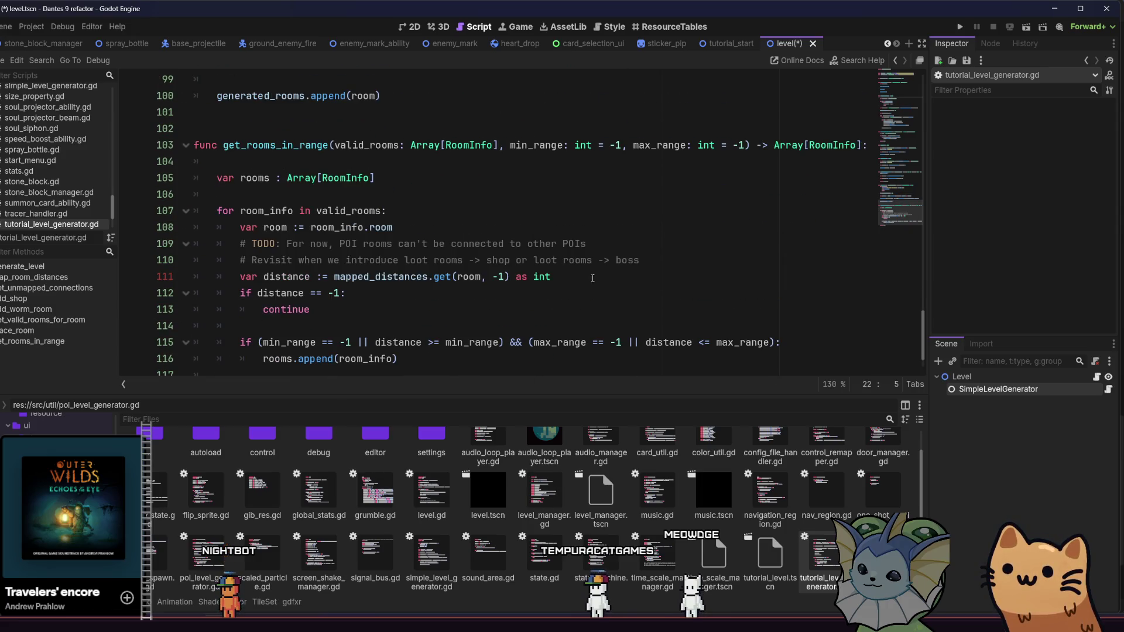
pyautogui.moveTo(455, 309)
pyautogui.mouseDown()
pyautogui.moveTo(410, 343)
pyautogui.moveTo(235, 293)
pyautogui.moveTo(193, 258)
pyautogui.moveTo(193, 294)
pyautogui.moveTo(193, 260)
pyautogui.mouseUp()
pyautogui.write('f')
# Delete the helper functions and the three generate_level calls, leaving pass
pyautogui.press('BackSpace')
pyautogui.press('BackSpace')
pyautogui.press('BackSpace')
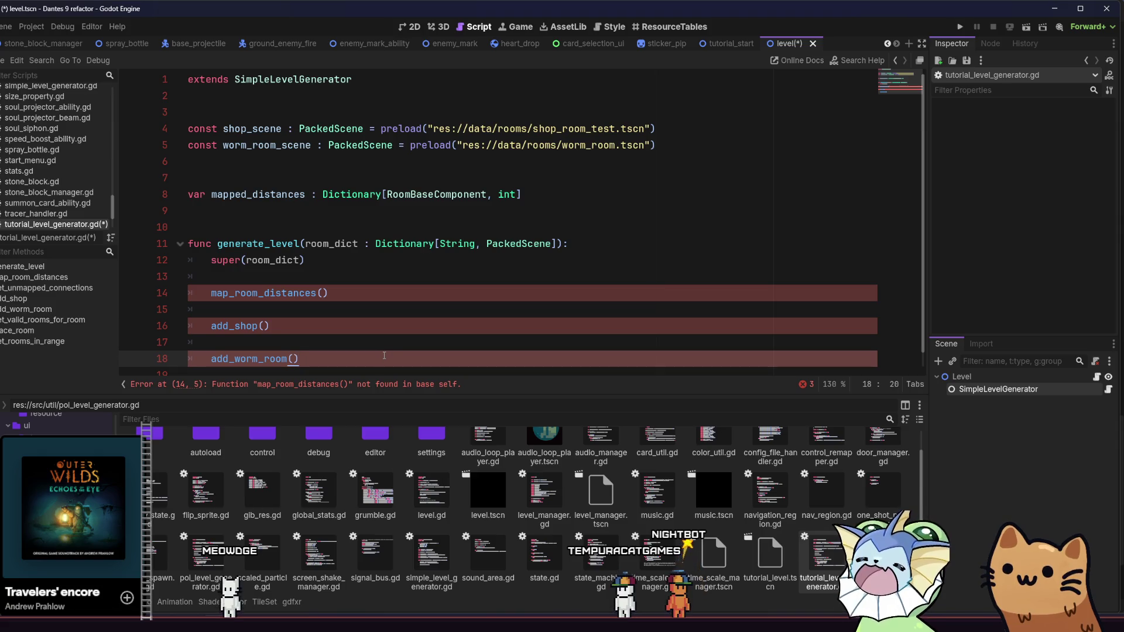
pyautogui.moveTo(380, 357)
pyautogui.mouseDown()
pyautogui.moveTo(240, 323)
pyautogui.moveTo(218, 286)
pyautogui.mouseUp()
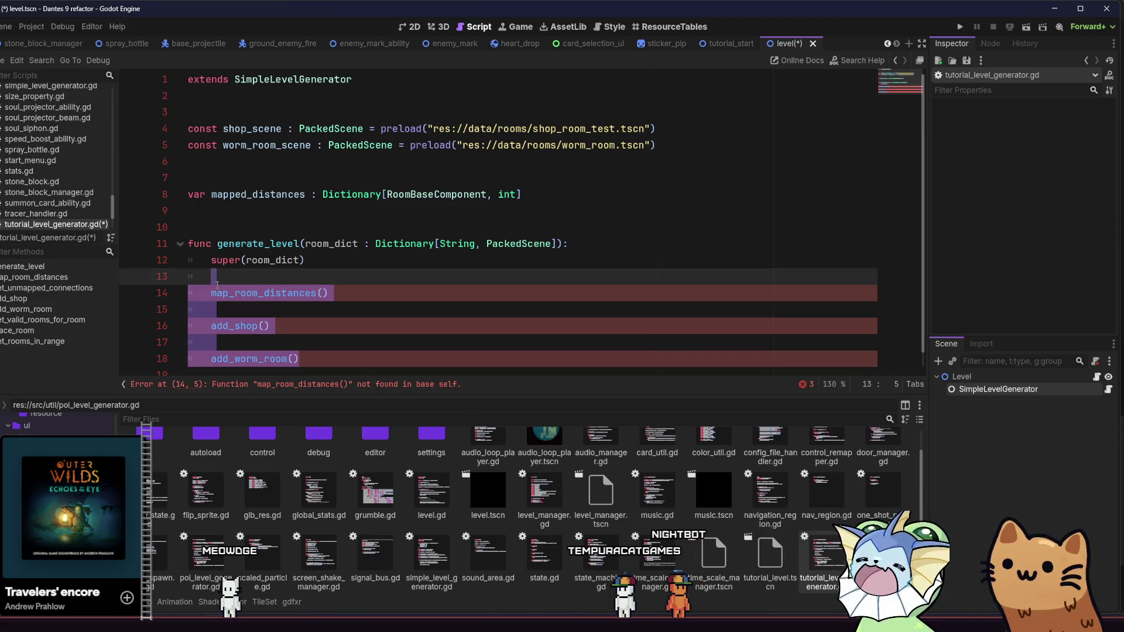
pyautogui.press('BackSpace')
pyautogui.press('BackSpace')
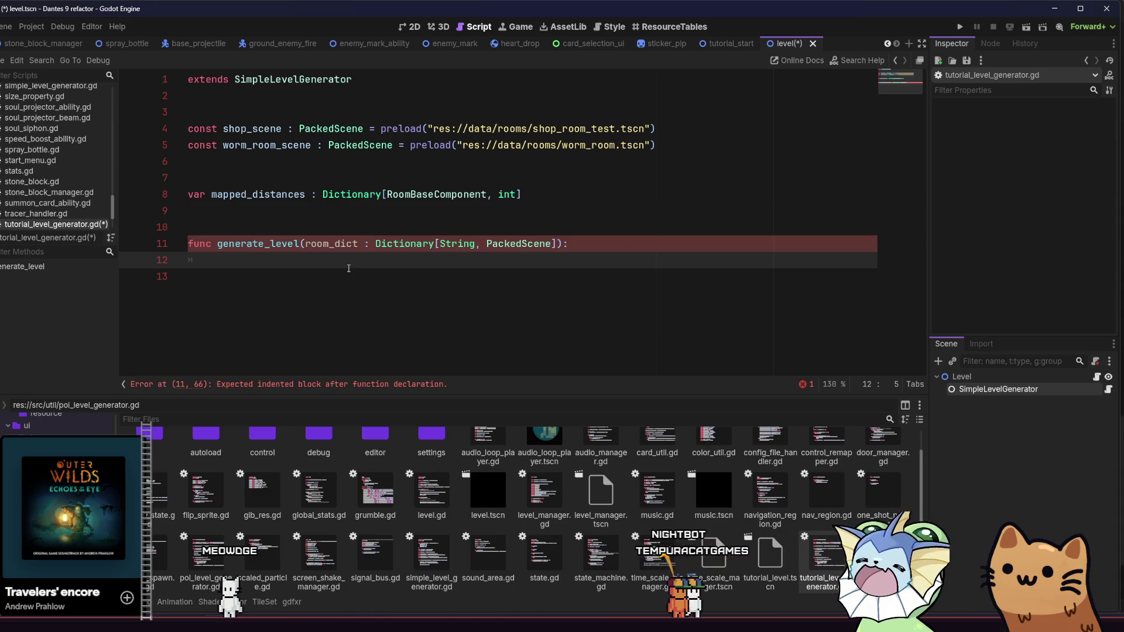
pyautogui.write('pass')
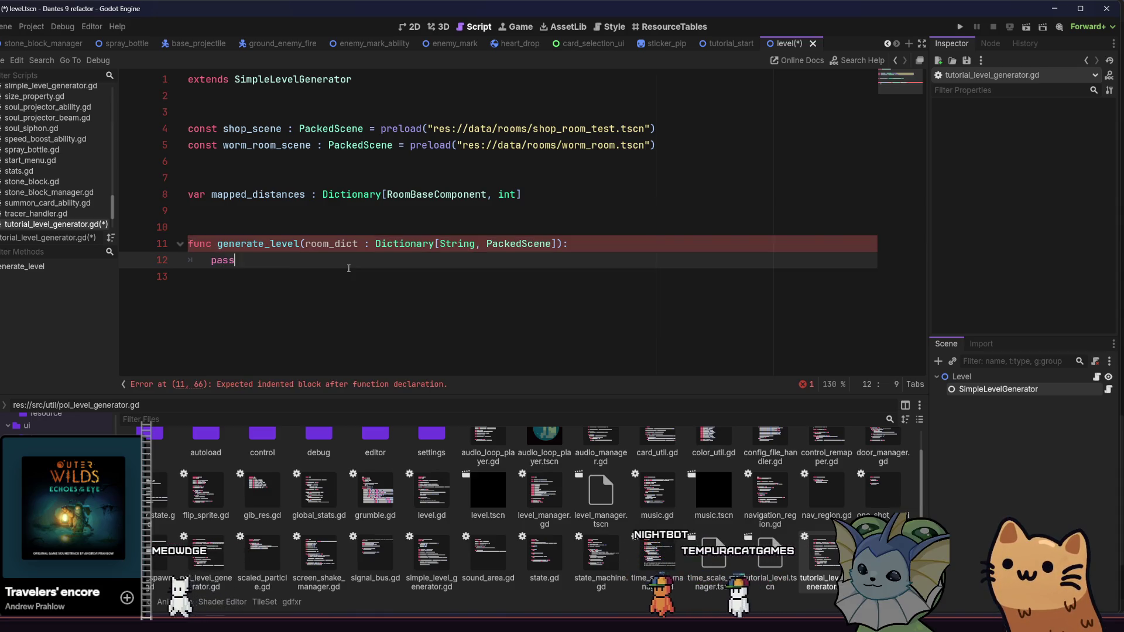
# Delete the mapped_distances declaration and select the two preloaded room constants
pyautogui.click(330, 185)
pyautogui.click(539, 196)
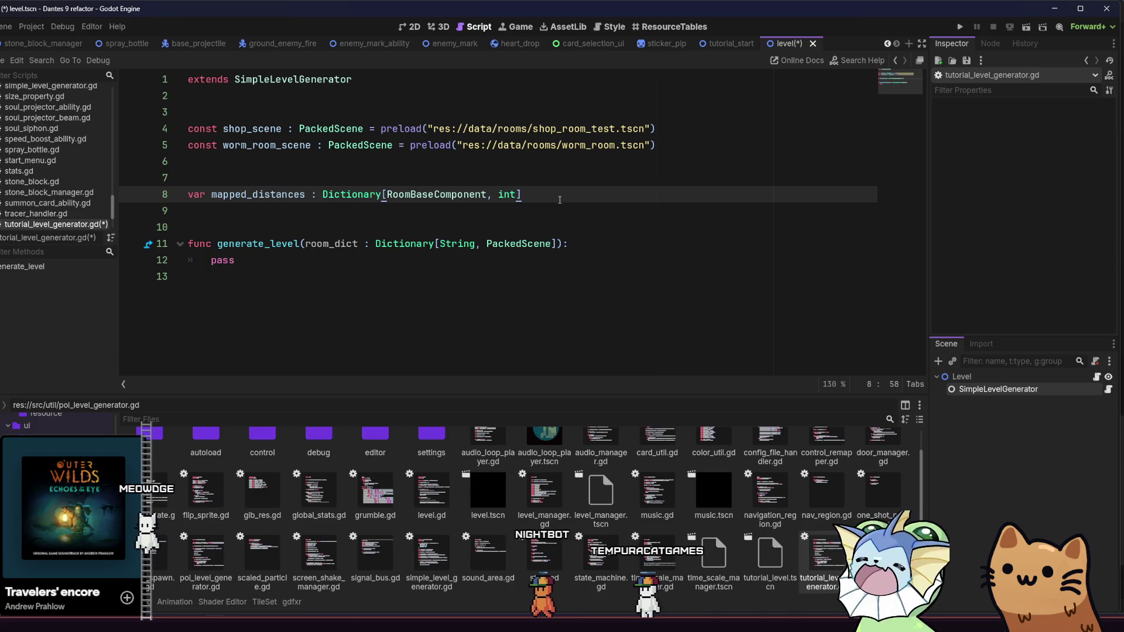
pyautogui.click(963, 376)
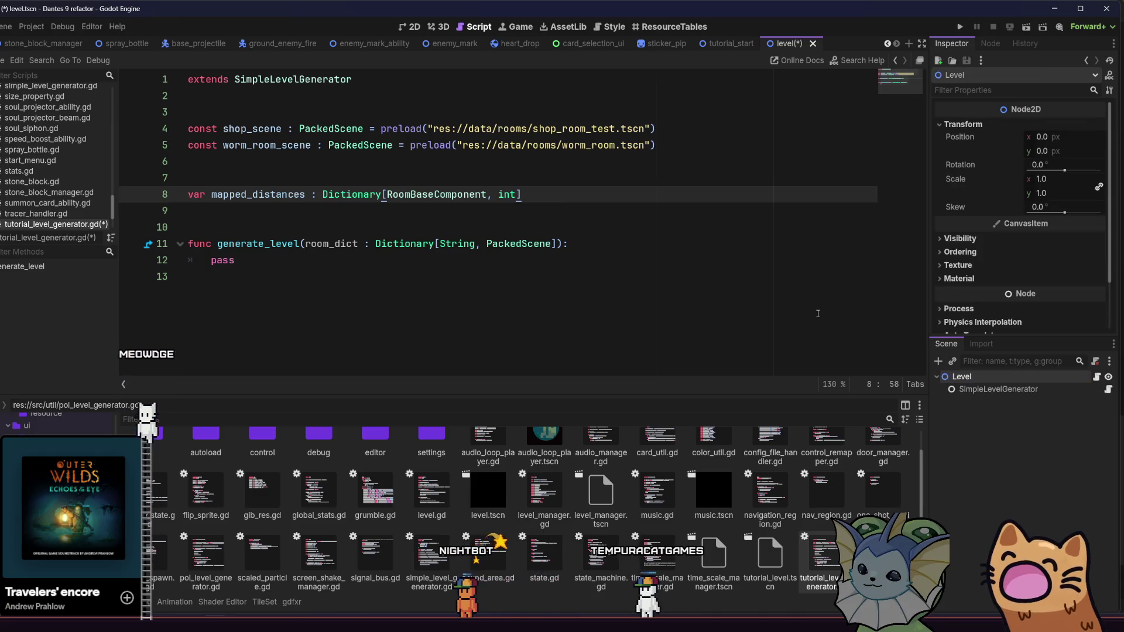
pyautogui.click(435, 254)
pyautogui.moveTo(399, 245); pyautogui.dragTo(481, 246)
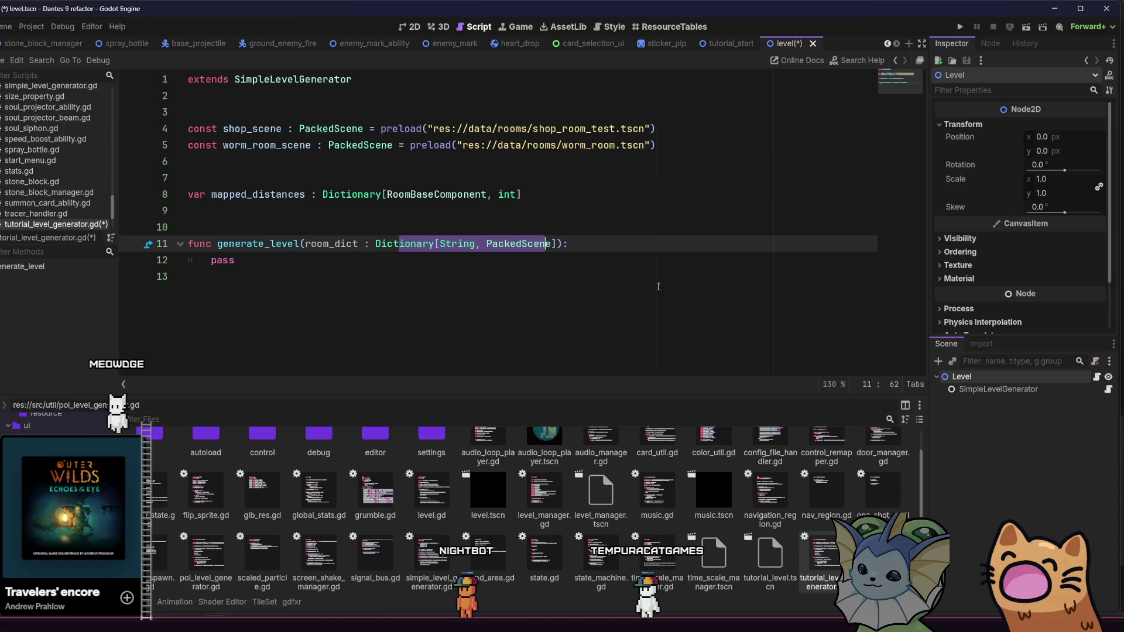
pyautogui.press('Right')
pyautogui.press('Right')
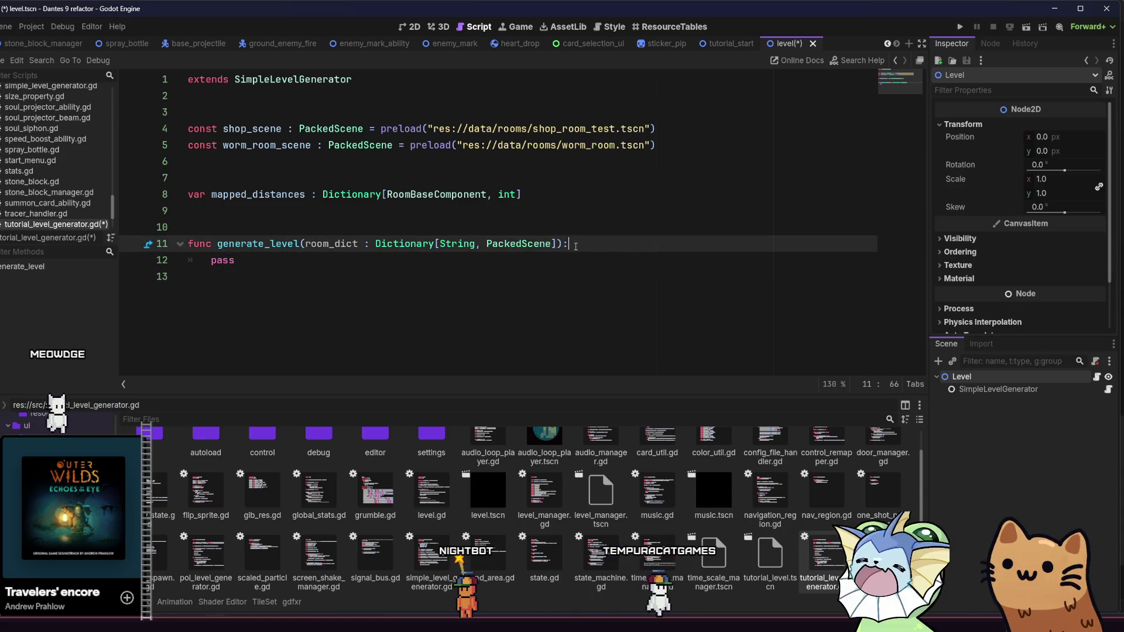
pyautogui.click(998, 389)
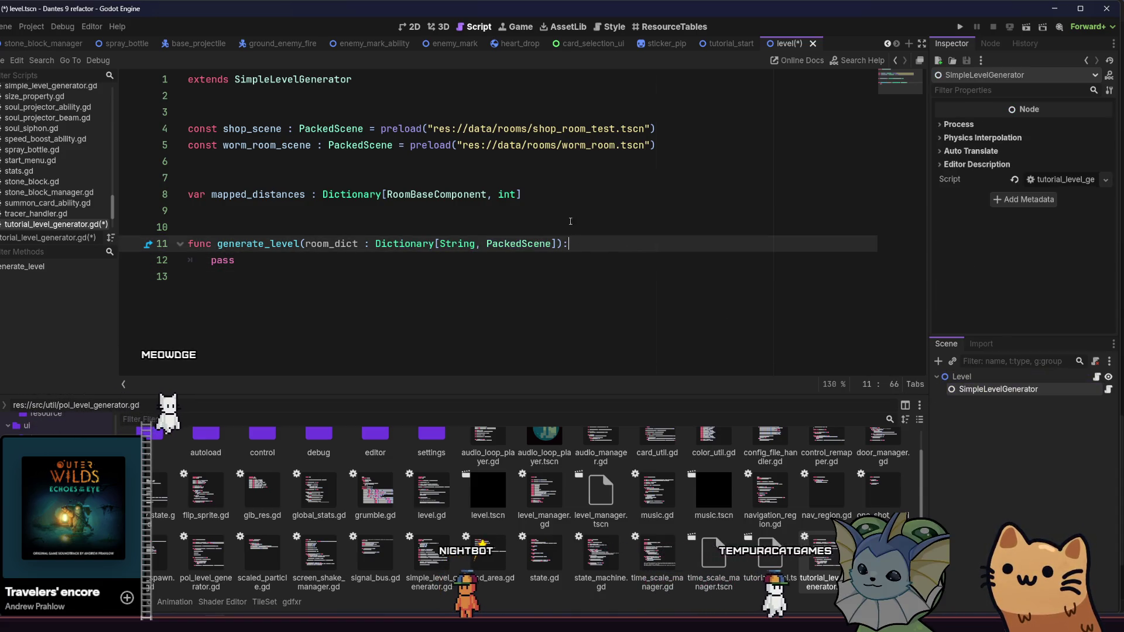
pyautogui.click(566, 196)
pyautogui.hotkey('ctrl', 'shift', 'Left')
pyautogui.hotkey('ctrl', 'shift', 'Left')
pyautogui.hotkey('ctrl', 'shift', 'Left')
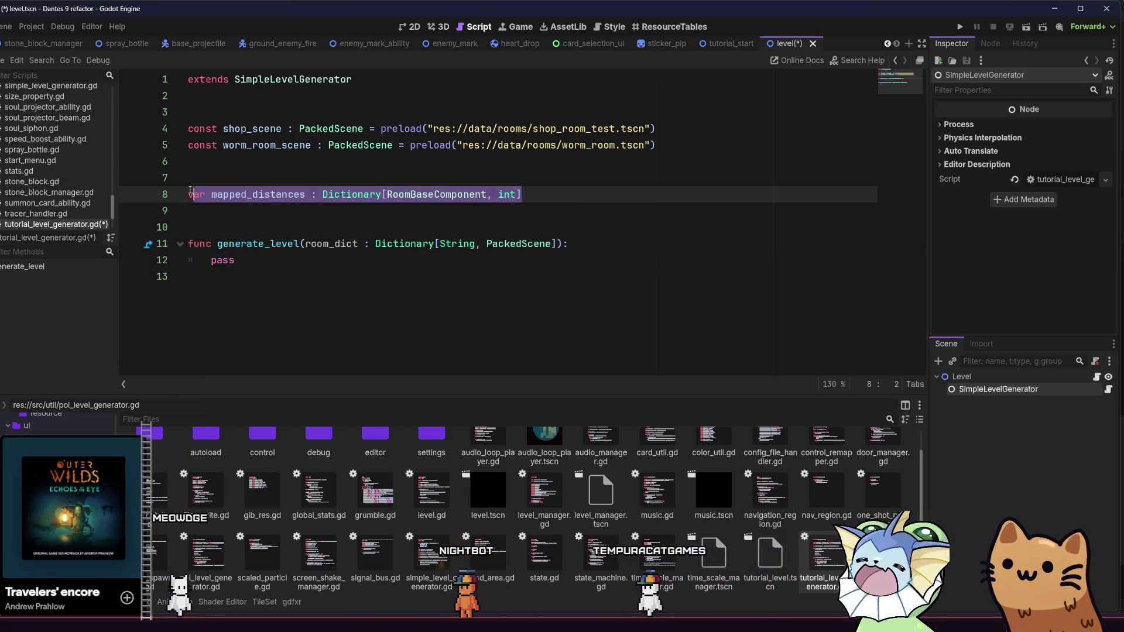
pyautogui.press('BackSpace')
pyautogui.press('BackSpace')
pyautogui.press('BackSpace')
pyautogui.moveTo(662, 144); pyautogui.dragTo(160, 134)
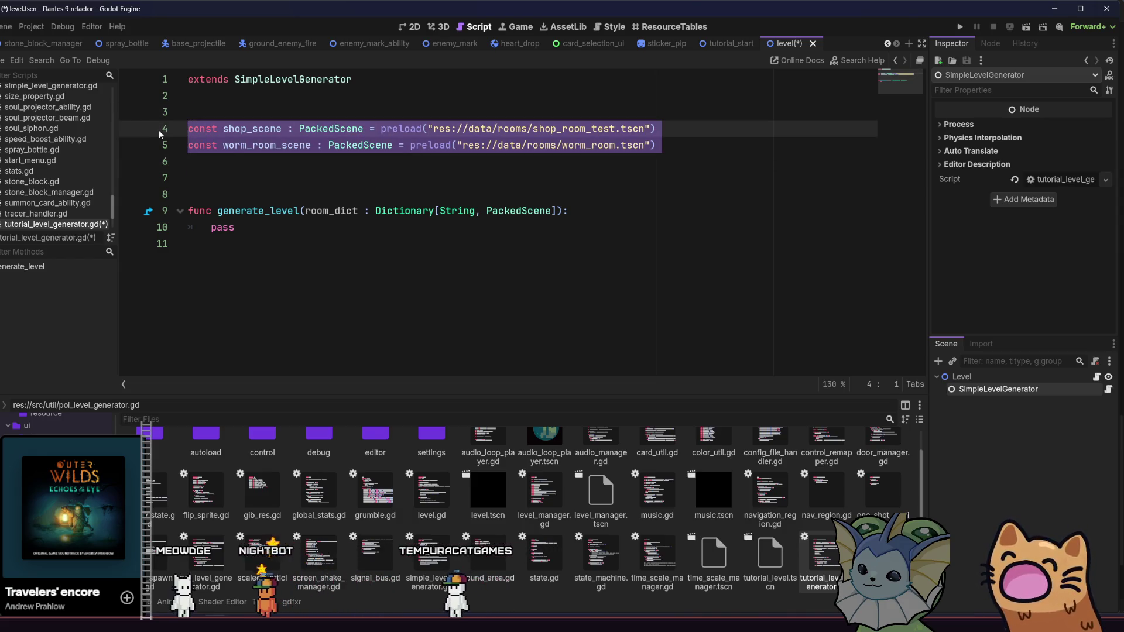
# Delete the shop and worm room preload constants and open an empty line 4
pyautogui.press('BackSpace')
pyautogui.press('Delete')
pyautogui.press('BackSpace')
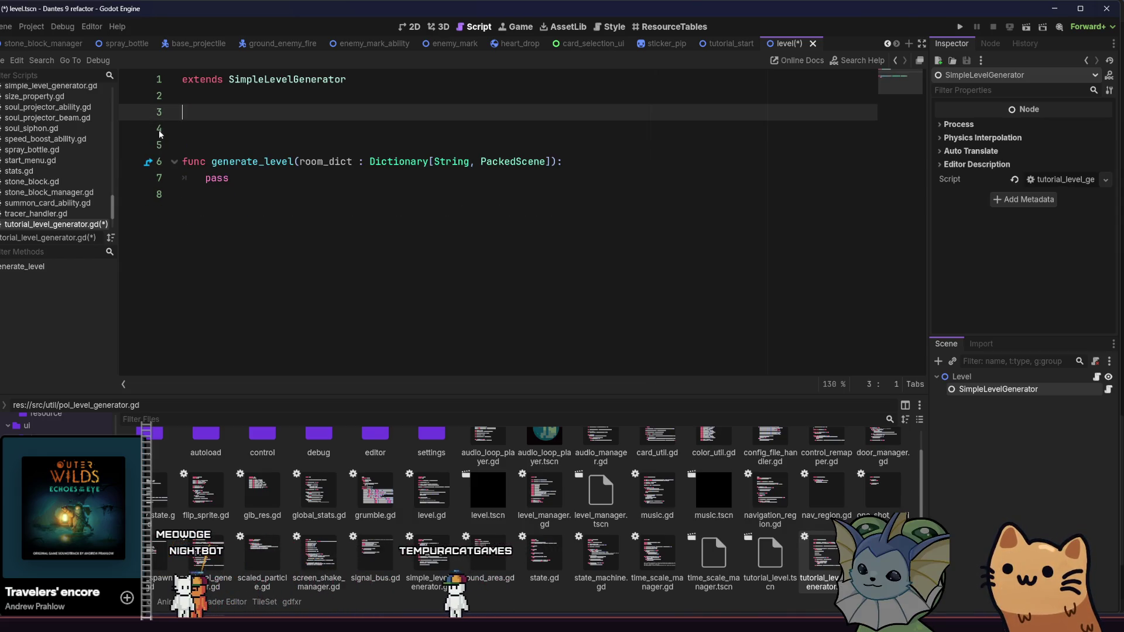
pyautogui.press('Down')
pyautogui.press('Up')
pyautogui.press('Down')
pyautogui.press('Return')
pyautogui.press('Up')
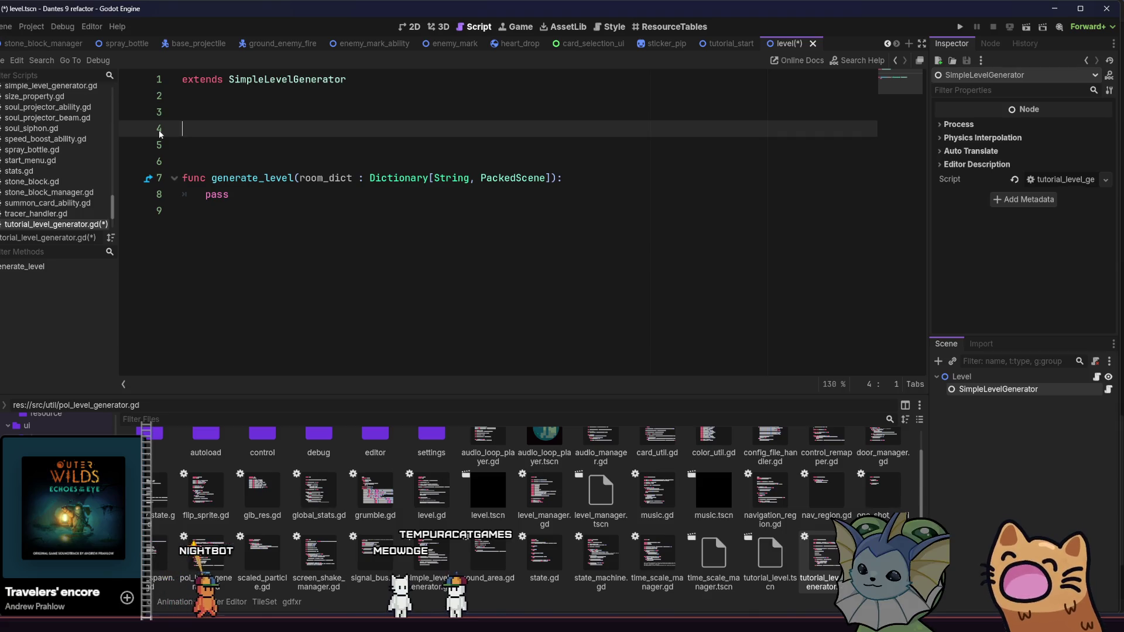
pyautogui.write('Tutorial')
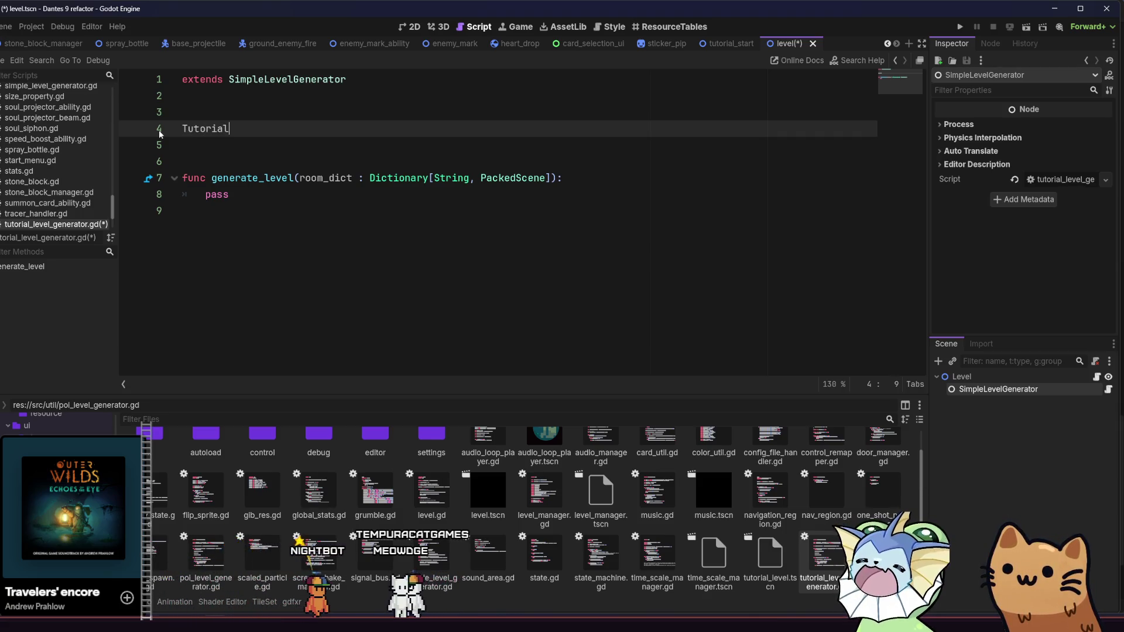
pyautogui.write('_room')
pyautogui.press('BackSpace')
pyautogui.press('BackSpace')
pyautogui.press('BackSpace')
pyautogui.press('BackSpace')
pyautogui.press('BackSpace')
pyautogui.press('BackSpace')
pyautogui.write('@export var ')
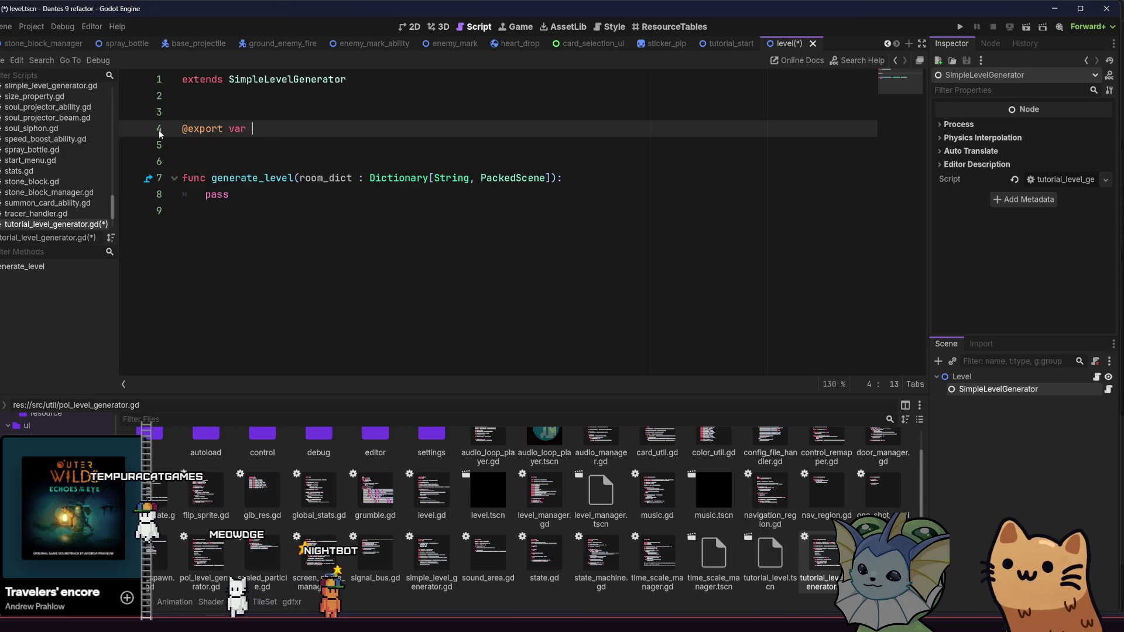
pyautogui.write('tutorial_rooms : ')
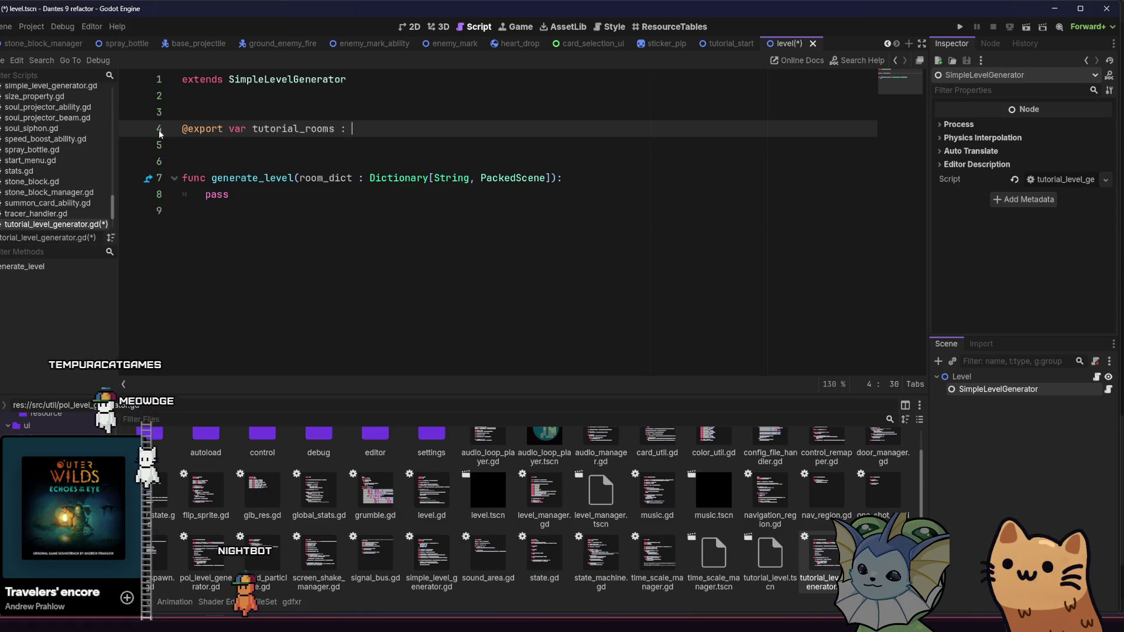
pyautogui.write('Array[')
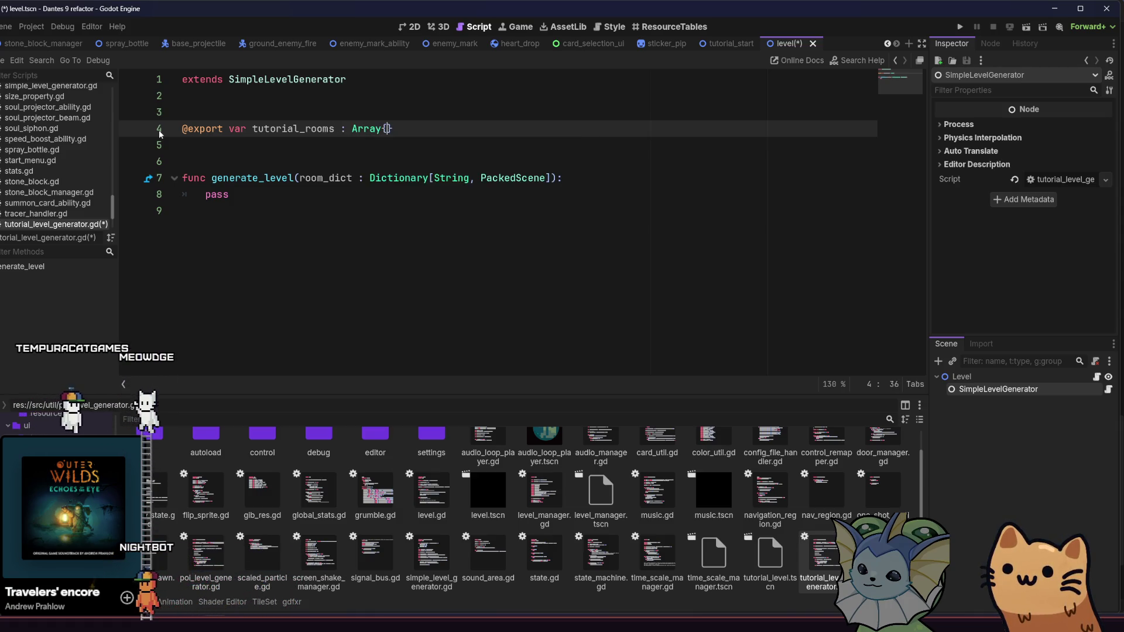
pyautogui.write('Pack')
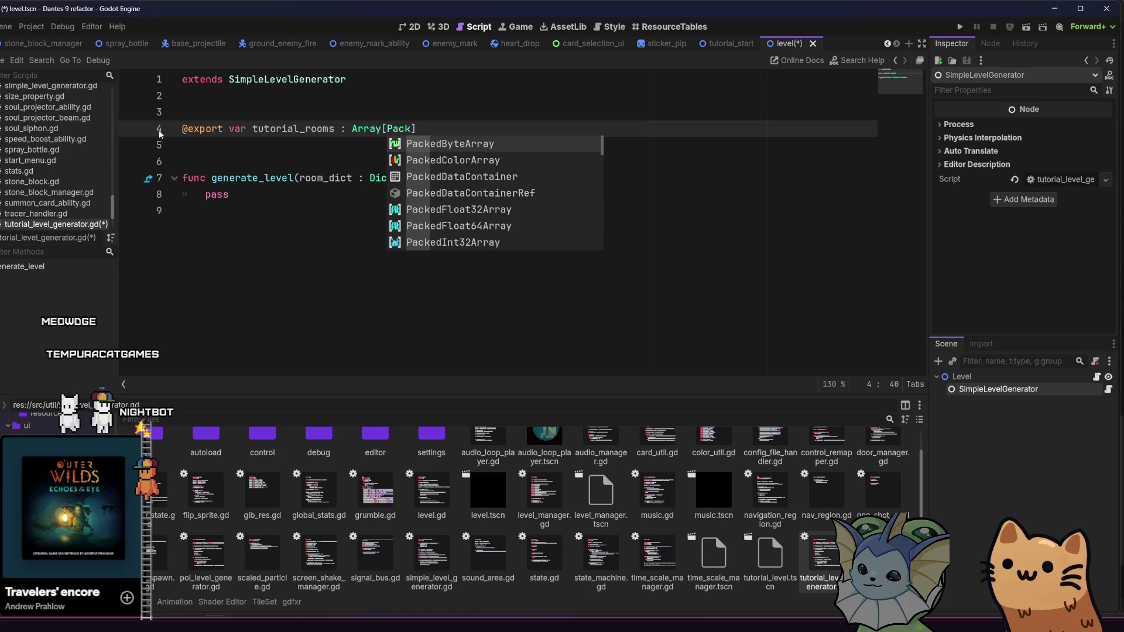
pyautogui.write('edScene')
pyautogui.press('Return')
pyautogui.click(252, 193)
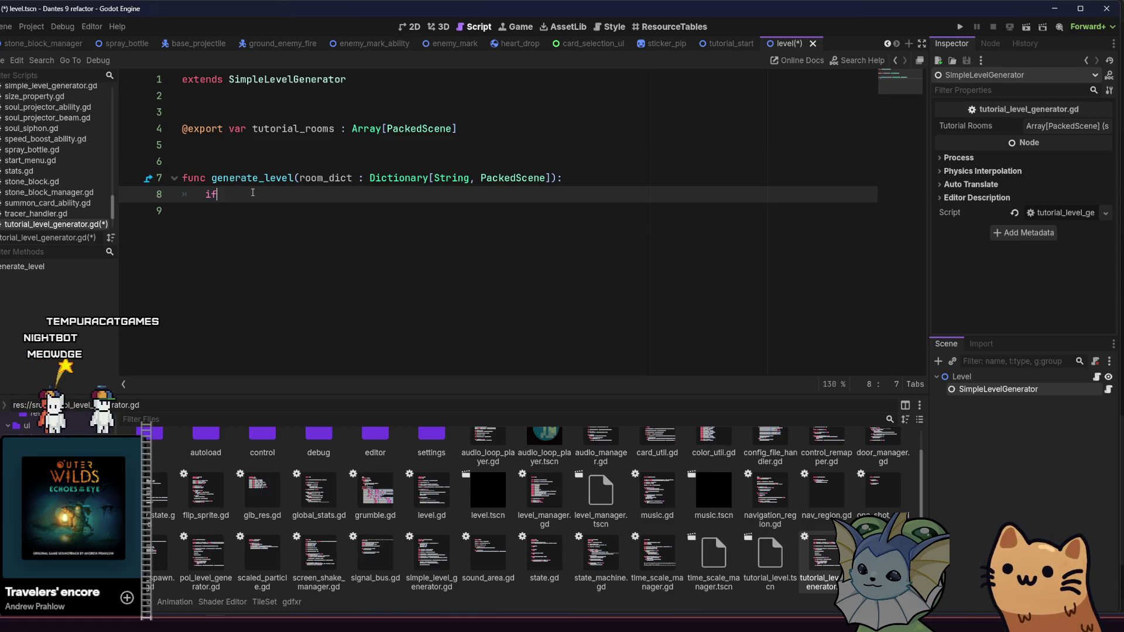
# Replace pass with 'if tutorial_rooms' using autocompletion
pyautogui.write('ut')
pyautogui.press('BackSpace')
pyautogui.press('BackSpace')
pyautogui.write('tu')
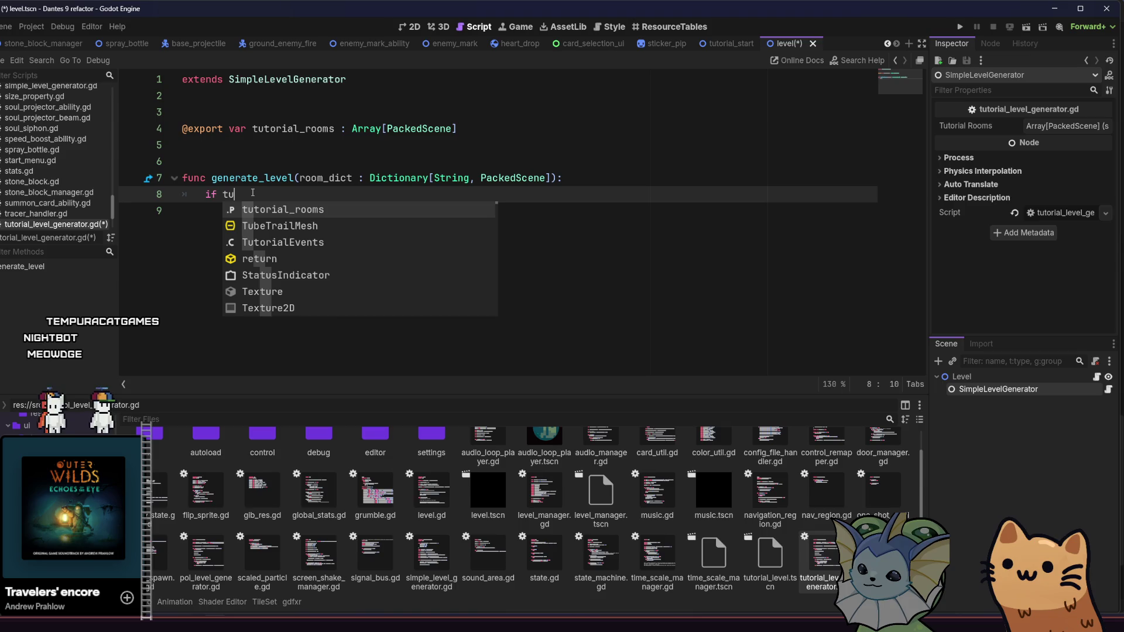
pyautogui.press('Return')
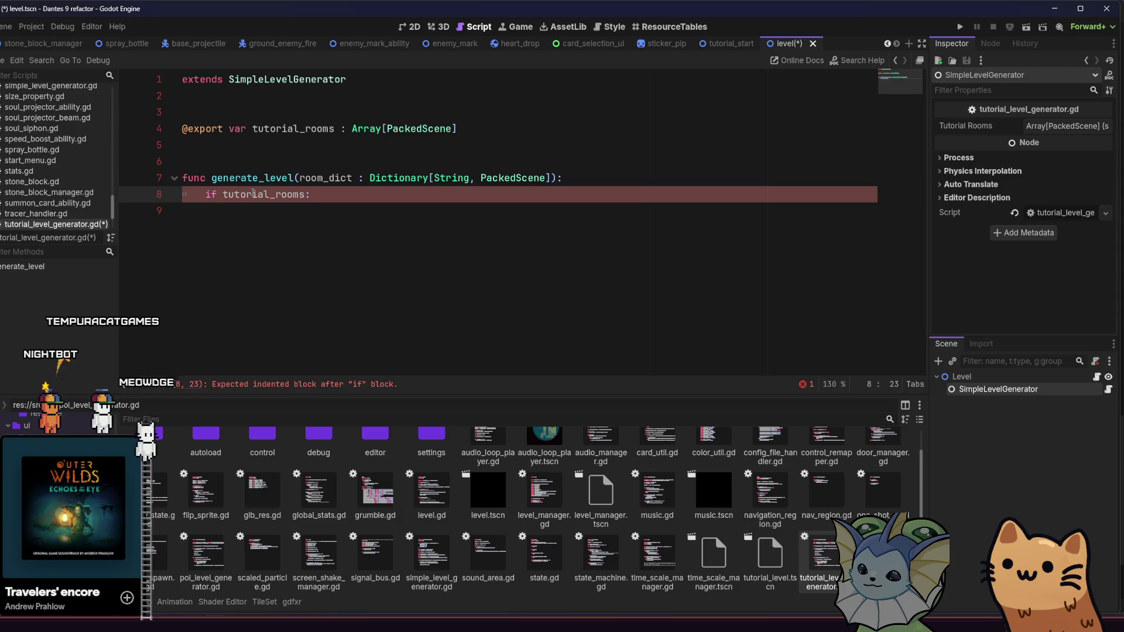
# Declare 'var last_room : RoomBaseComponent' at the top of generate_level
pyautogui.click(593, 180)
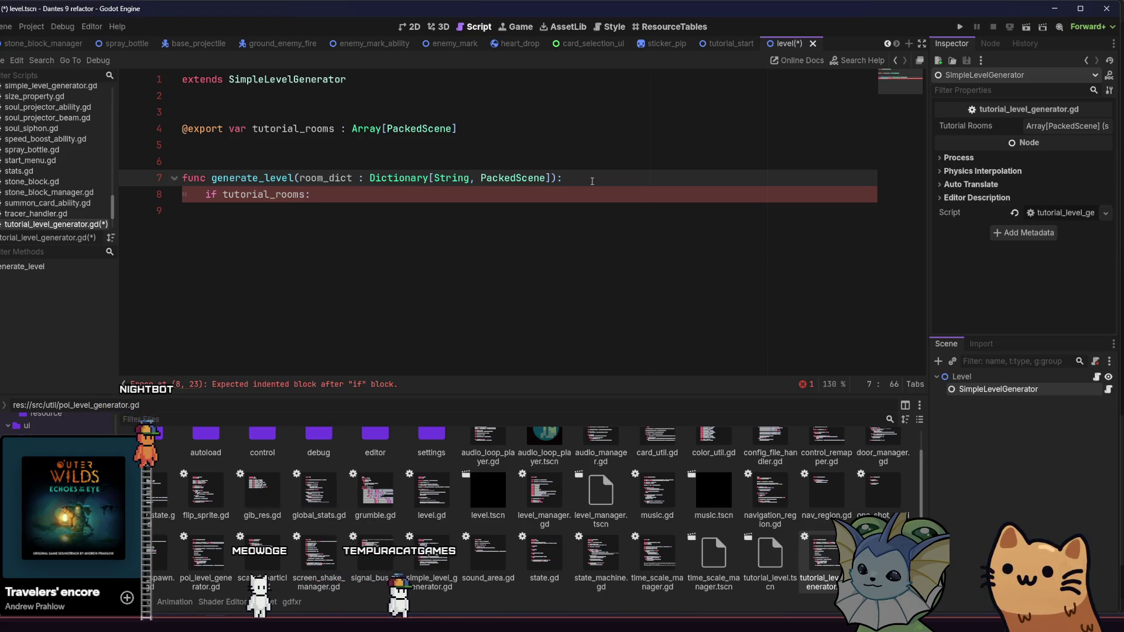
pyautogui.press('Return')
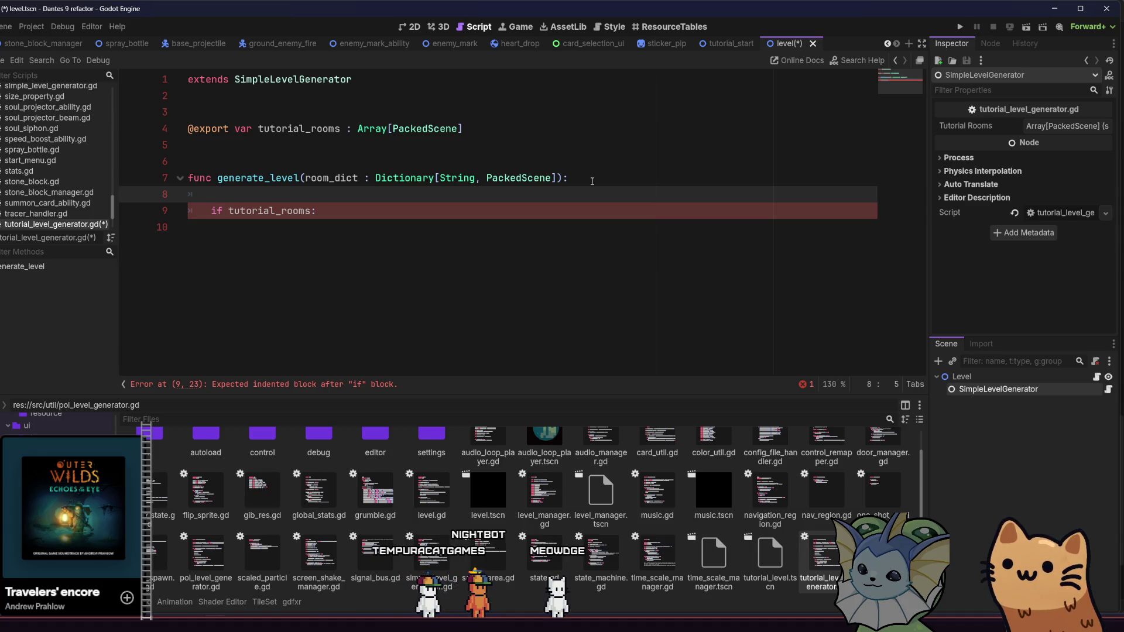
pyautogui.press('BackSpace')
pyautogui.write('ar current')
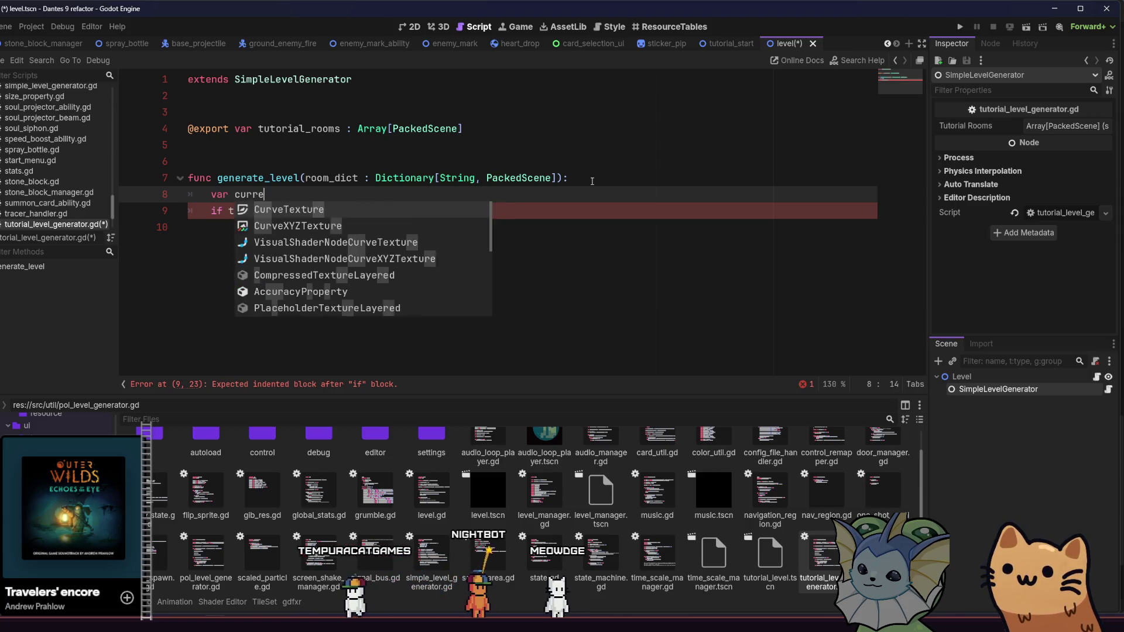
pyautogui.press('BackSpace')
pyautogui.press('BackSpace')
pyautogui.press('BackSpace')
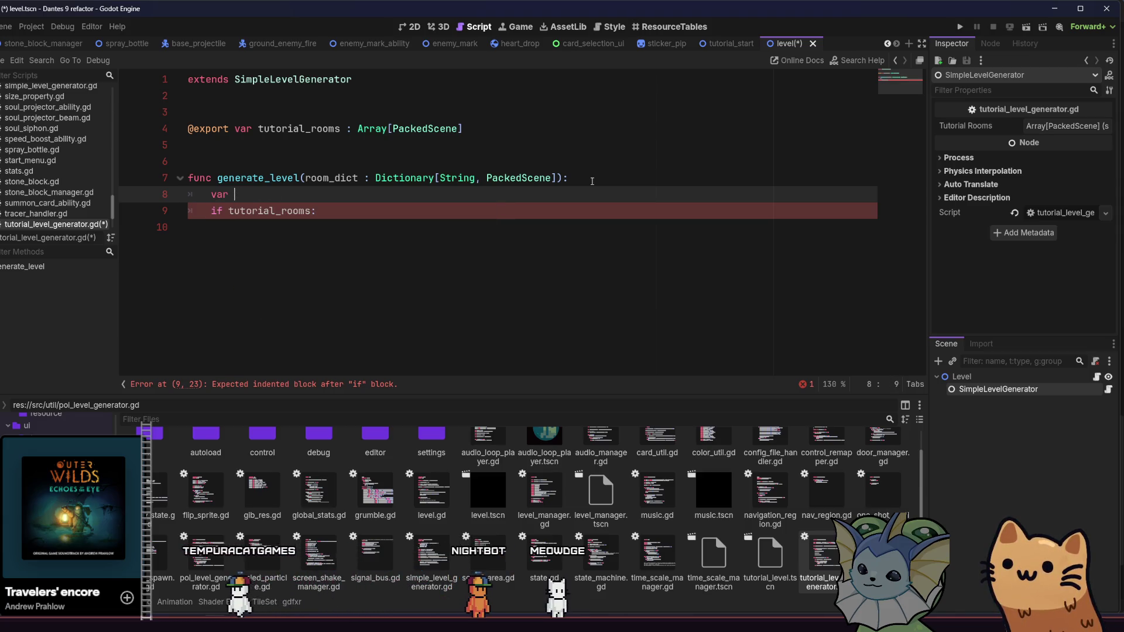
pyautogui.write('ne')
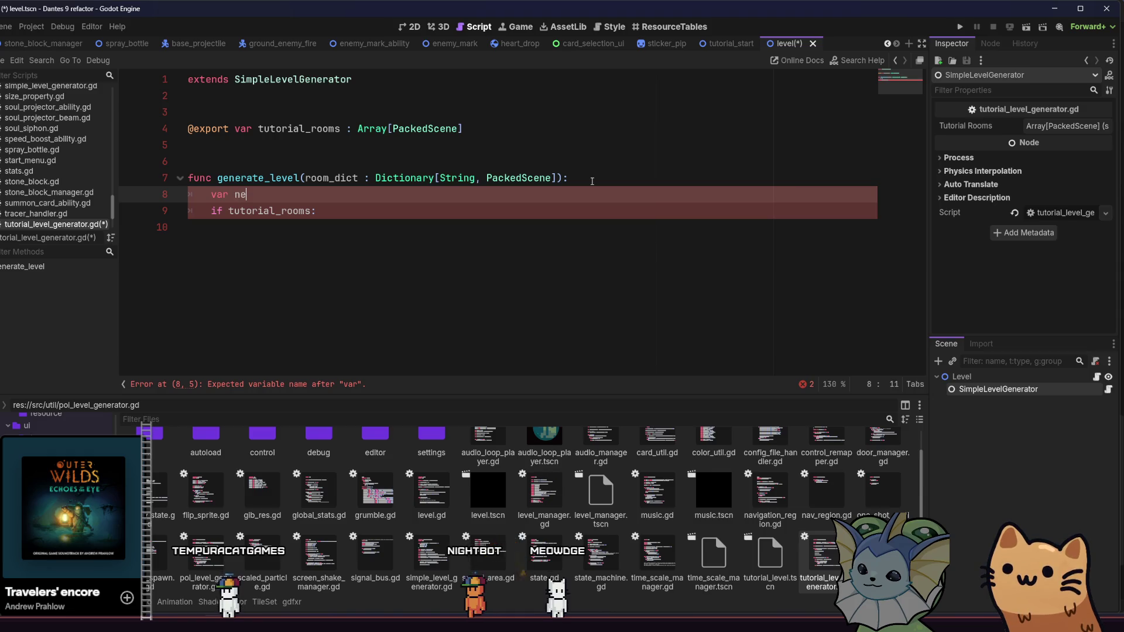
pyautogui.press('BackSpace')
pyautogui.press('BackSpace')
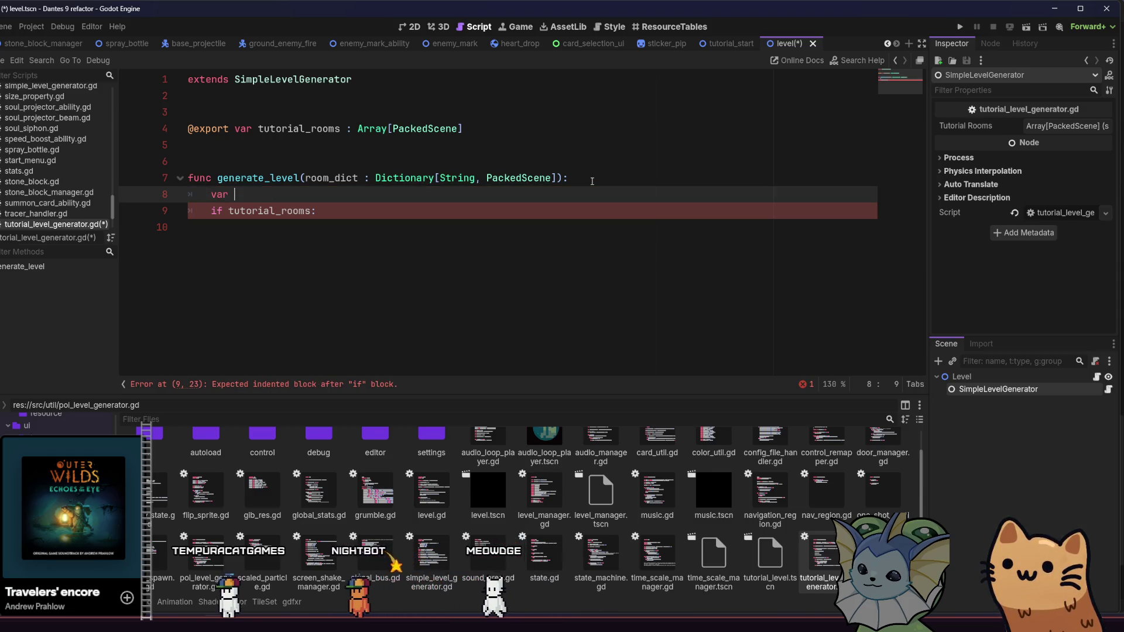
pyautogui.write('last_room ')
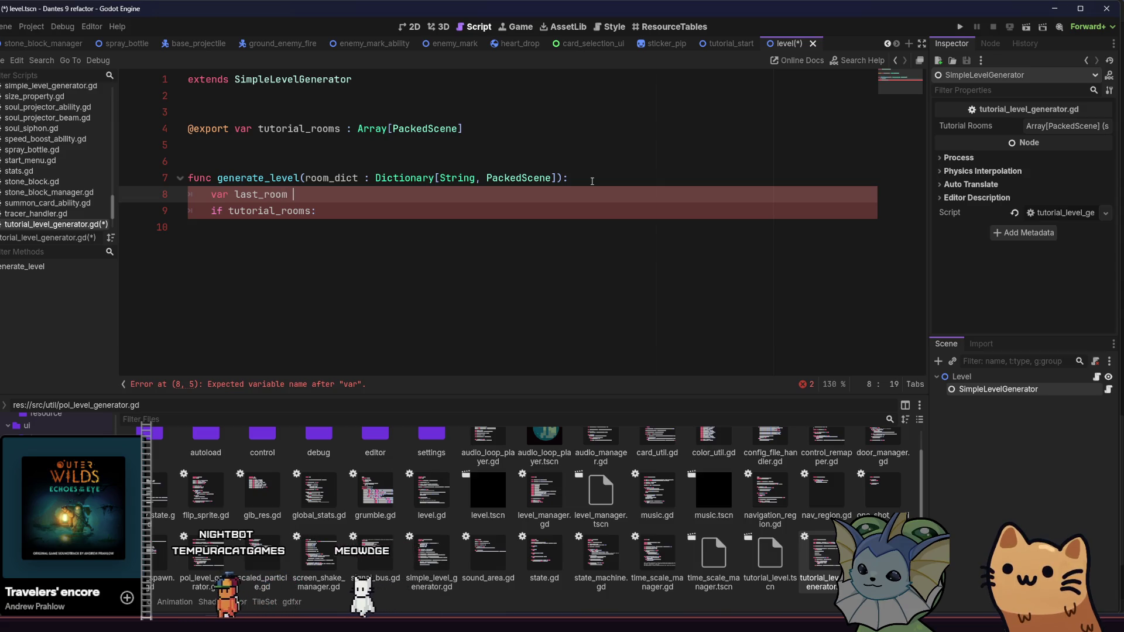
pyautogui.write(': ')
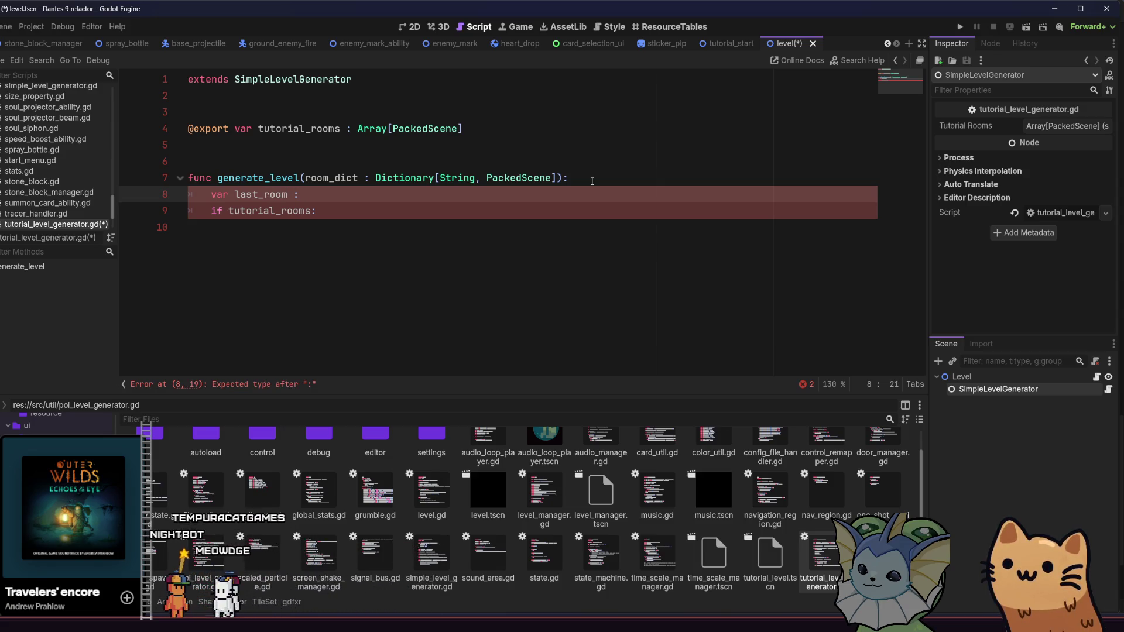
pyautogui.write('BaseRoom')
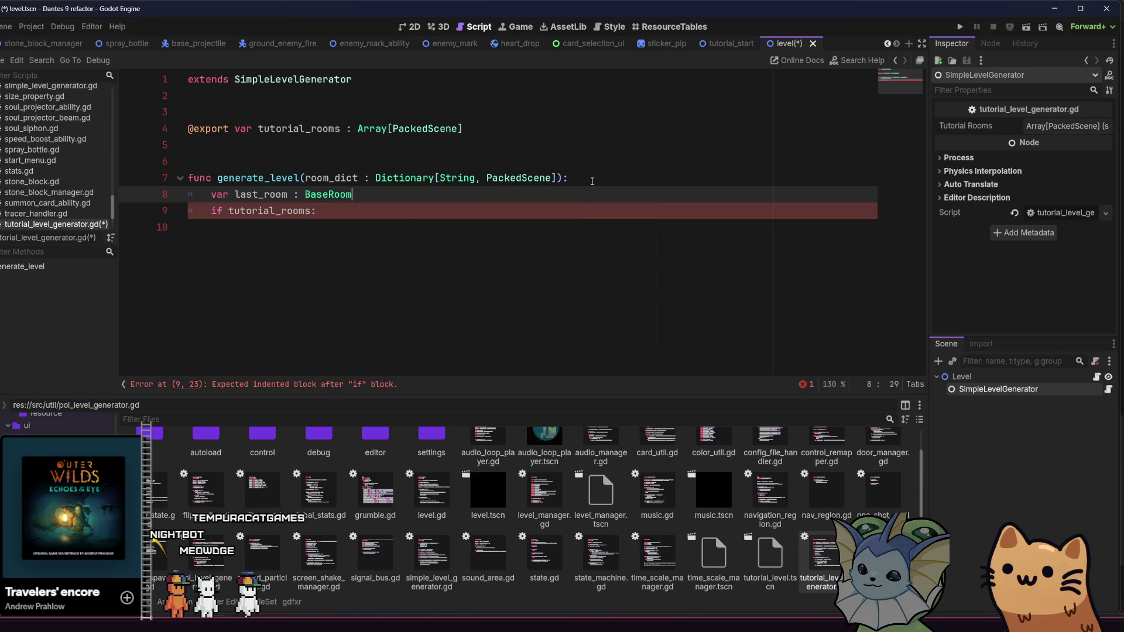
pyautogui.press('BackSpace')
pyautogui.press('BackSpace')
pyautogui.press('BackSpace')
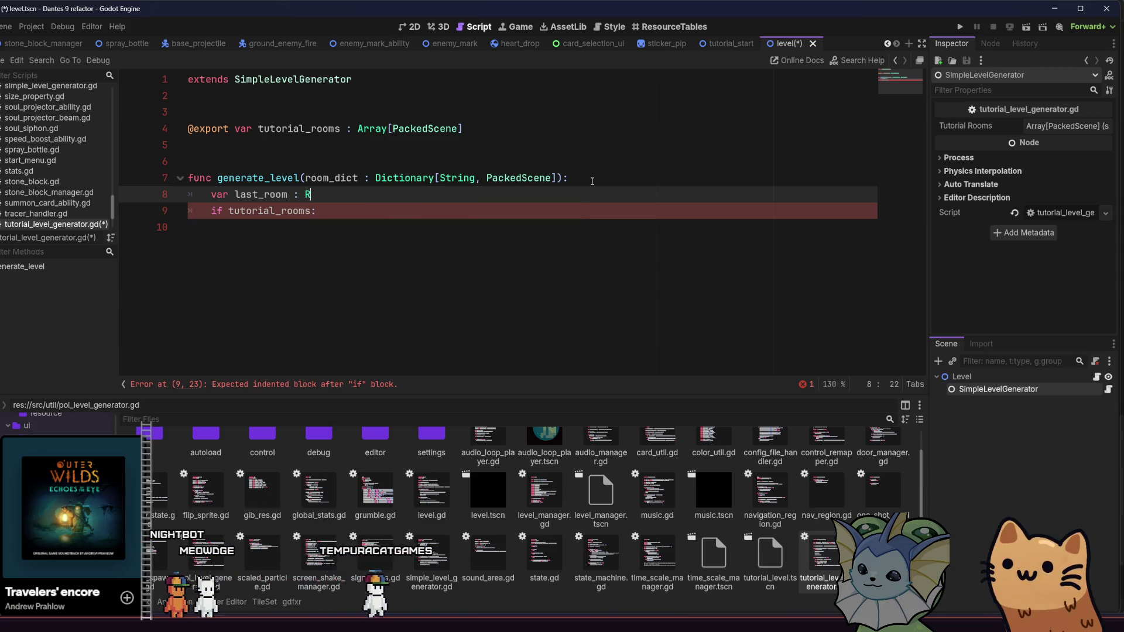
pyautogui.press('Return')
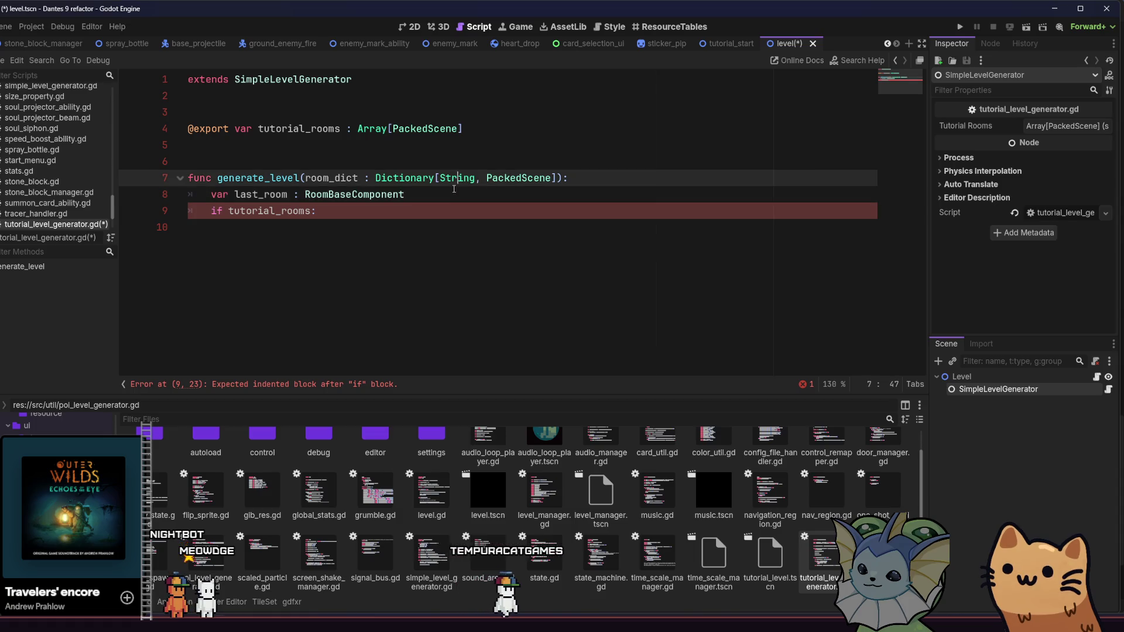
# Begin a for loop inside the if tutorial_rooms block
pyautogui.click(433, 213)
pyautogui.press('Return')
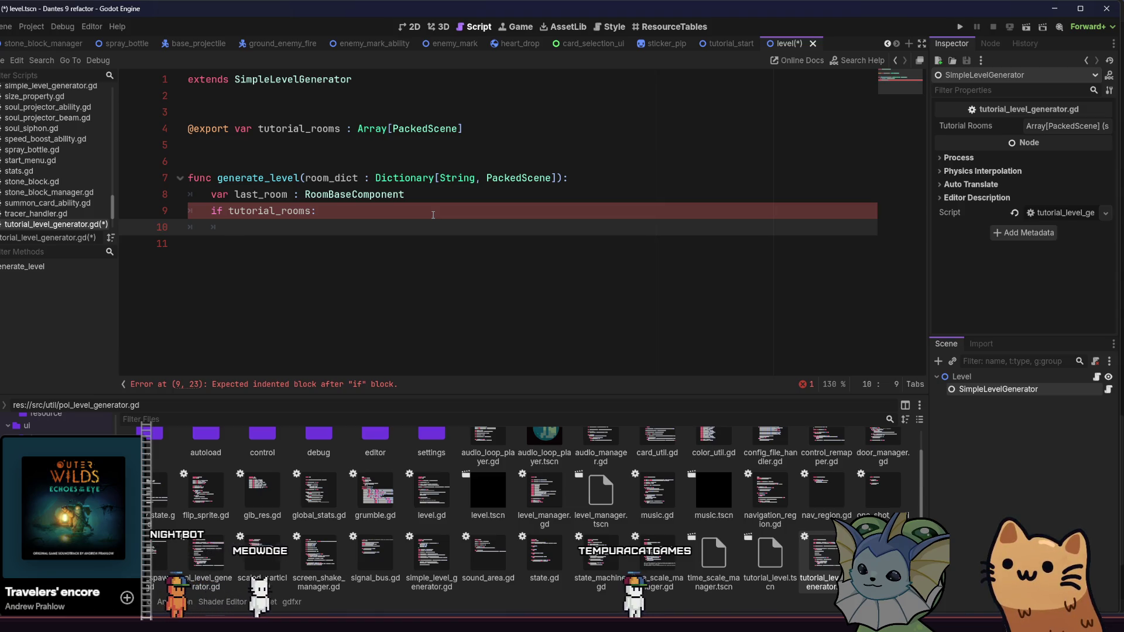
pyautogui.write('for')
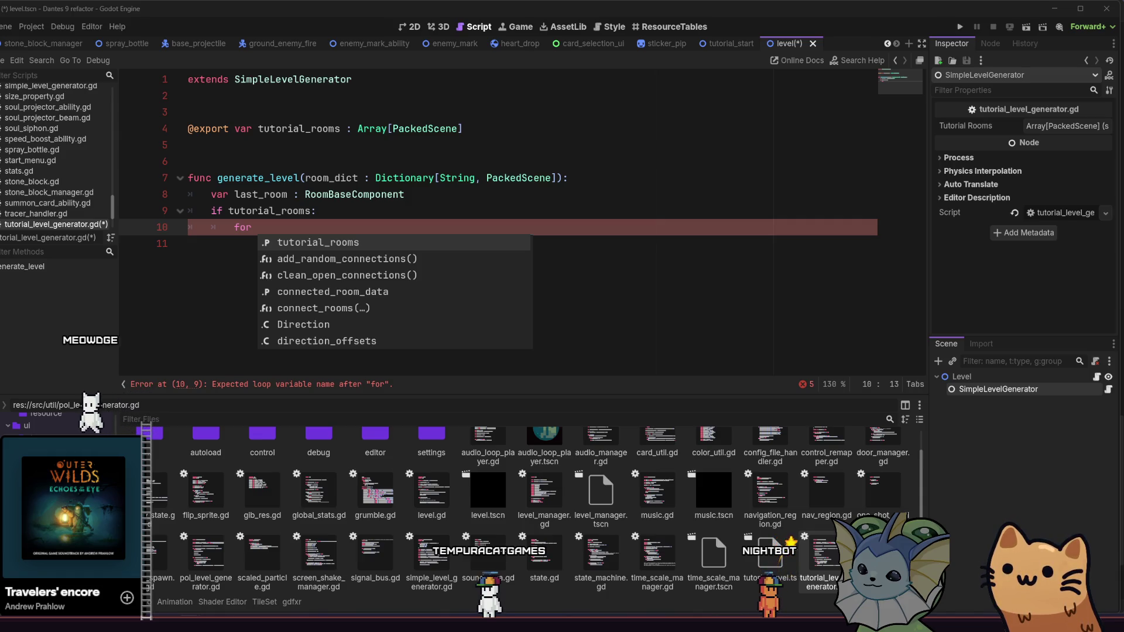
# Briefly show the Windows desktop with Win+D, then bring the Godot editor back
pyautogui.press('super+d')
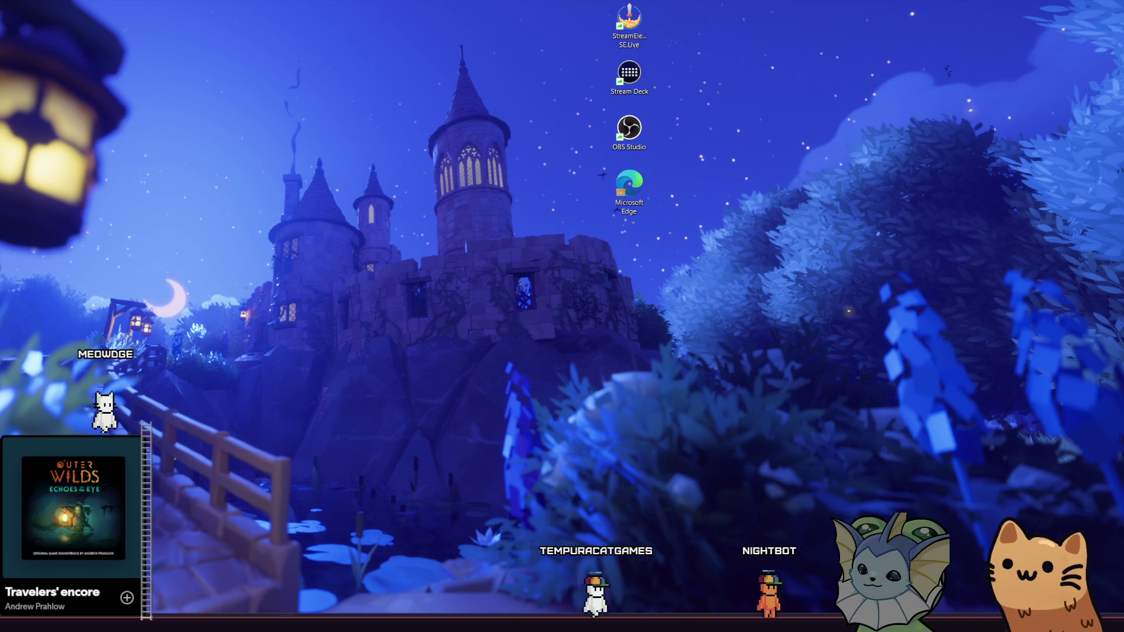
pyautogui.press('super+d')
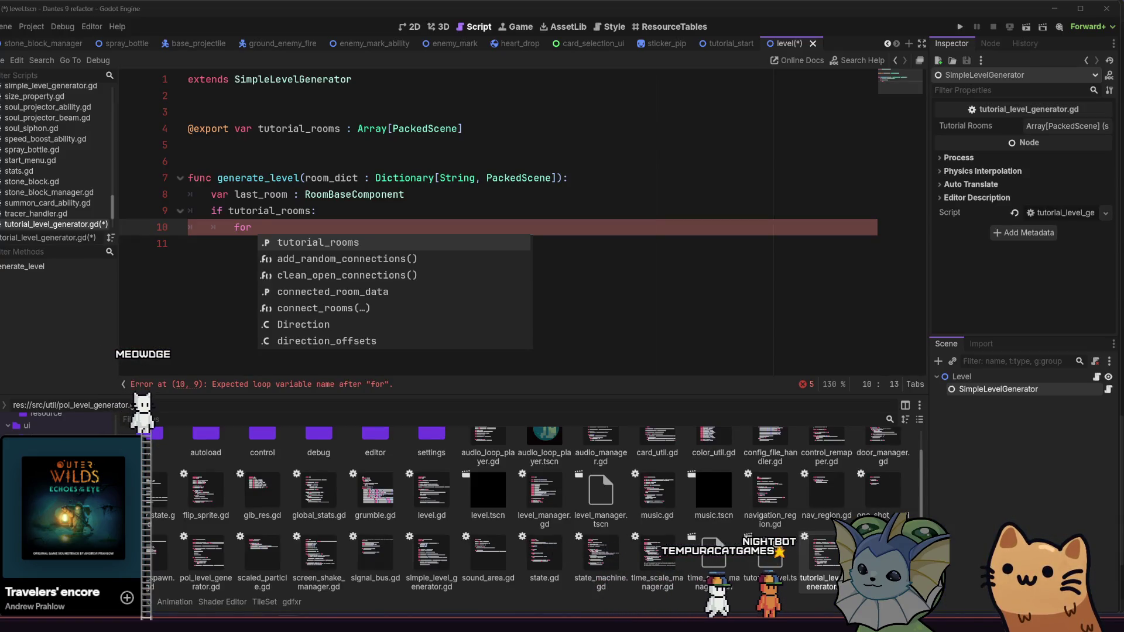